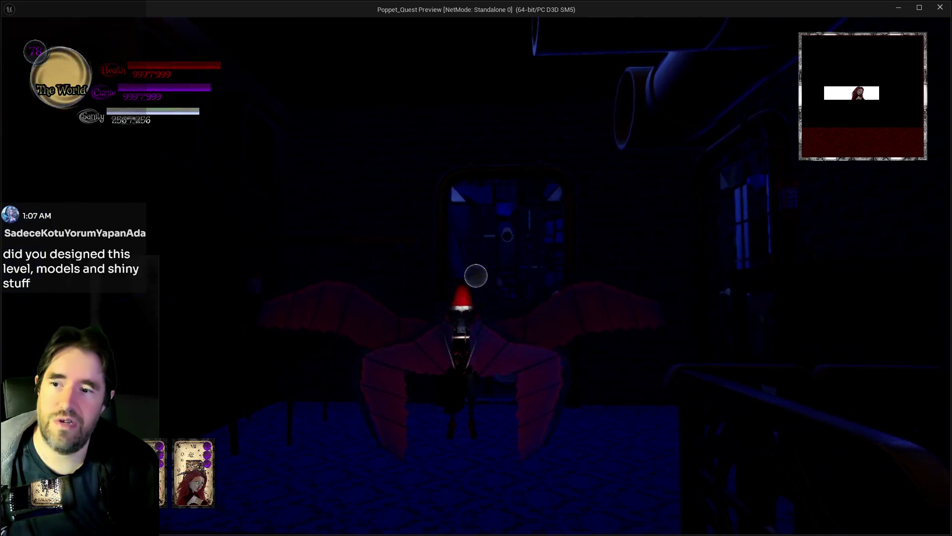
# Close the standalone Poppet Quest preview from the Chapter 2 card-collection screen with Escape.
pyautogui.press('Escape')
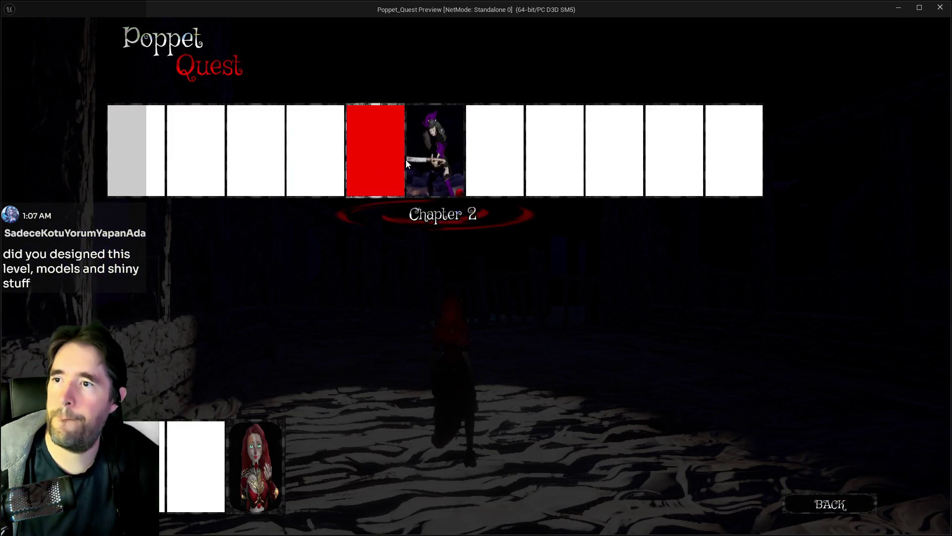
# Walk the character through the wooden area and fenced courtyard toward the arch.
pyautogui.press('w')
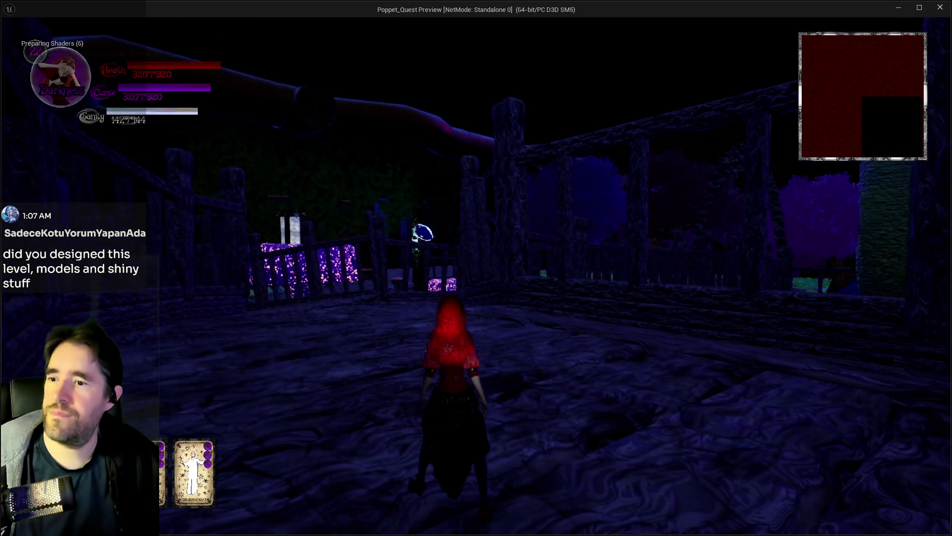
pyautogui.press('w')
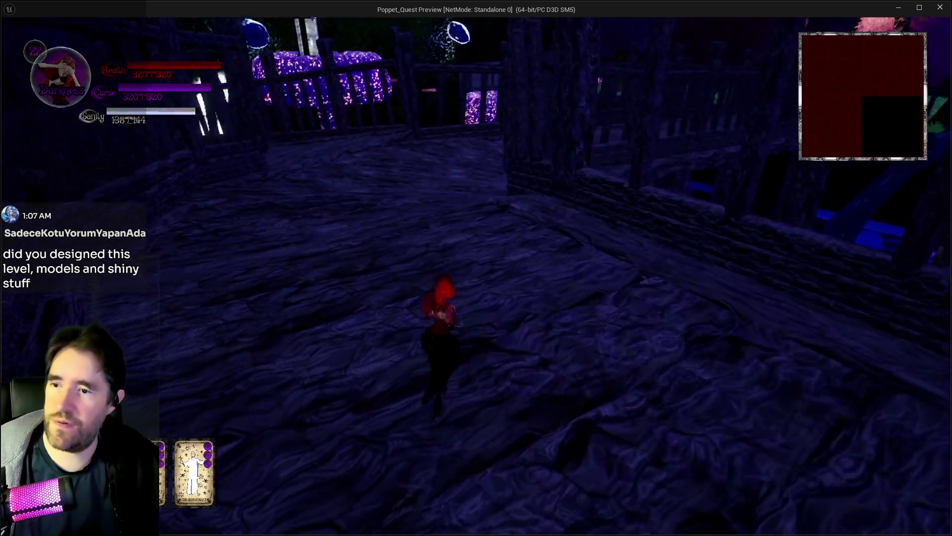
pyautogui.press('w')
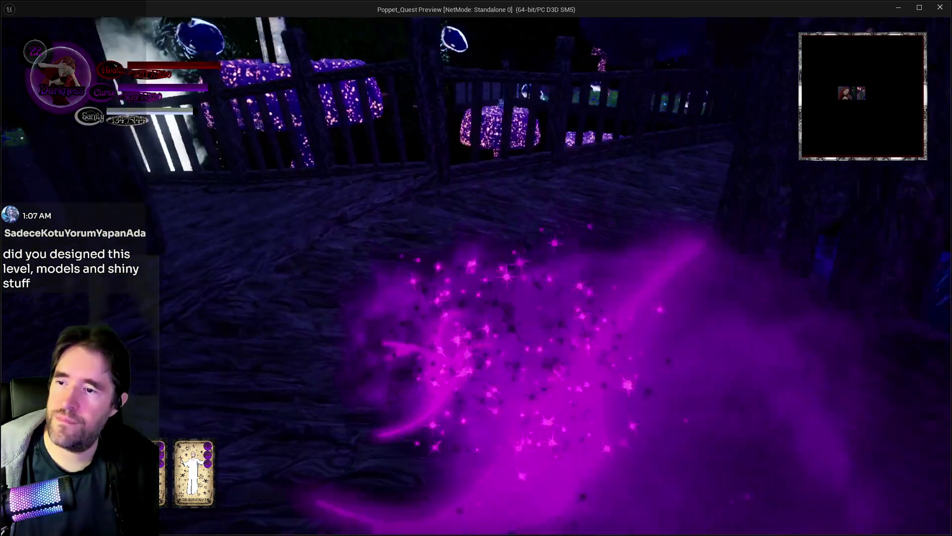
pyautogui.press('w')
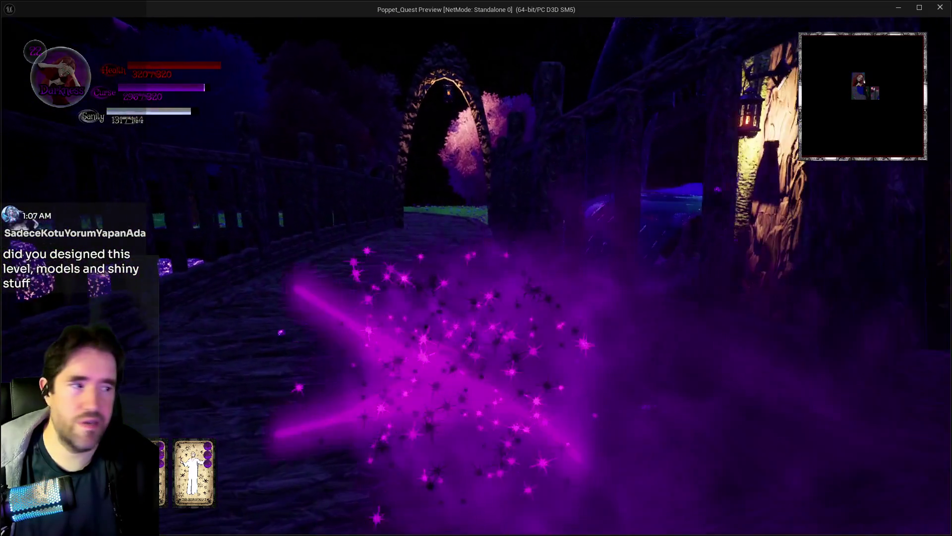
pyautogui.press('w')
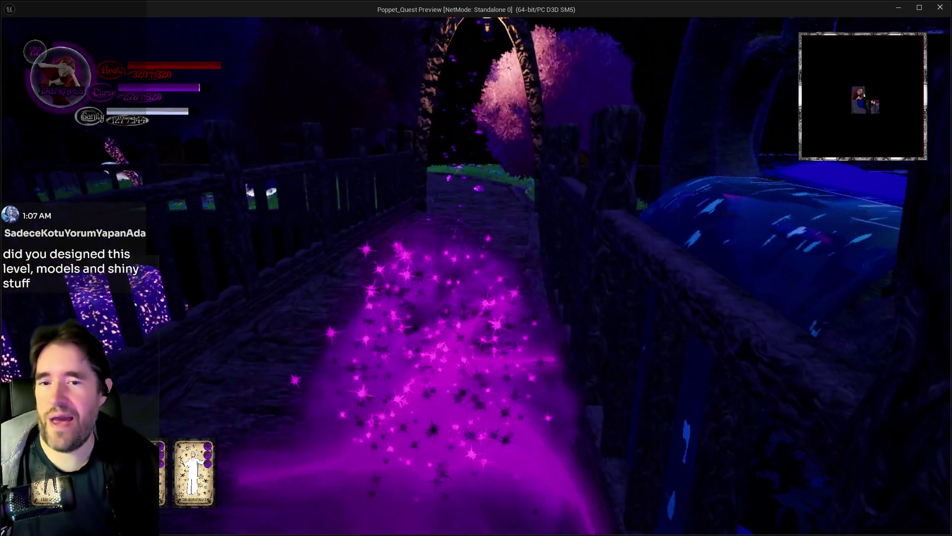
# Cross the wooden bridge to the grassy garden path, then stop the preview with Esc.
pyautogui.press('w')
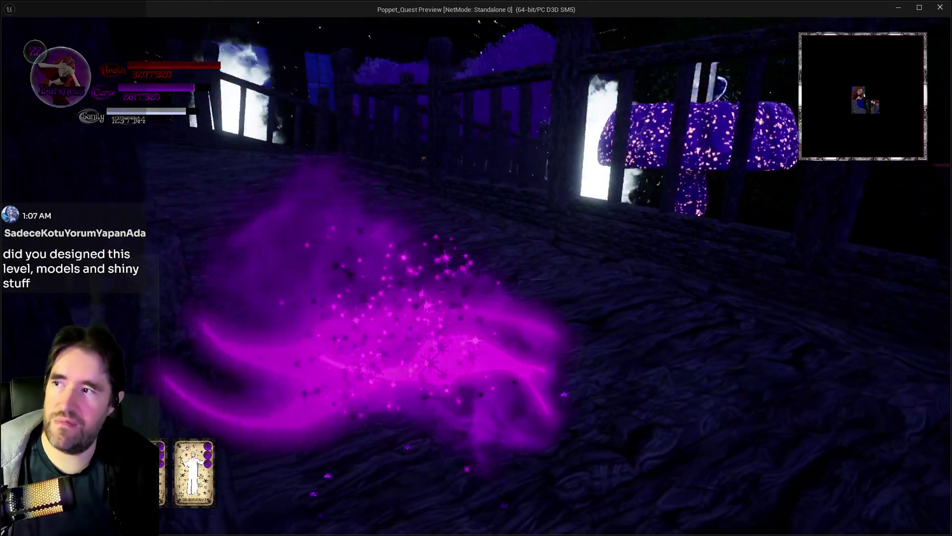
pyautogui.press('w')
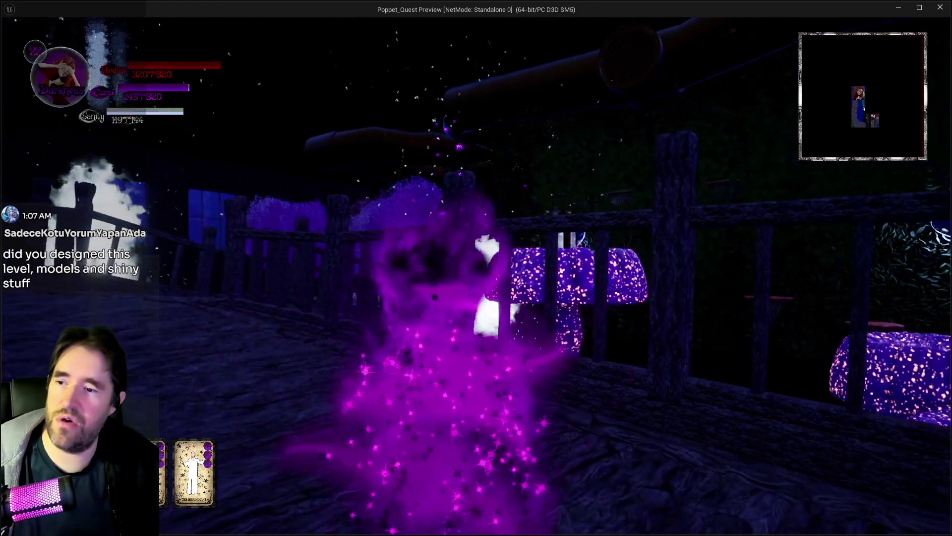
pyautogui.press('w')
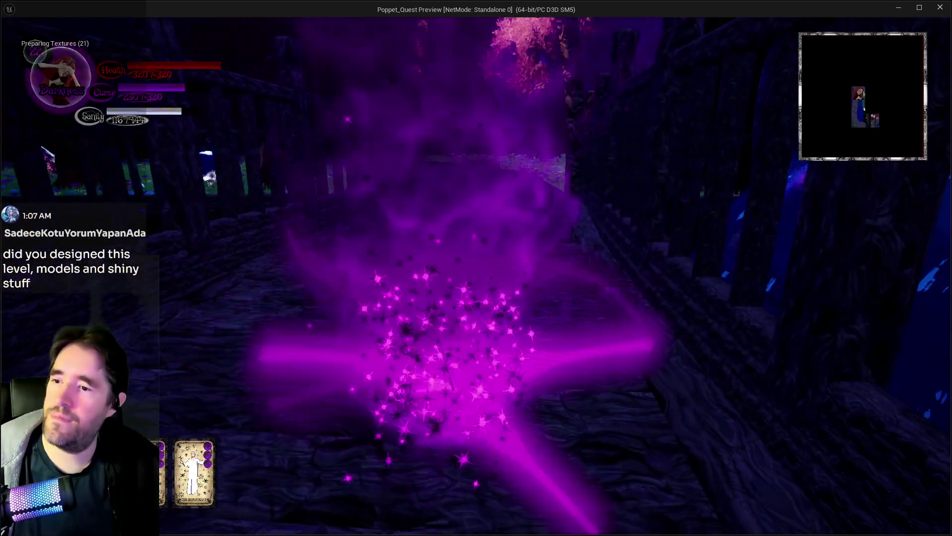
pyautogui.press('w')
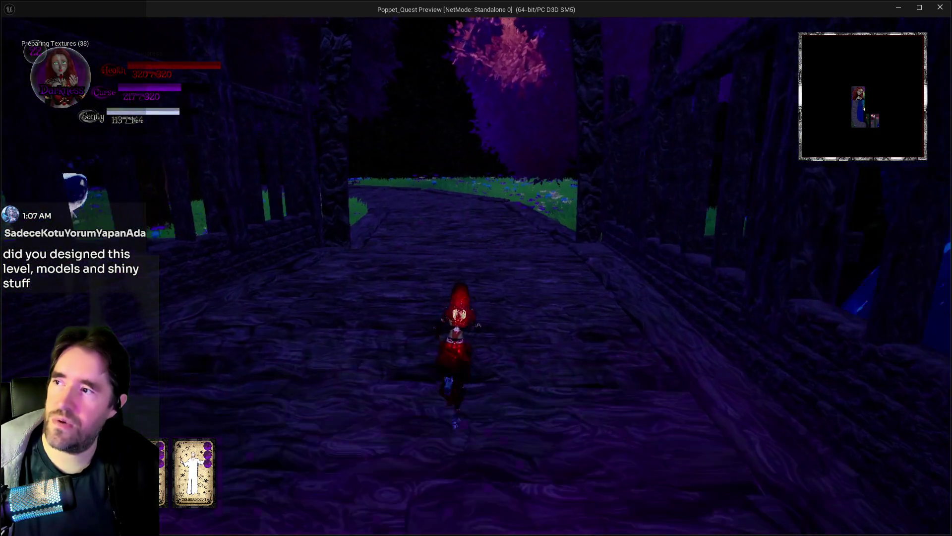
pyautogui.press('w')
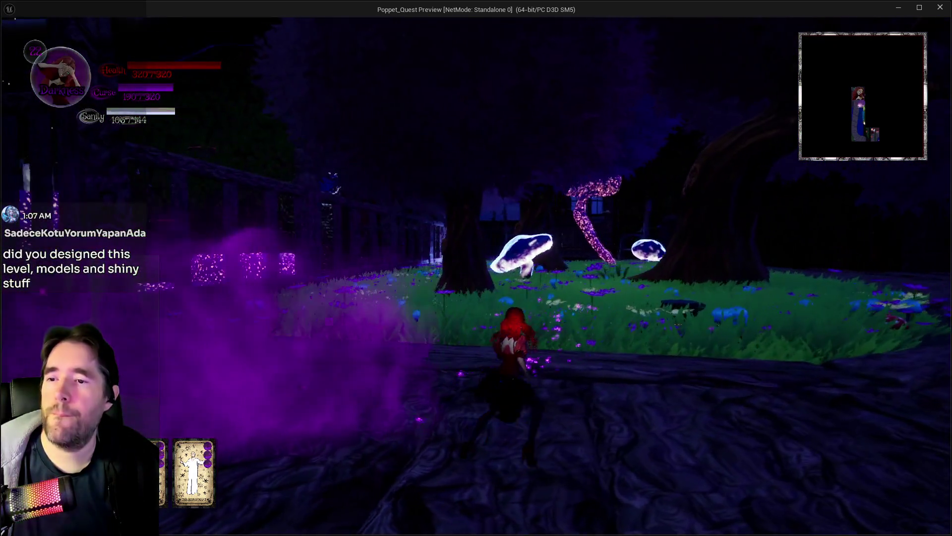
pyautogui.press('Escape')
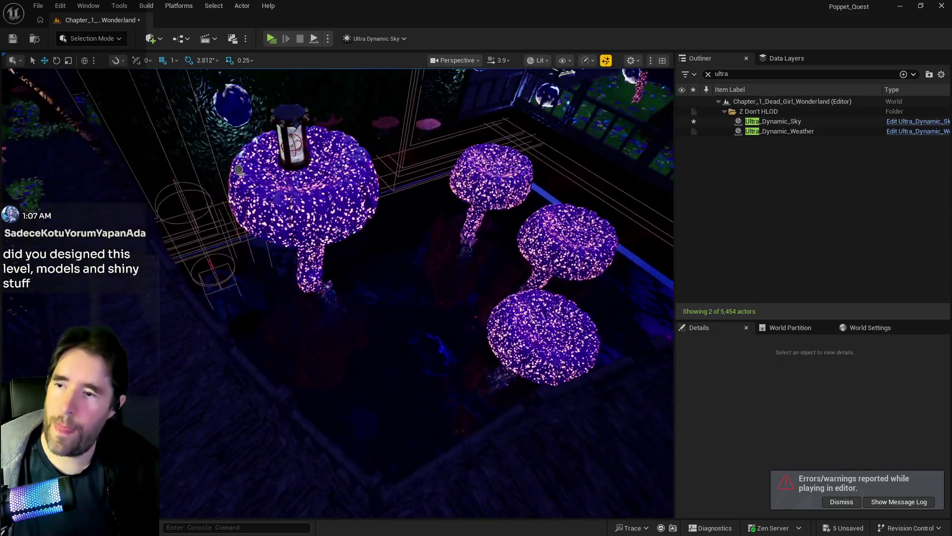
# Place a NavMeshBoundsVolume from Add > Volumes among the glowing mushrooms, scaled to 150.
pyautogui.click(153, 42)
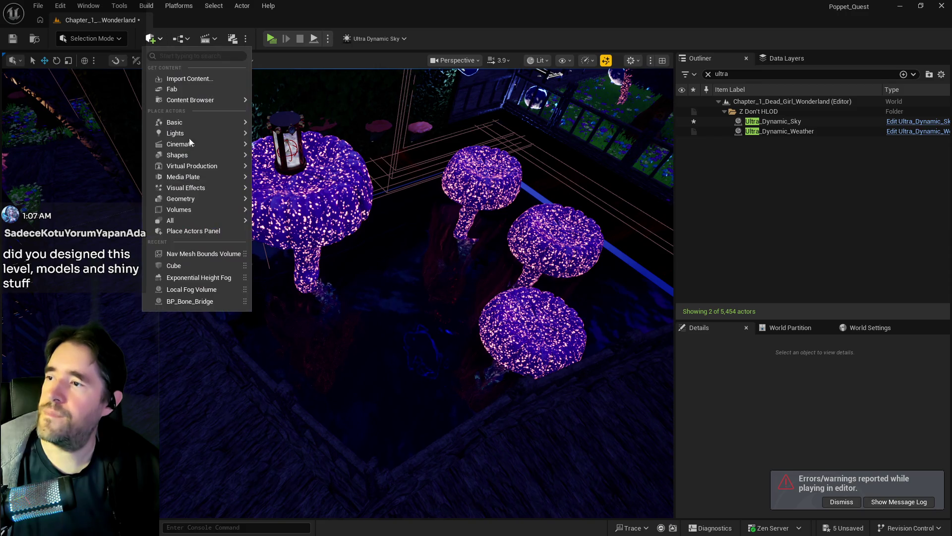
pyautogui.moveTo(187, 214)
pyautogui.moveTo(293, 226); pyautogui.dragTo(566, 337)
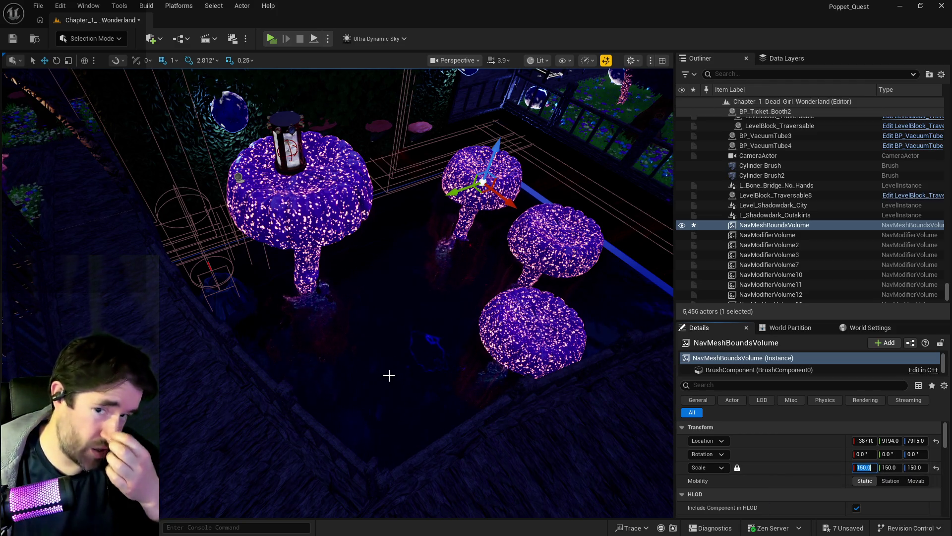
pyautogui.moveTo(201, 382)
pyautogui.mouseDown()
pyautogui.moveTo(248, 367)
pyautogui.moveTo(410, 180)
pyautogui.moveTo(453, 297)
pyautogui.moveTo(441, 288)
pyautogui.mouseUp()
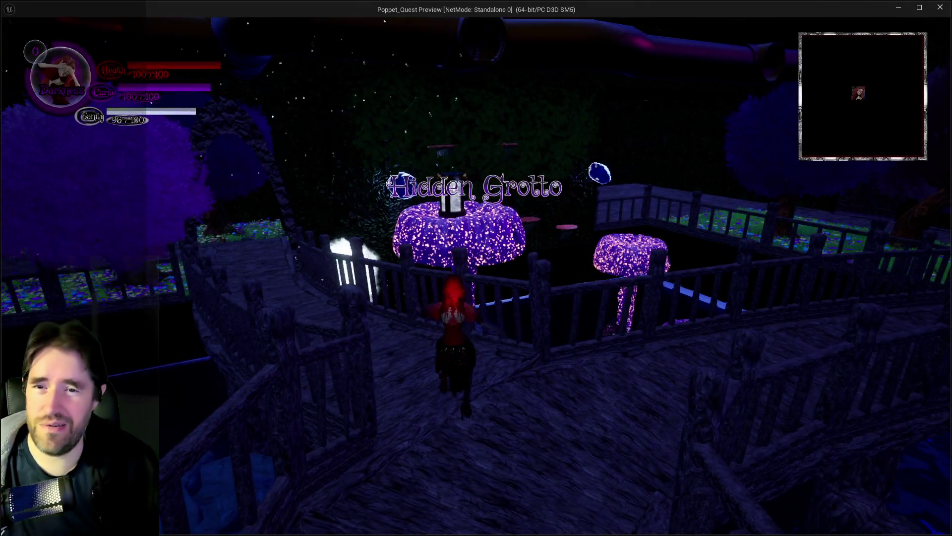
# Run along the bridge, briefly opening and closing the card-collection screen.
pyautogui.press('w')
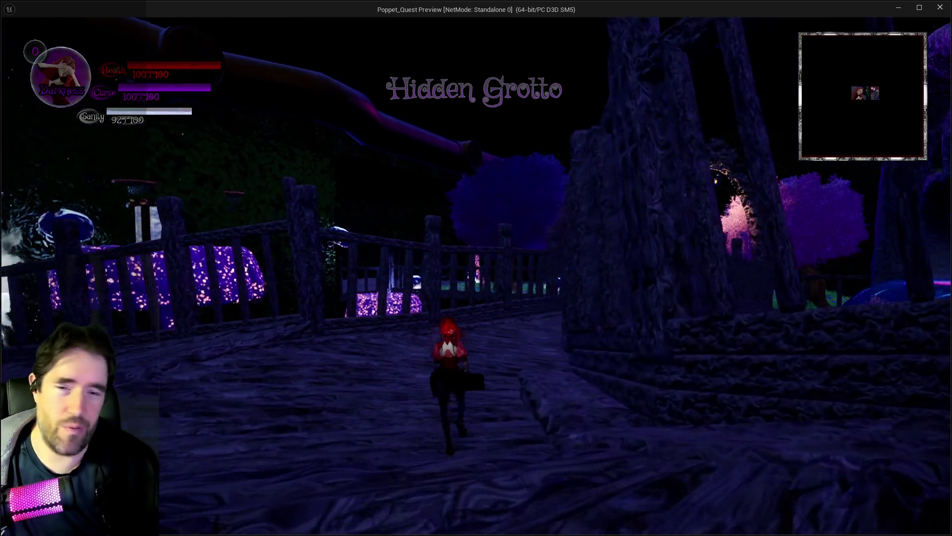
pyautogui.press('Tab')
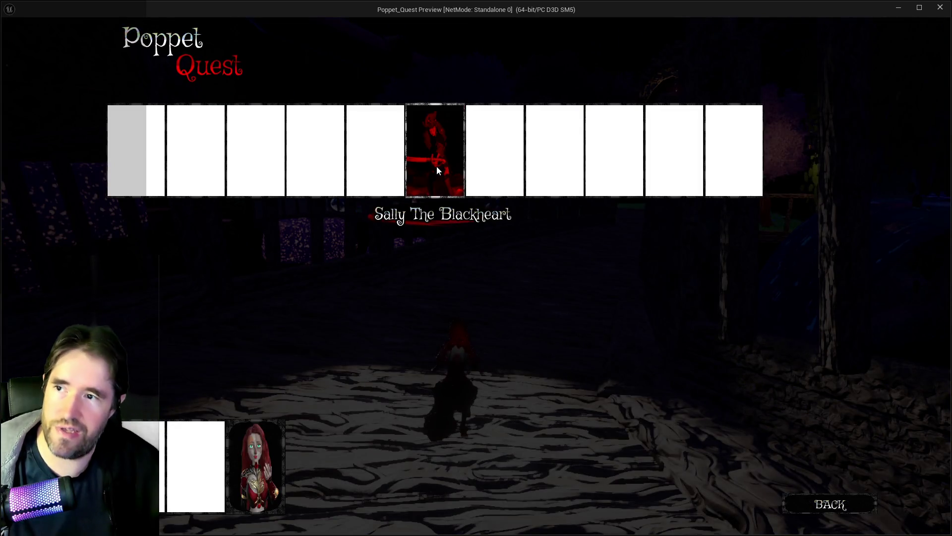
pyautogui.press('Tab')
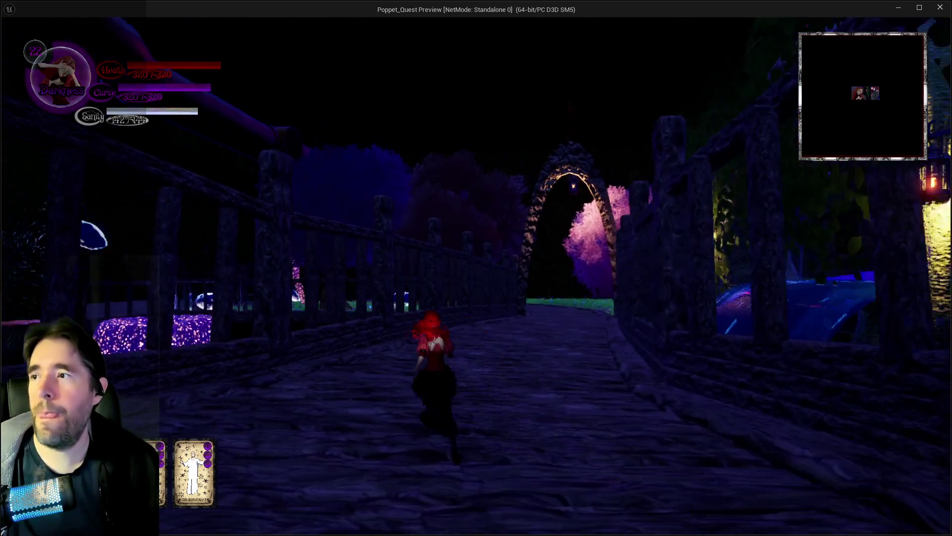
pyautogui.press('w')
pyautogui.press('1')
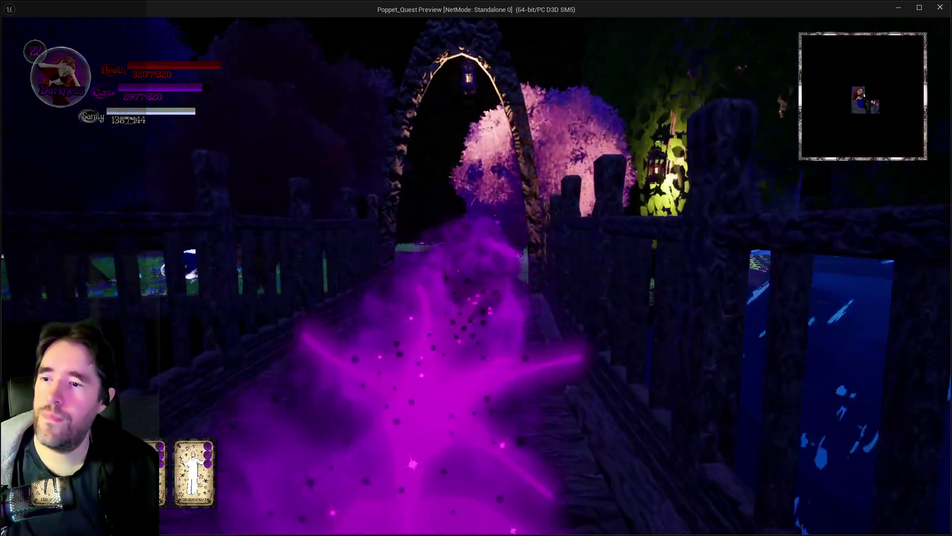
# Run through the garden past the glowing portal toward the dining room.
pyautogui.press('w')
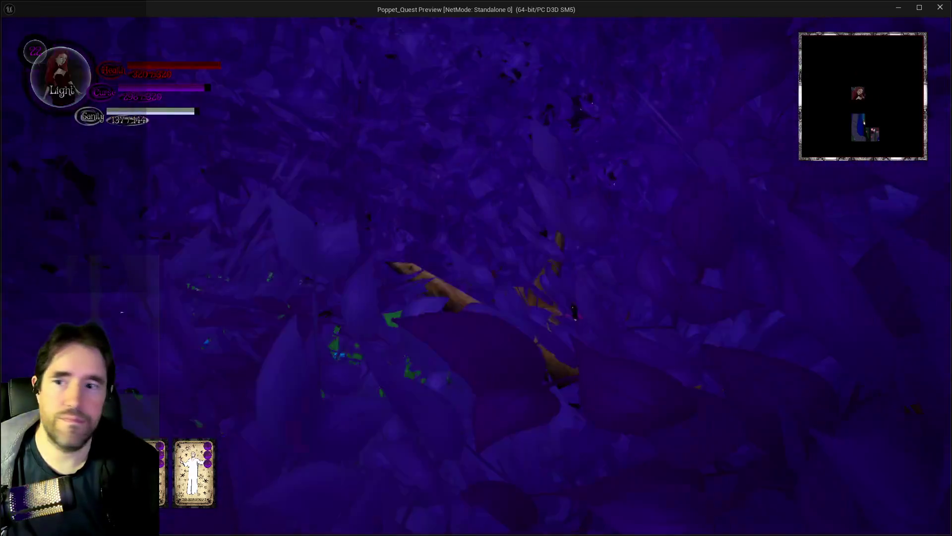
pyautogui.press('w')
pyautogui.press('w')
pyautogui.press('s')
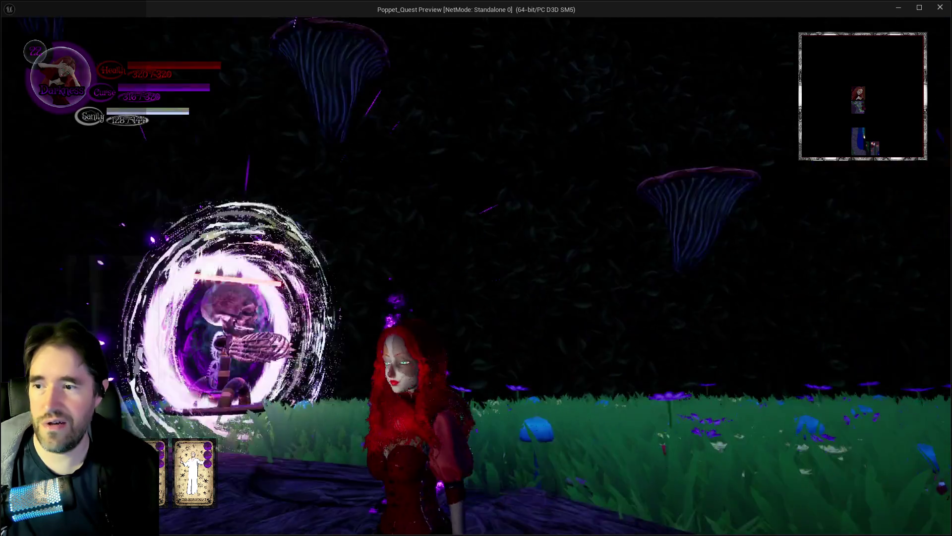
pyautogui.press('a')
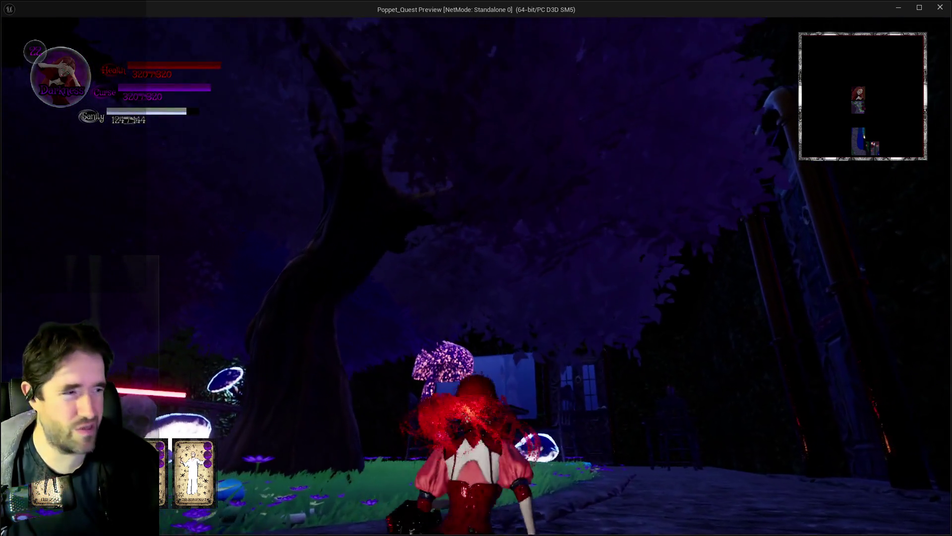
# Run past the skeleton into the table room, toggling between Light and Darkness modes.
pyautogui.press('w')
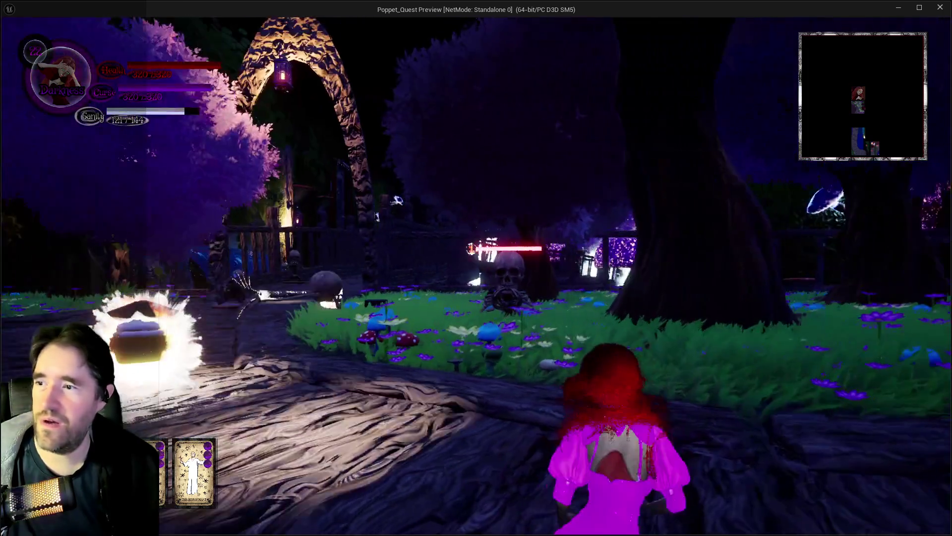
pyautogui.press('w')
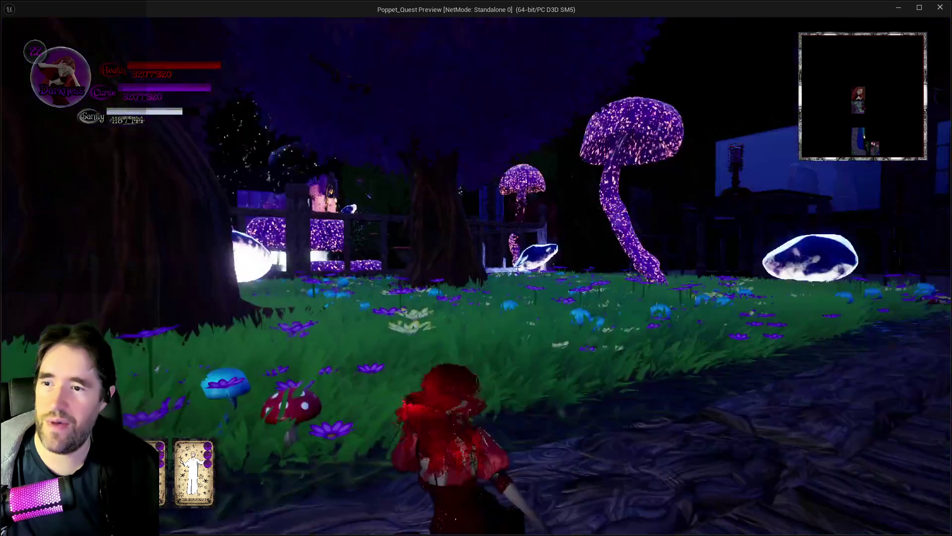
pyautogui.press('w')
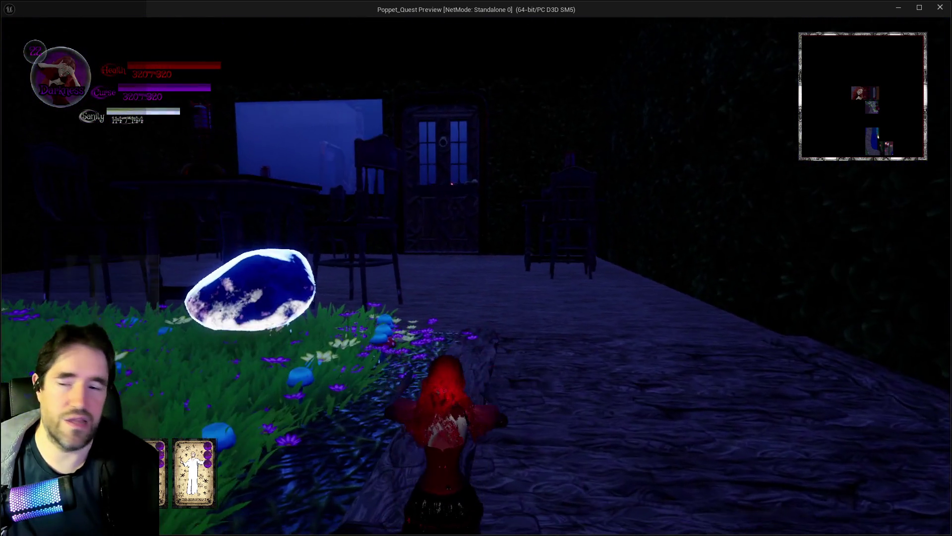
pyautogui.press('w')
pyautogui.press('q')
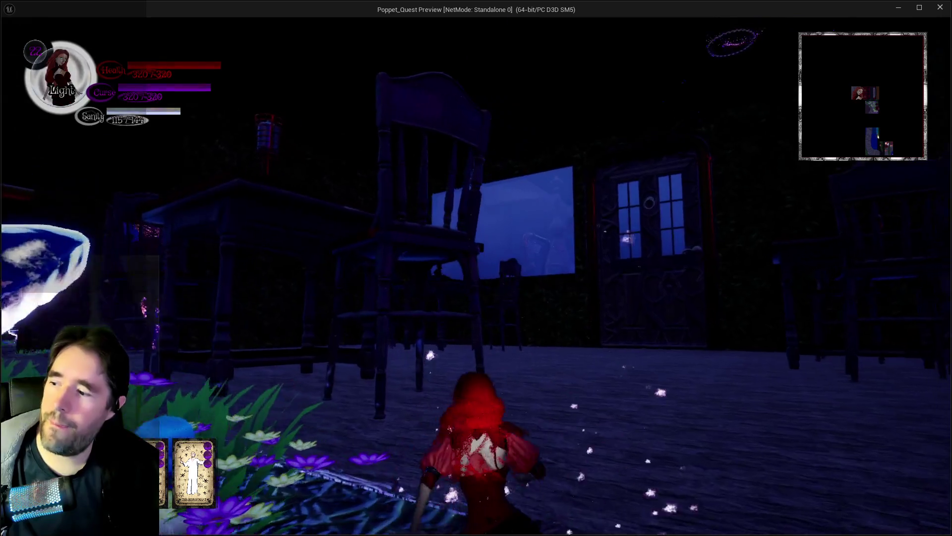
pyautogui.press('w')
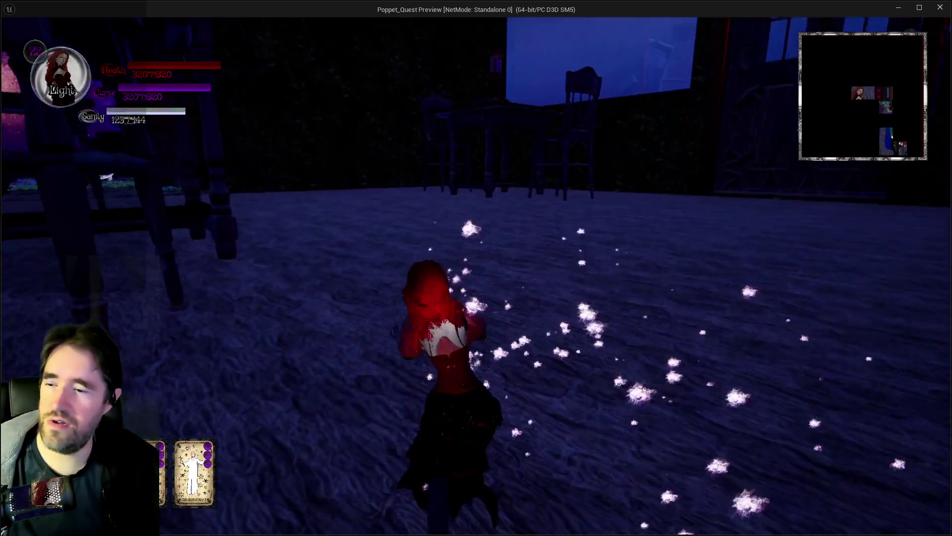
pyautogui.press('w')
pyautogui.press('q')
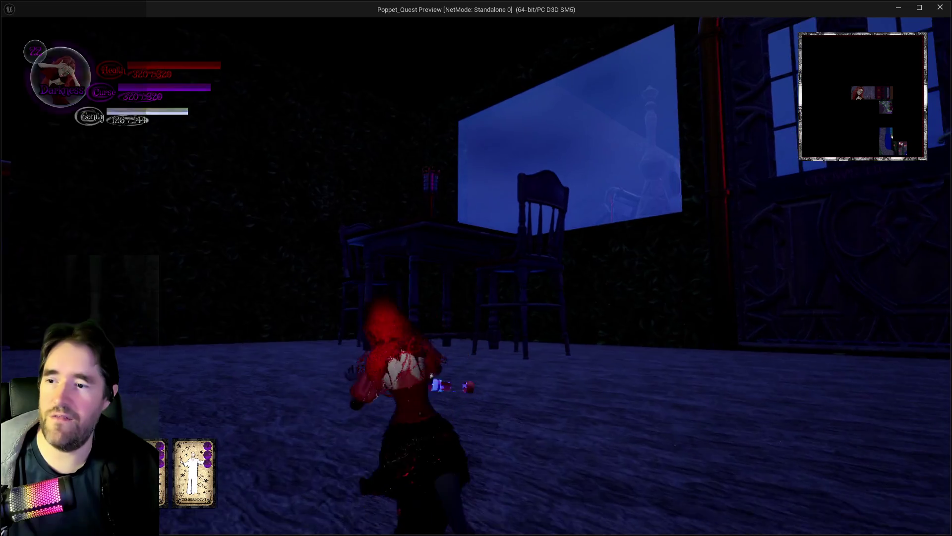
pyautogui.press('w')
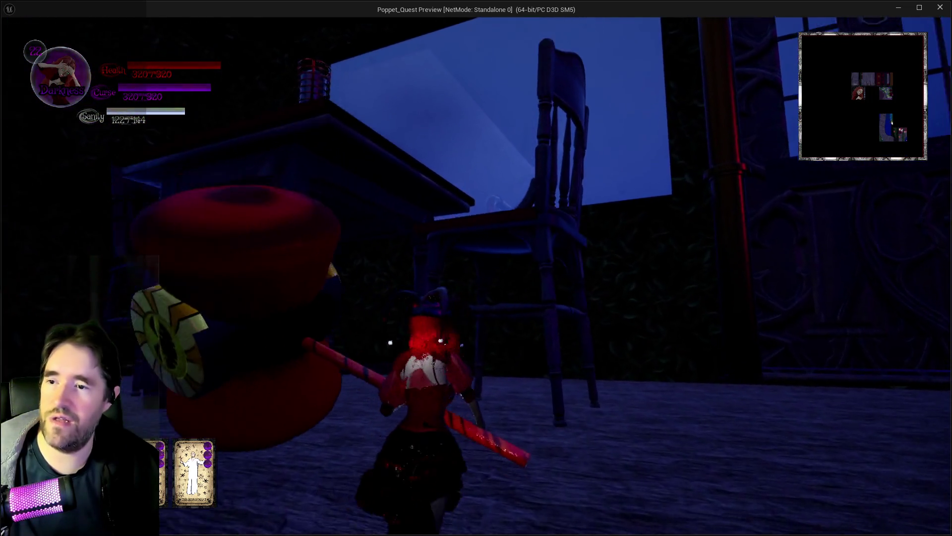
# Walk across the tabletop past the chairs and head off toward the garden.
pyautogui.press('w')
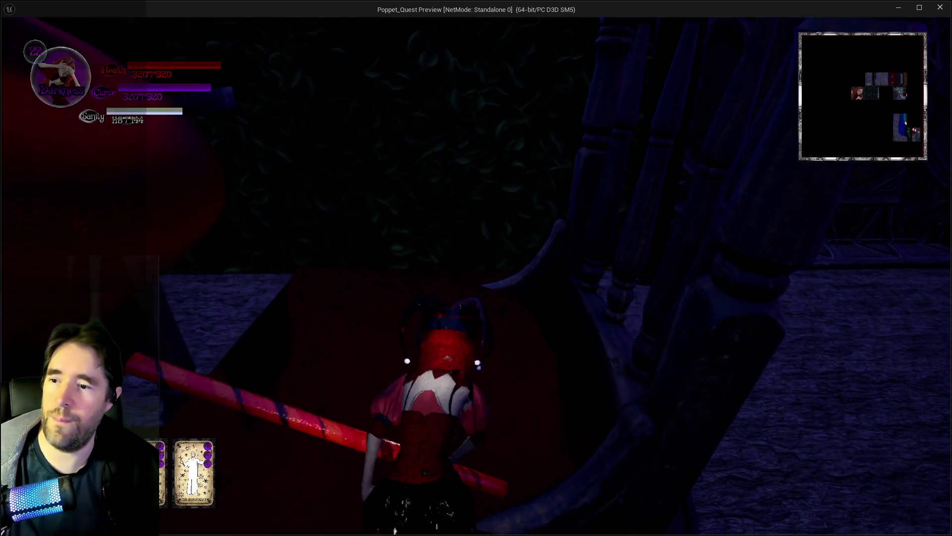
pyautogui.press('w')
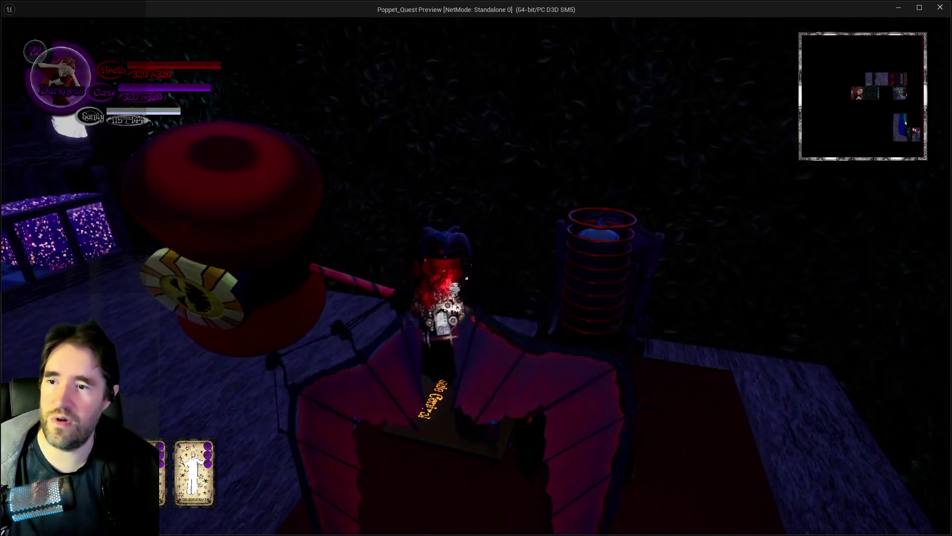
pyautogui.press('w')
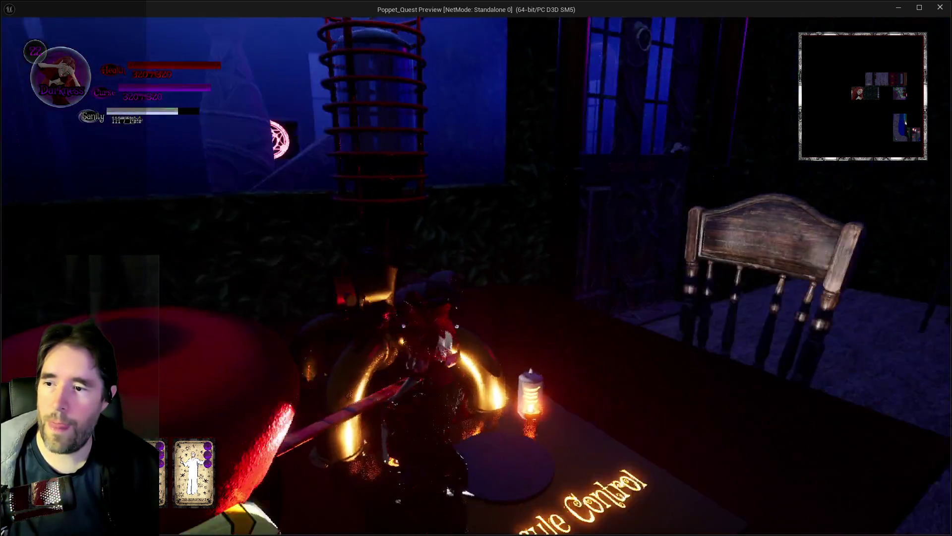
pyautogui.press('w')
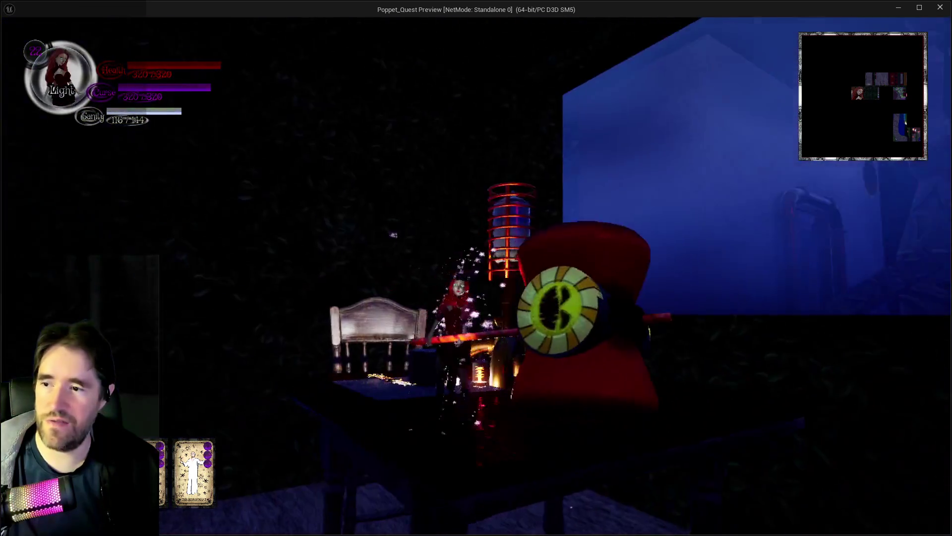
pyautogui.press('w')
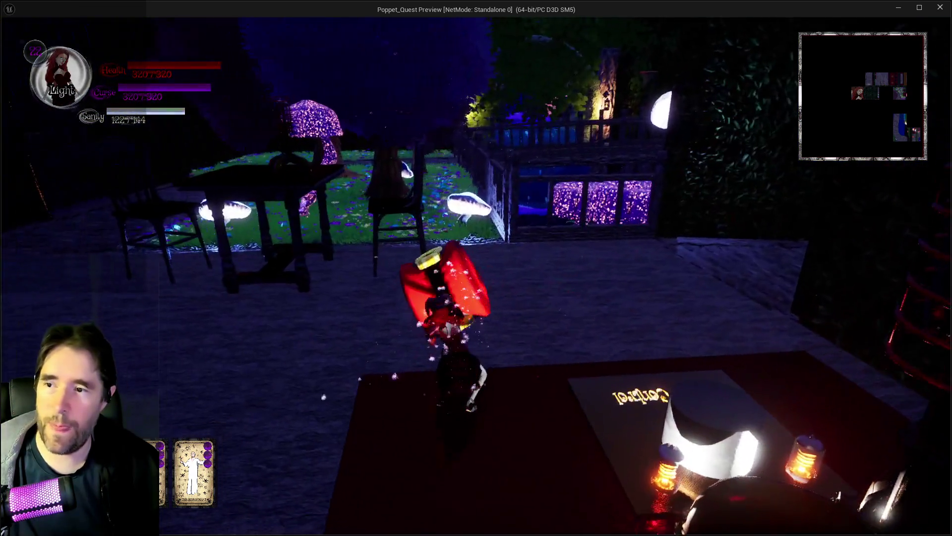
# Go down the corridor into the mushroom garden and blast the enemies by the sigil.
pyautogui.press('w')
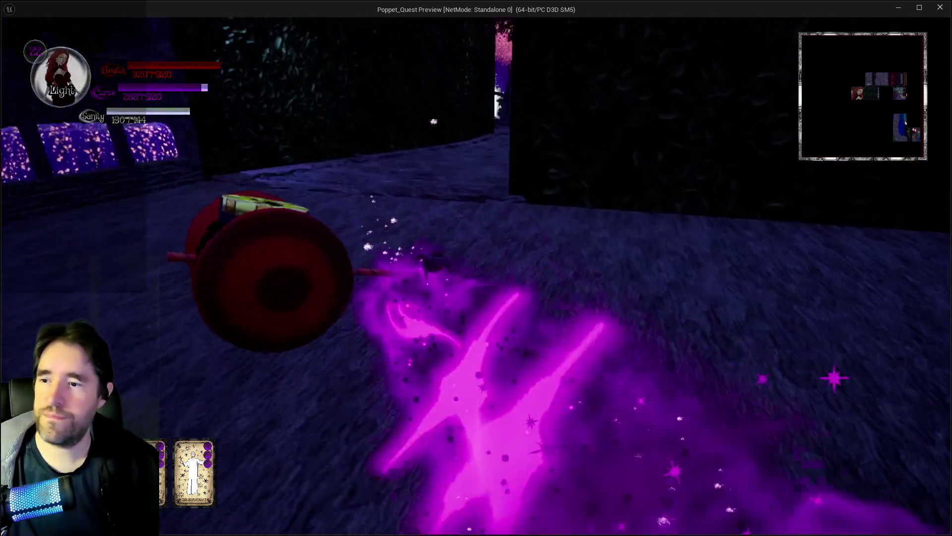
pyautogui.press('w')
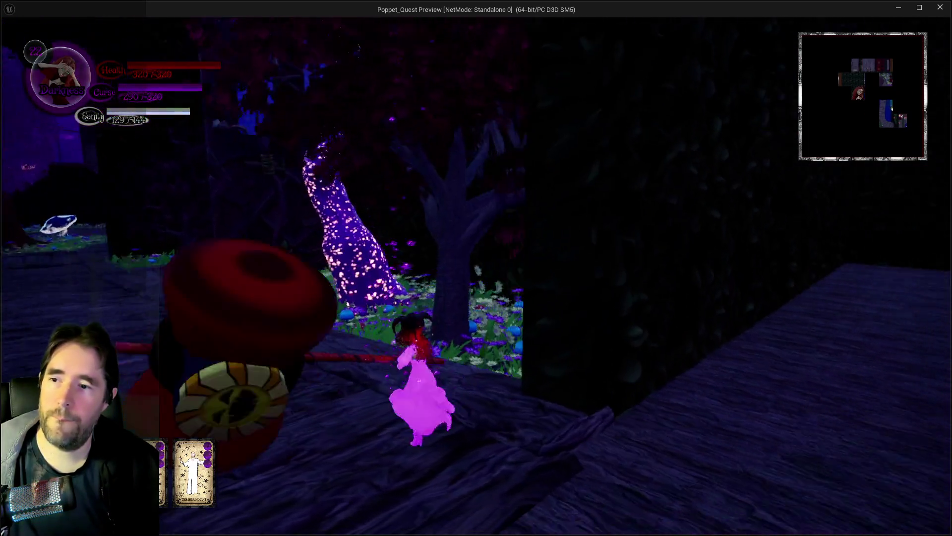
pyautogui.press('w')
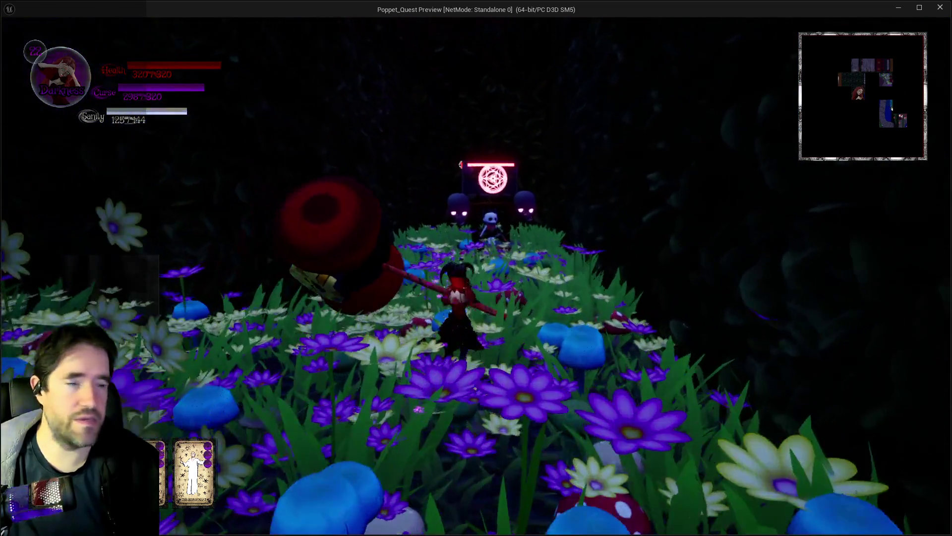
pyautogui.press('w')
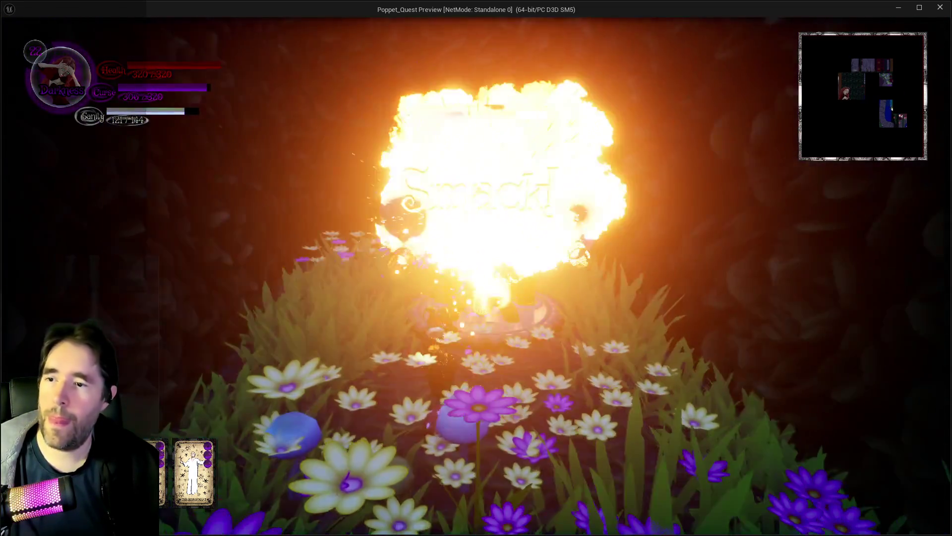
pyautogui.press('w')
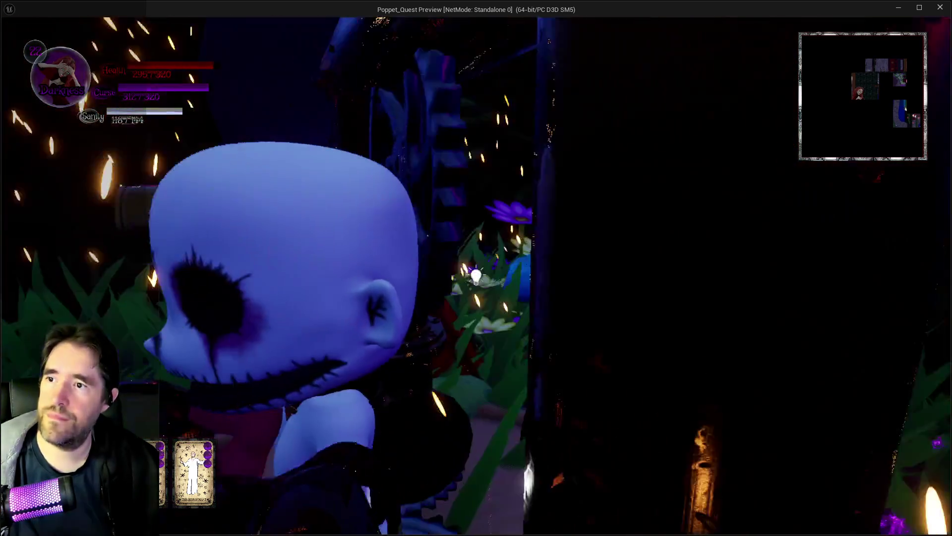
pyautogui.press('w')
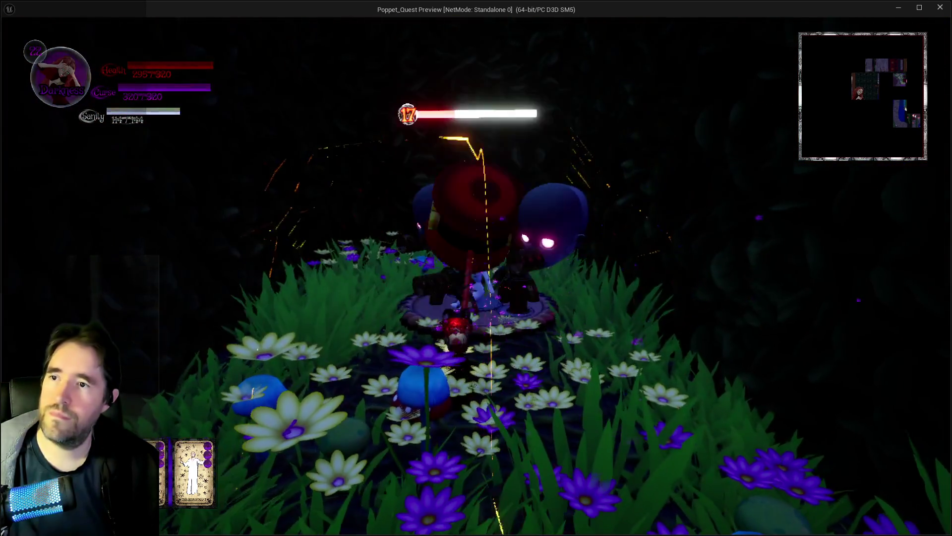
# Move past the dark wall back into the flower patch by the glowing mushroom.
pyautogui.press('w')
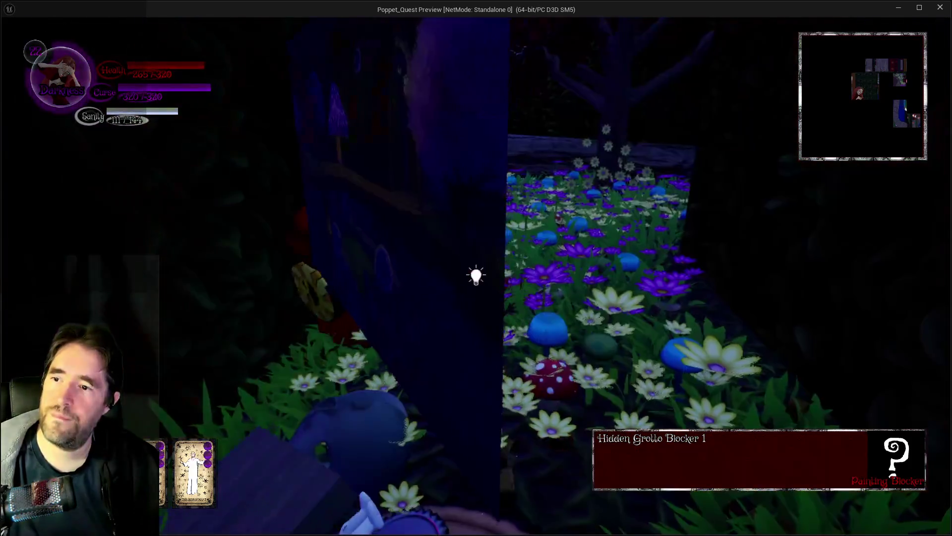
pyautogui.press('w')
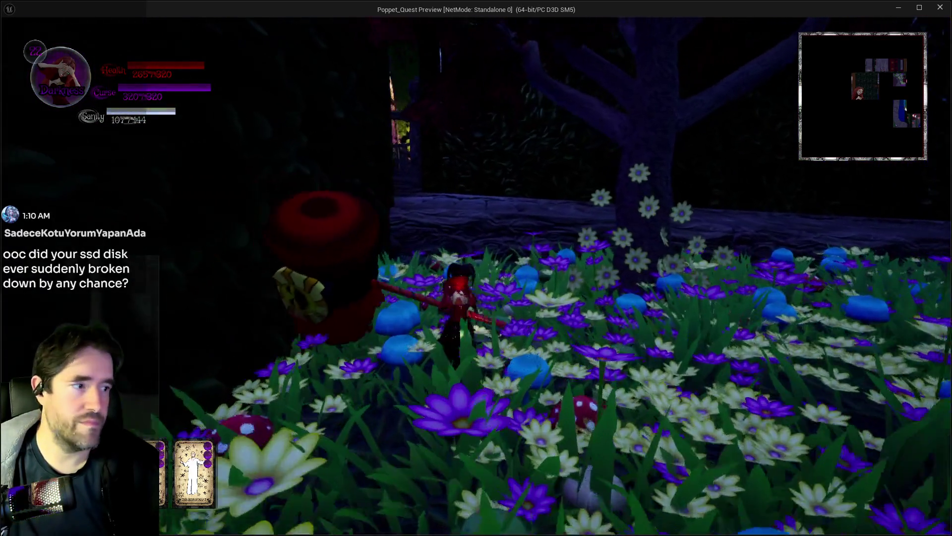
pyautogui.press('w')
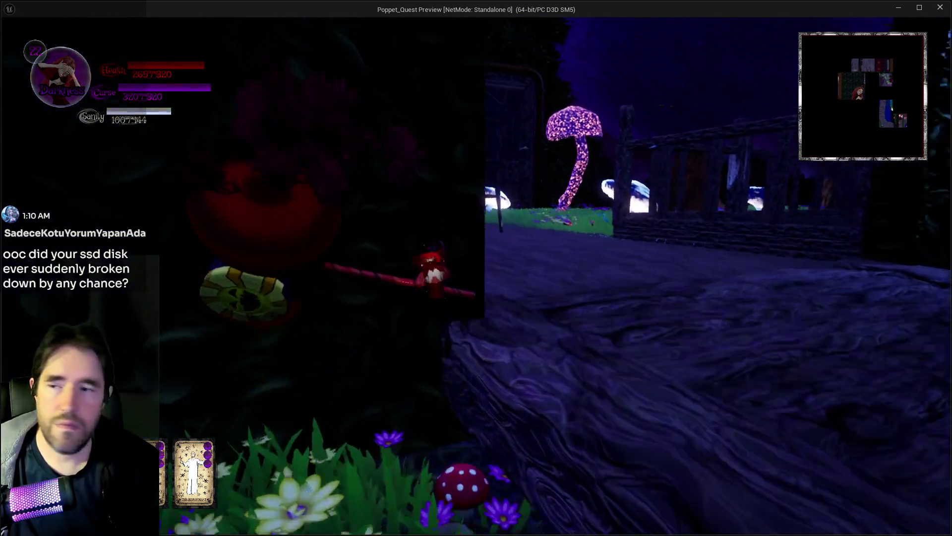
# Switch to Light form, walk toward the skull and window, then use a transforming card ability.
pyautogui.press('w')
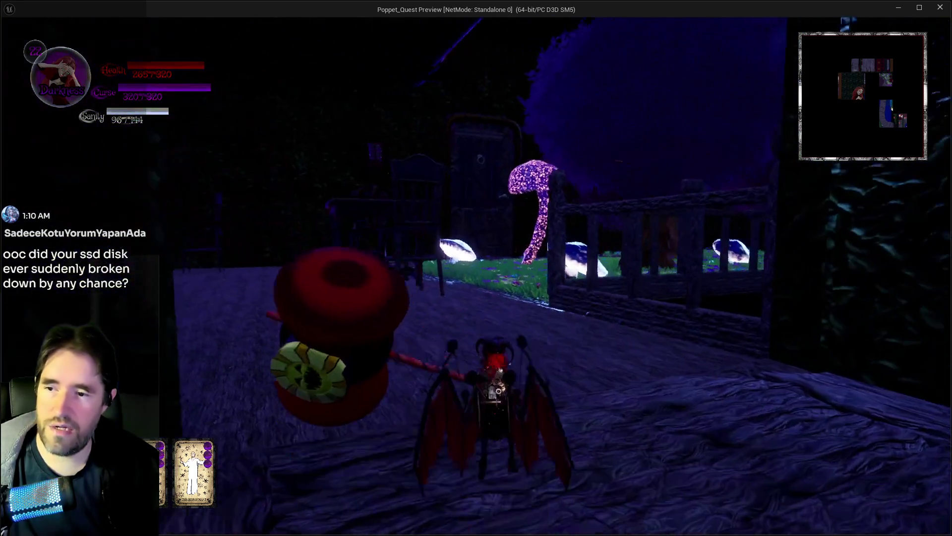
pyautogui.press('q')
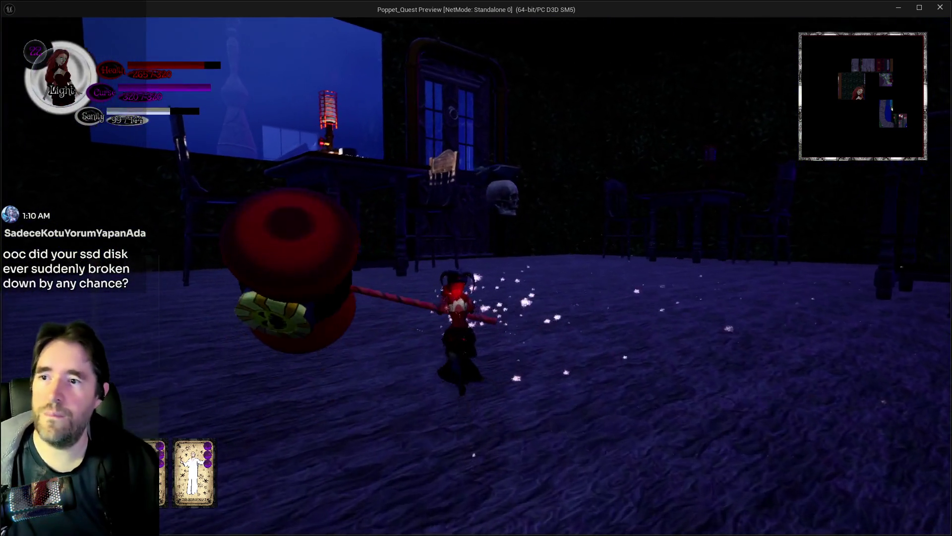
pyautogui.press('w')
pyautogui.press('e')
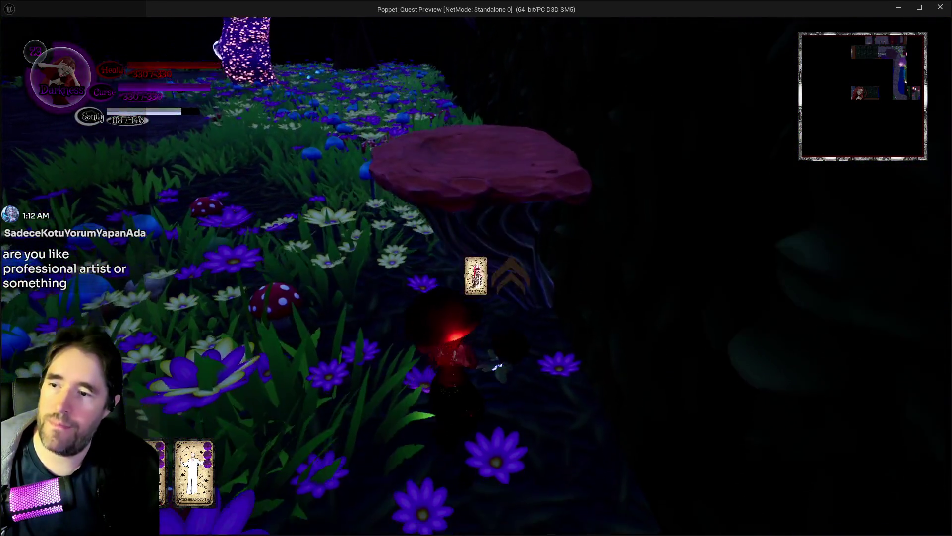
pyautogui.click(476, 276)
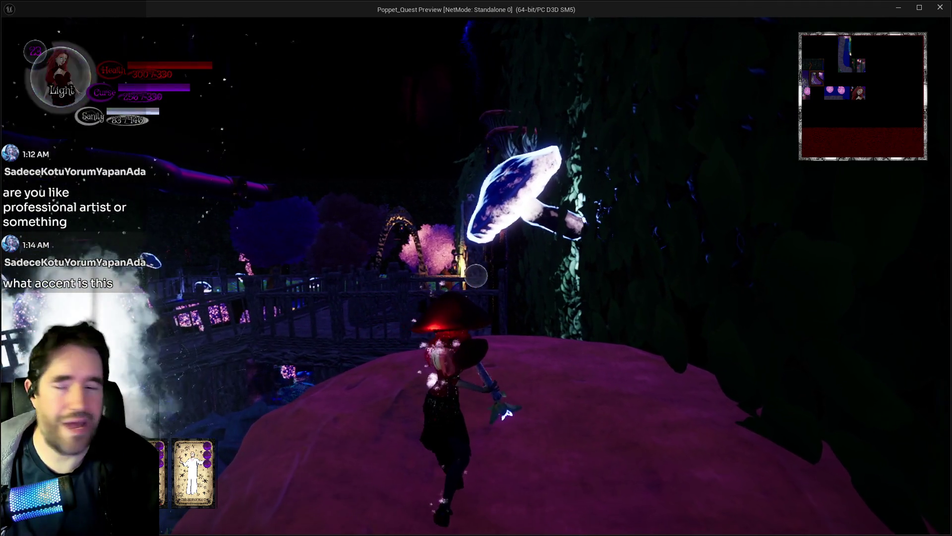
# Run up the mound toward the tree past the red gown and change the selected card.
pyautogui.press('w')
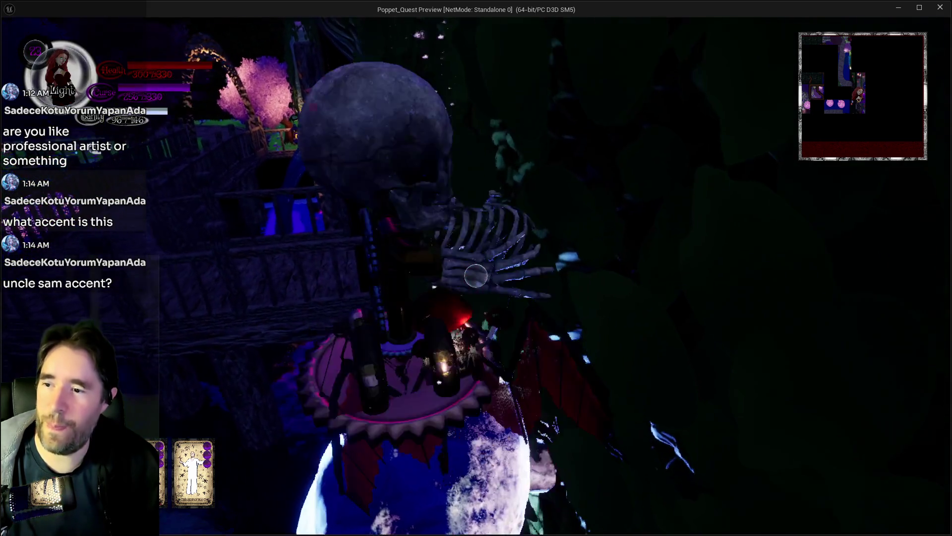
pyautogui.press('w')
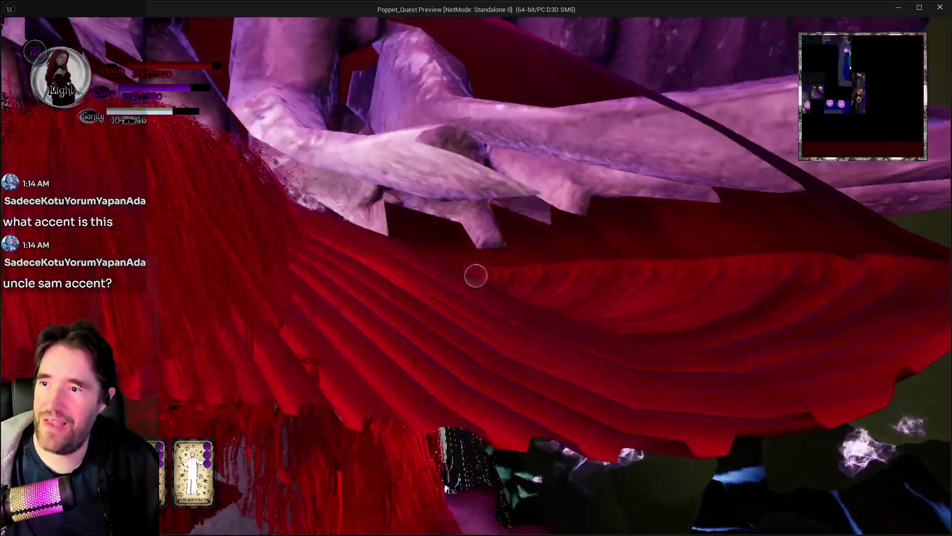
pyautogui.press('w')
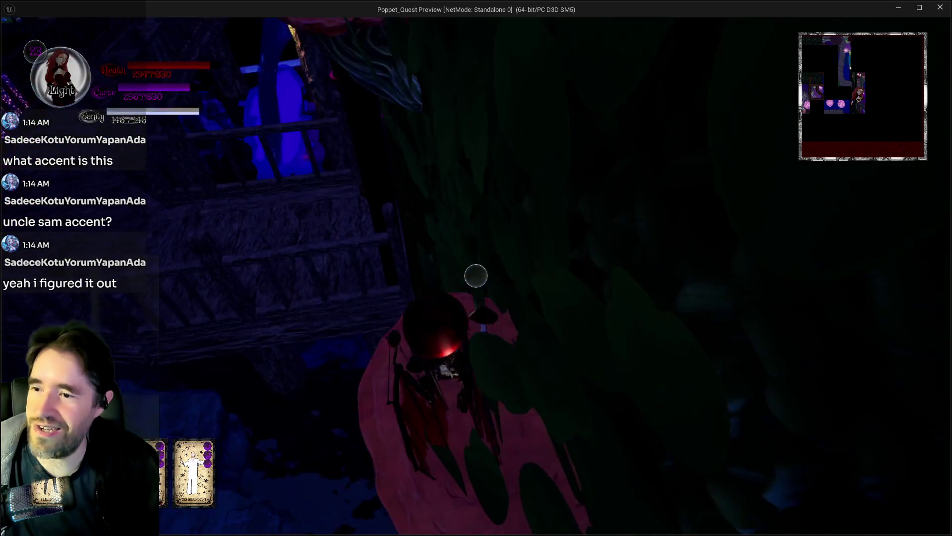
# Cast a series of card attacks: crescent slashes, yellow, blue-white and white bursts.
pyautogui.click(476, 275)
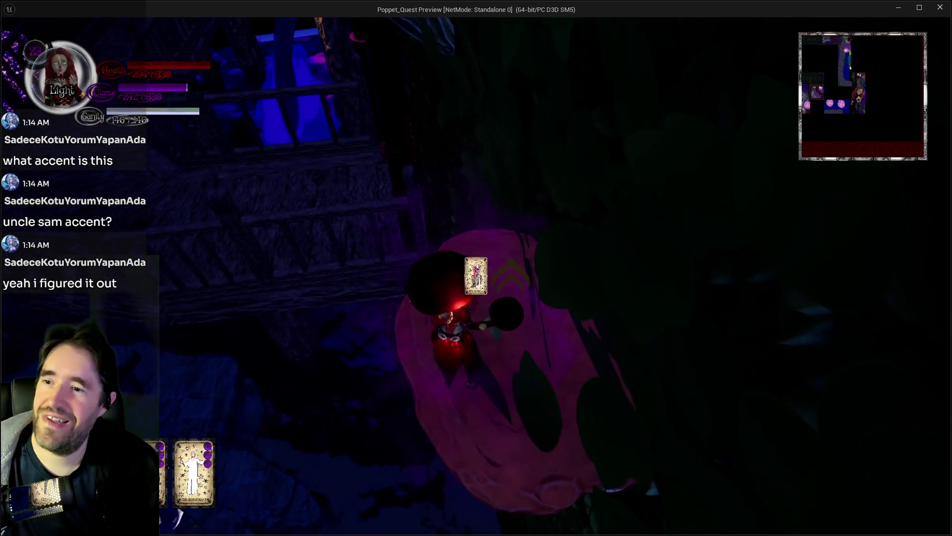
pyautogui.click(477, 275)
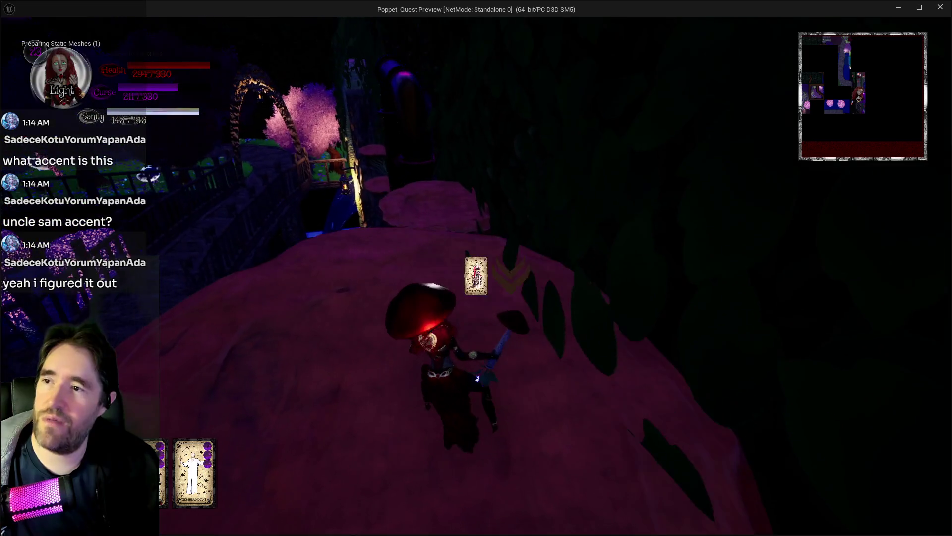
pyautogui.click(476, 275)
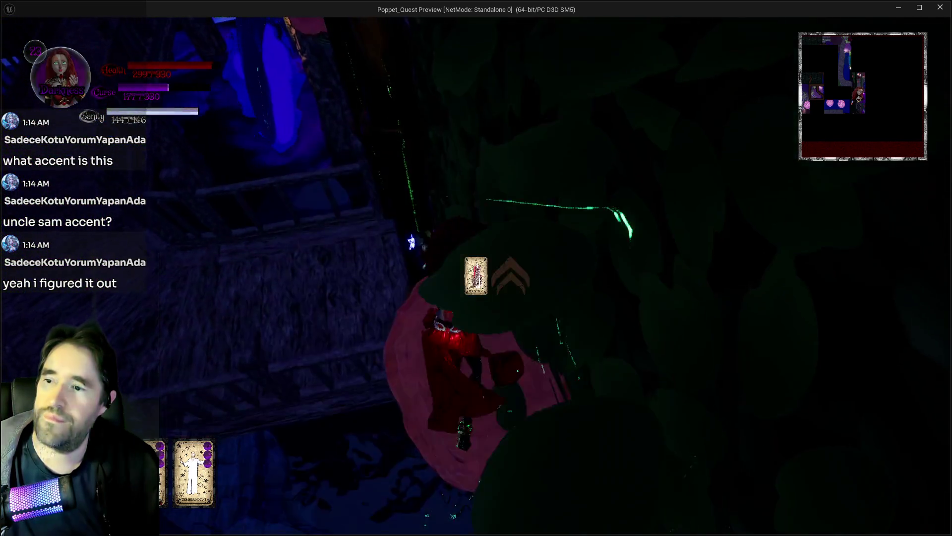
pyautogui.click(477, 275)
pyautogui.click(476, 276)
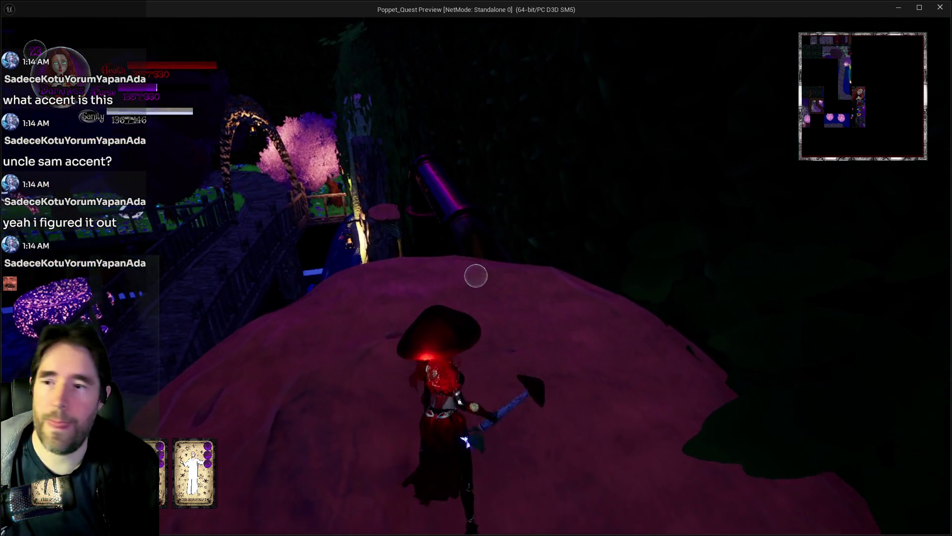
pyautogui.click(476, 275)
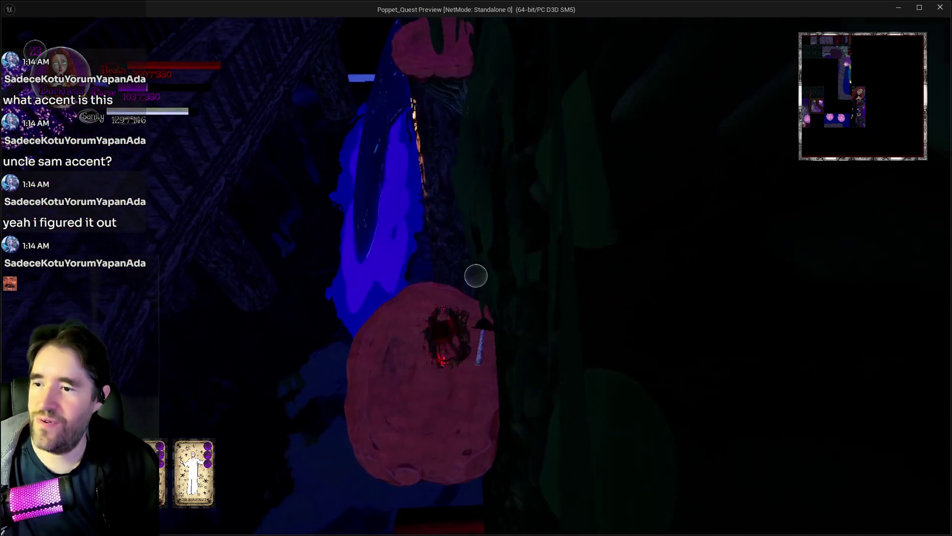
pyautogui.click(476, 275)
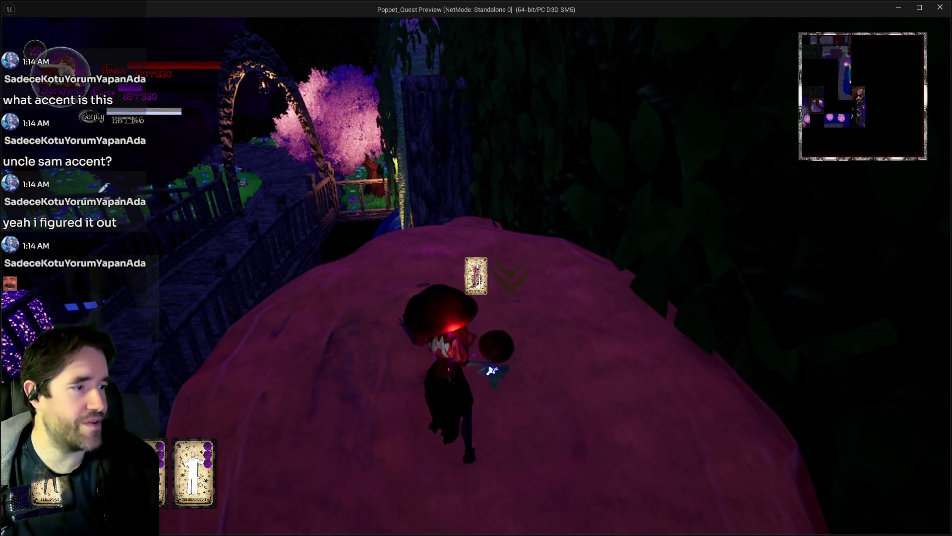
# Advance along the path casting fiery and ring spells, then run into the Four Of Cups area.
pyautogui.press('w')
pyautogui.click(477, 275)
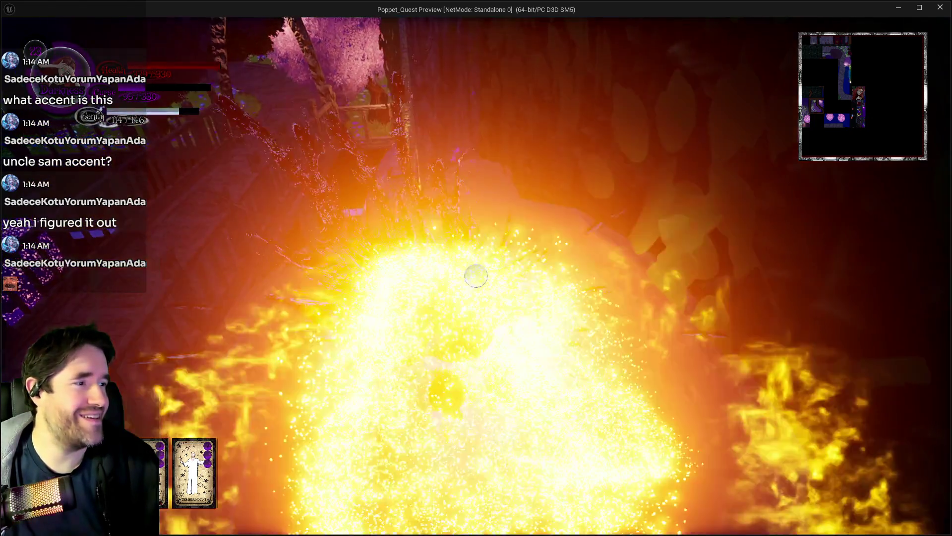
pyautogui.click(476, 275)
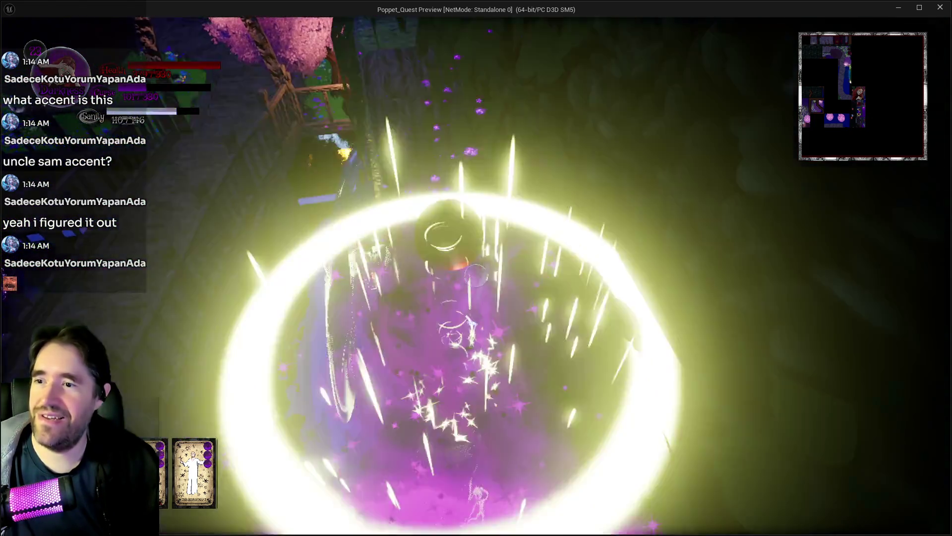
pyautogui.press('w')
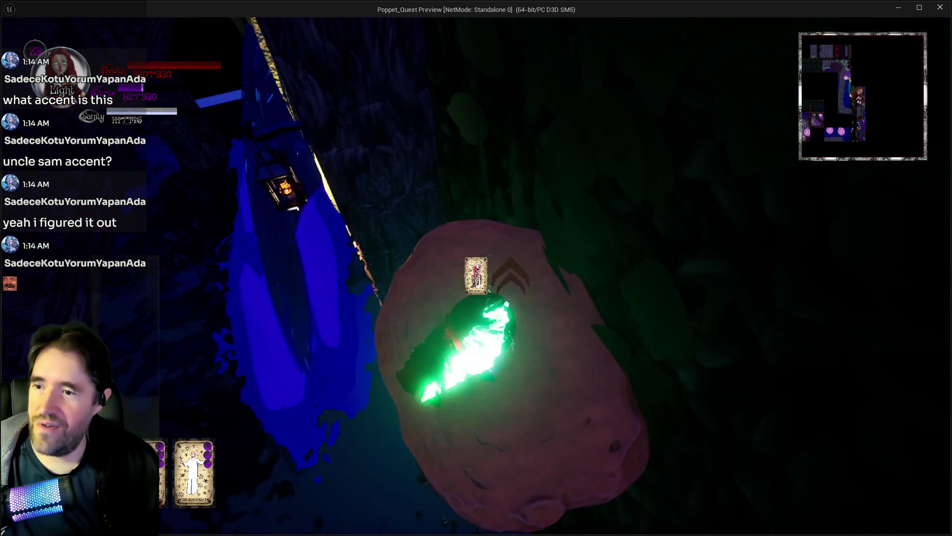
pyautogui.click(476, 275)
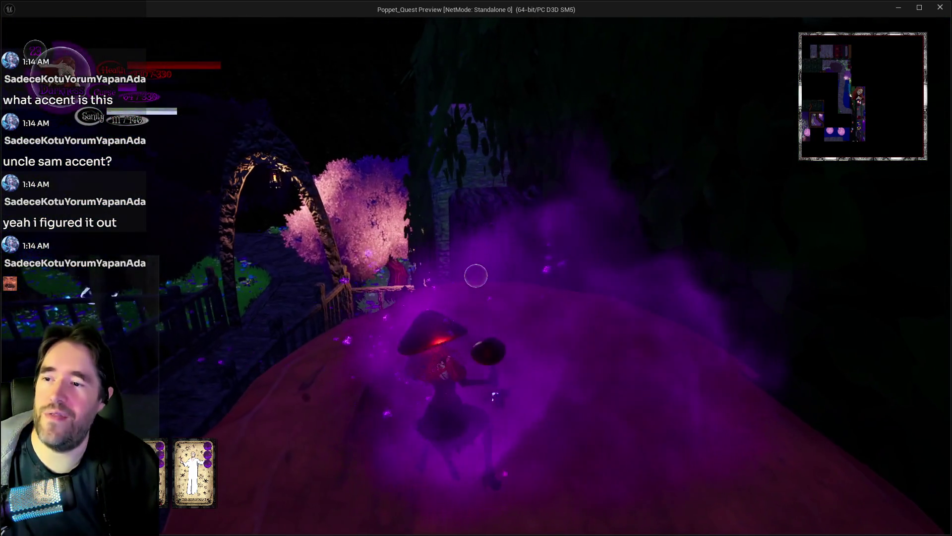
pyautogui.press('w')
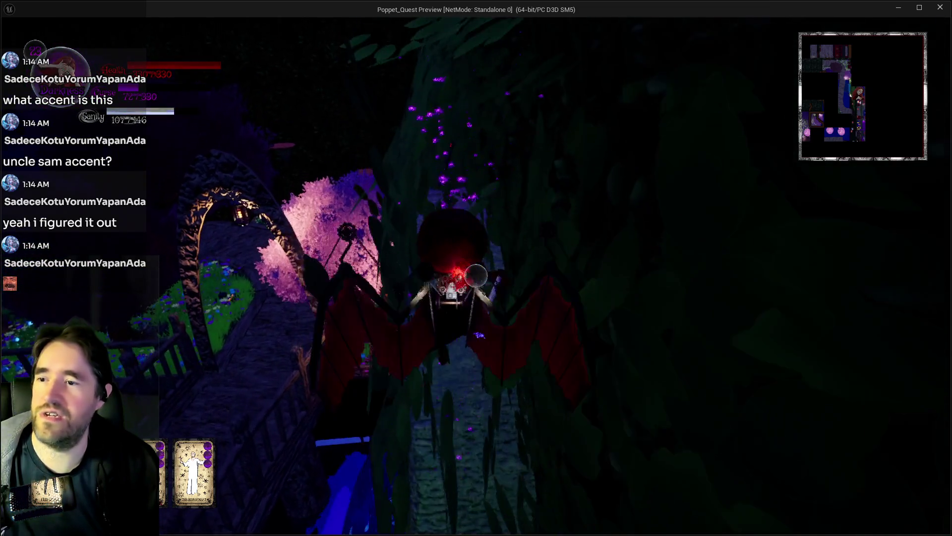
pyautogui.press('w')
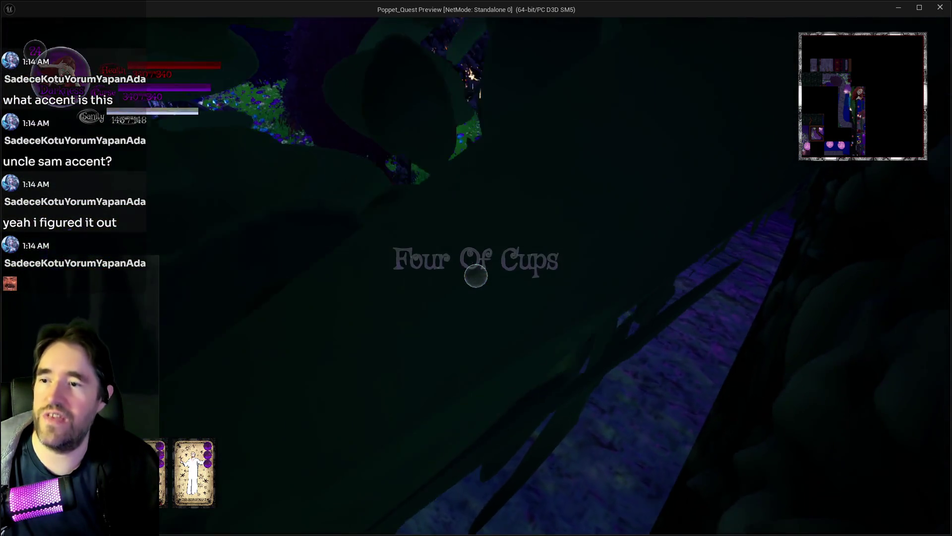
# Run along the lit garden path, over the stone bridge and onto the forest path.
pyautogui.press('w')
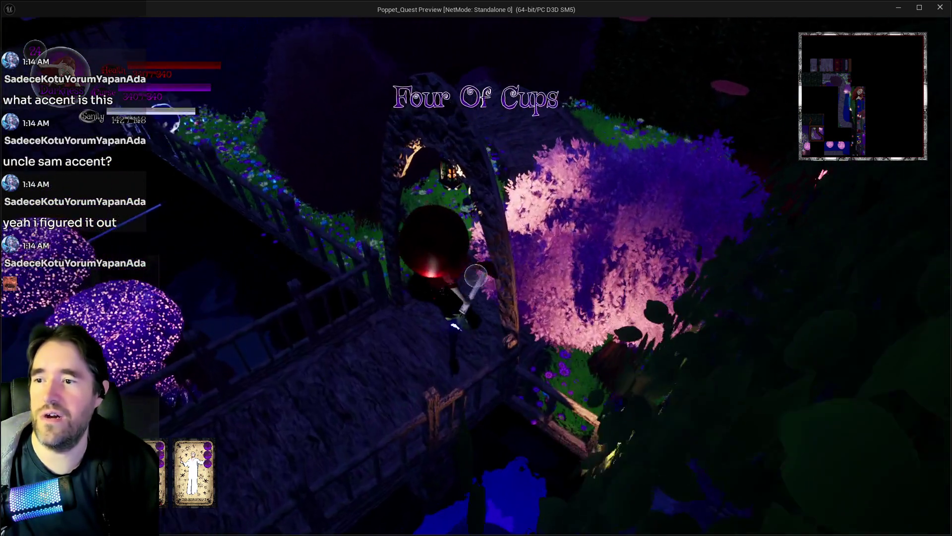
pyautogui.press('w')
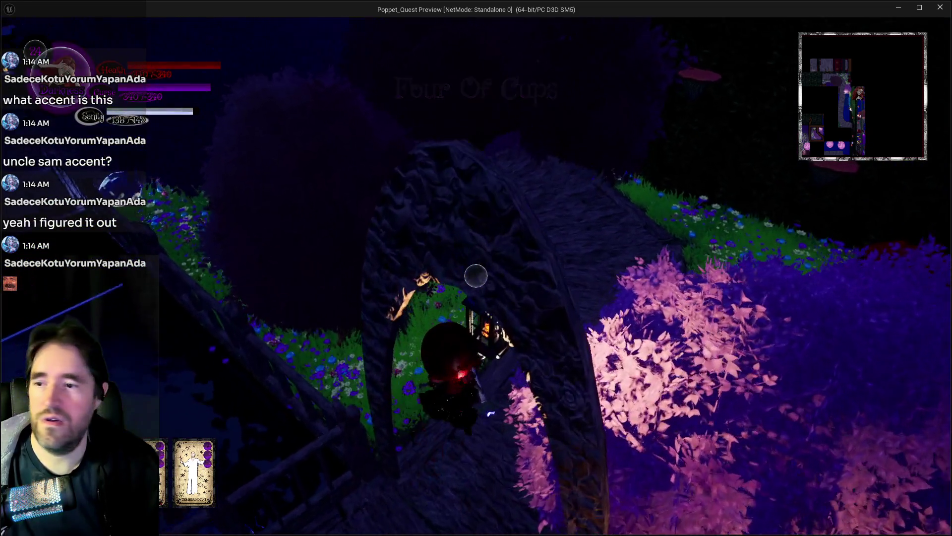
pyautogui.press('w')
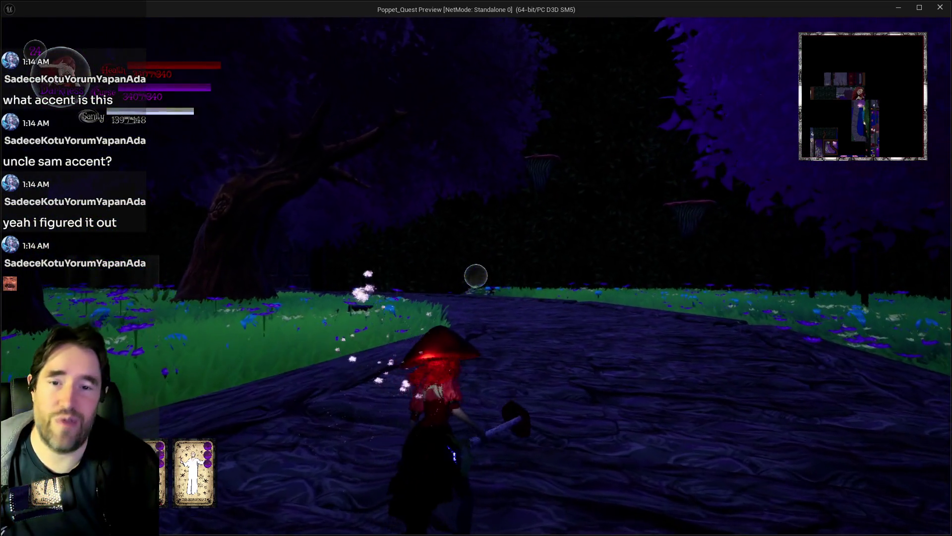
pyautogui.press('w')
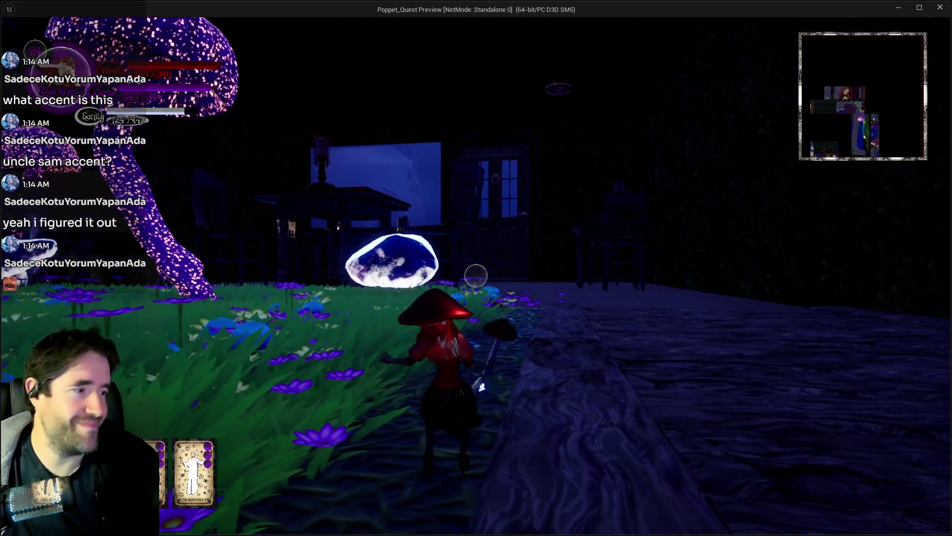
# Run through the grassy forest and down the stone path past the glowing tree to the tower.
pyautogui.press('w')
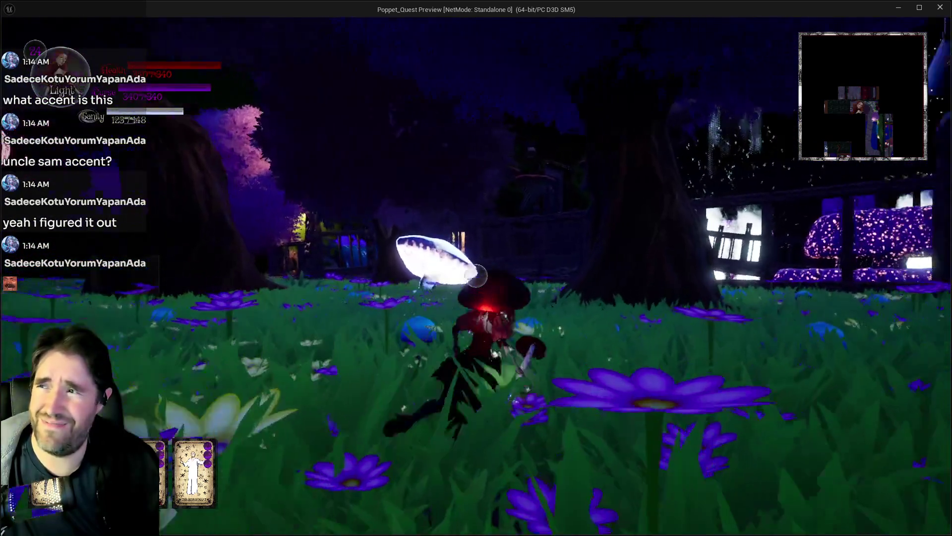
pyautogui.press('w')
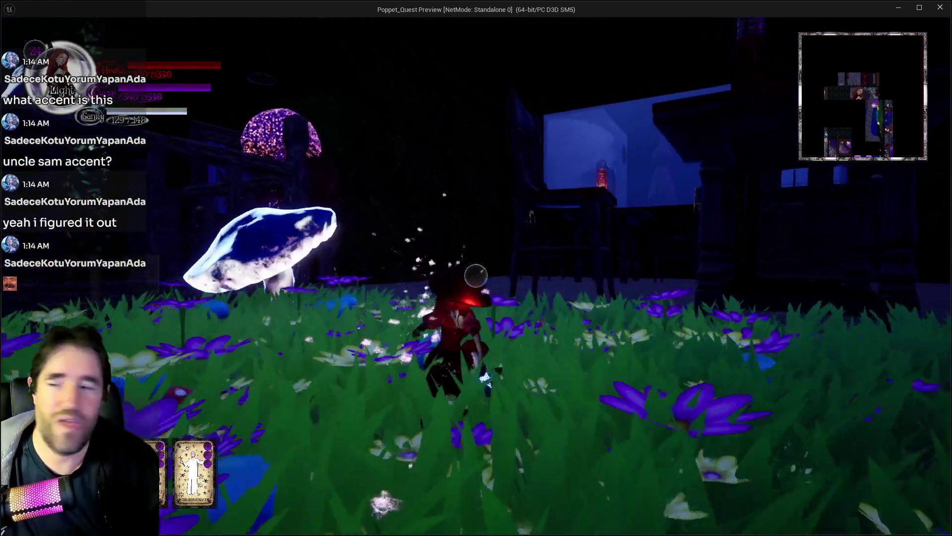
pyautogui.press('w')
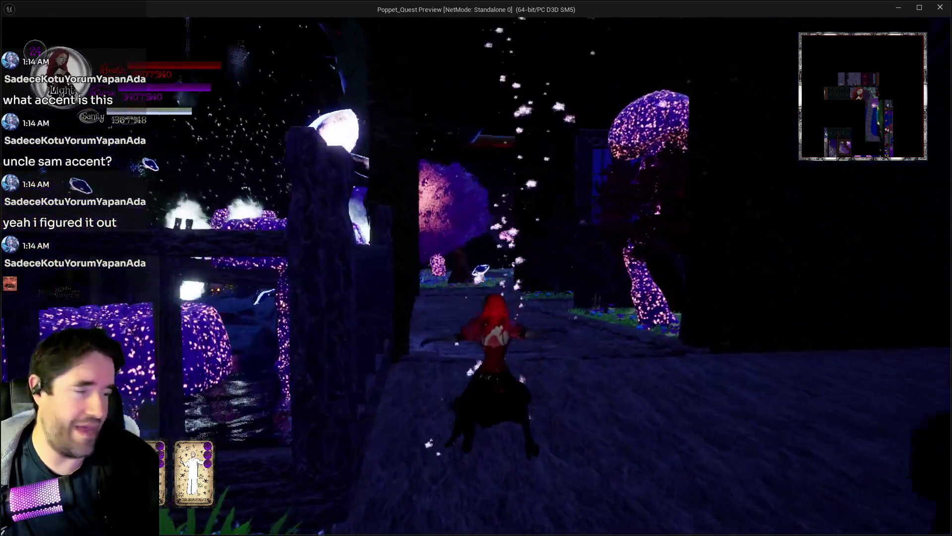
pyautogui.press('w')
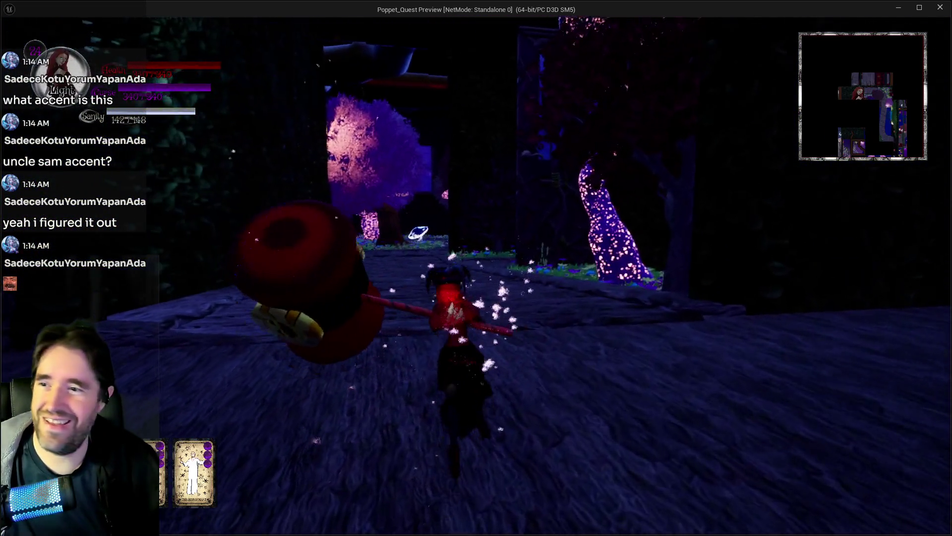
pyautogui.press('w')
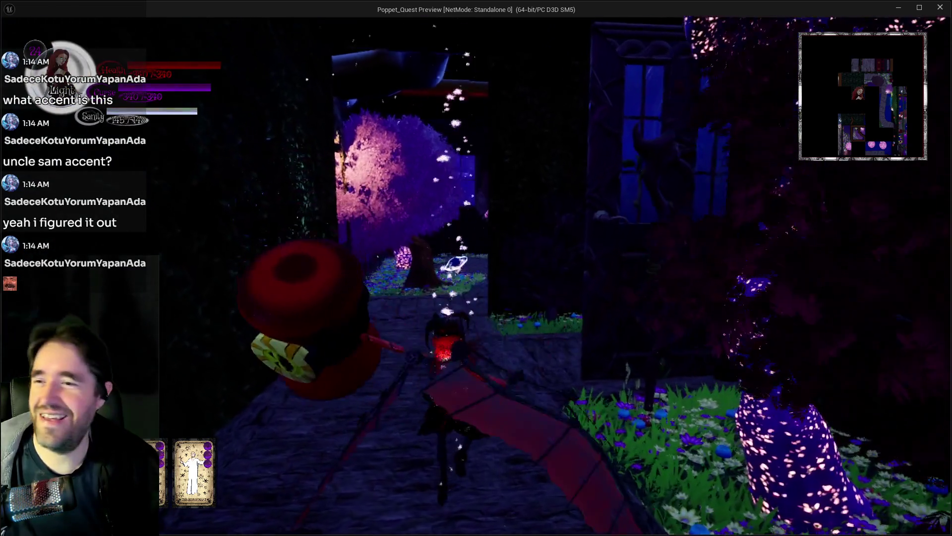
pyautogui.press('w')
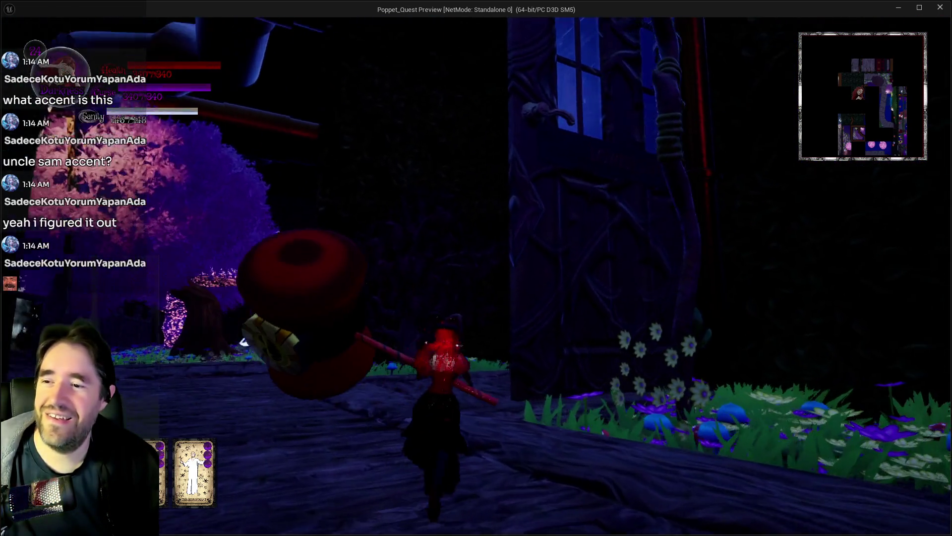
pyautogui.press('w')
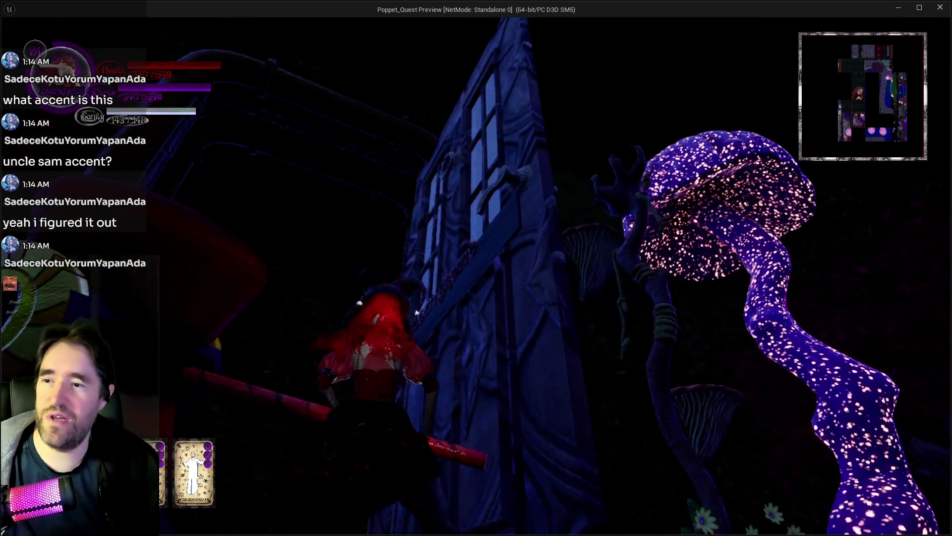
pyautogui.press('w')
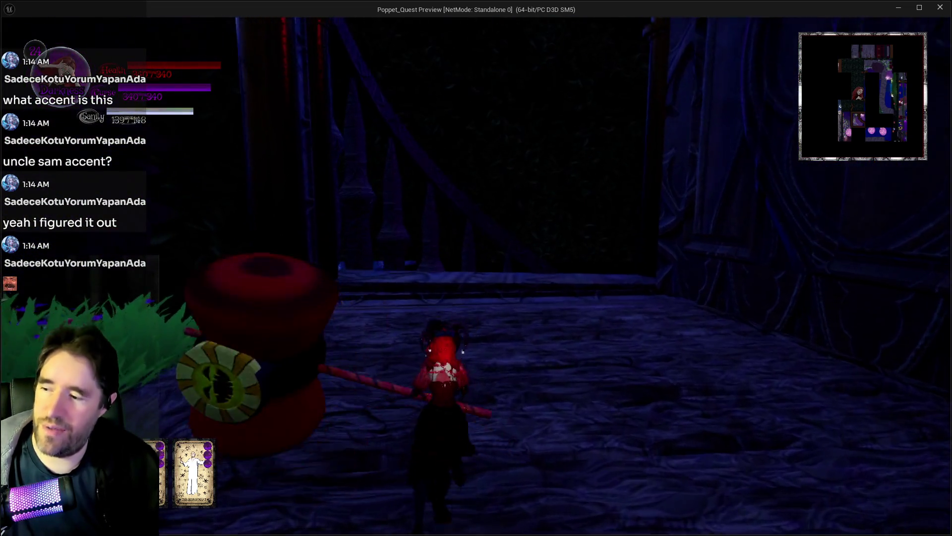
# Descend into the Lower Decks, pass the SAFE ZONE chairs and enter the dark corridor.
pyautogui.press('w')
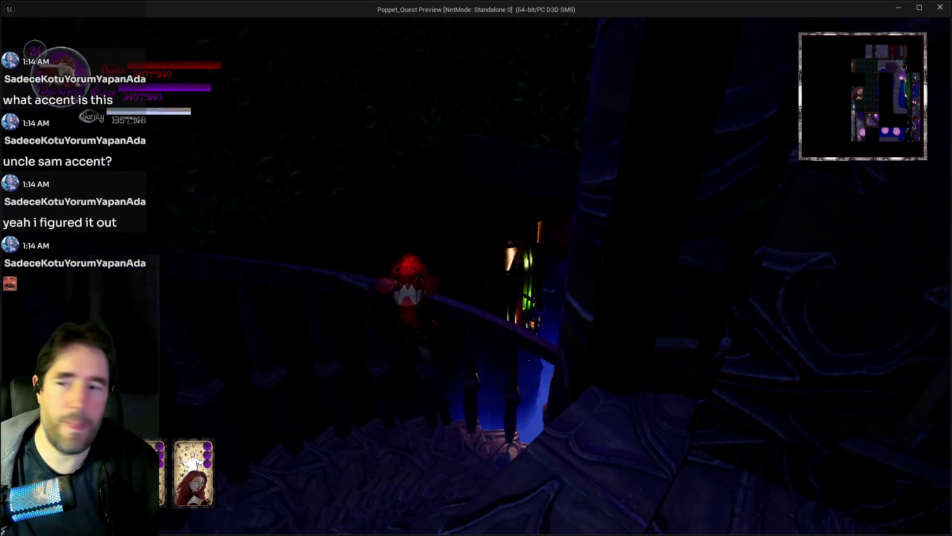
pyautogui.press('w')
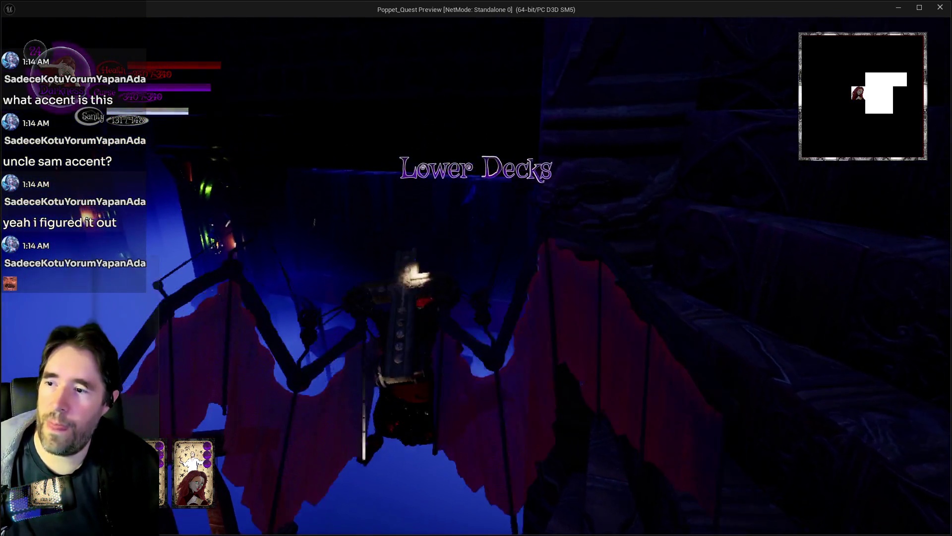
pyautogui.press('w')
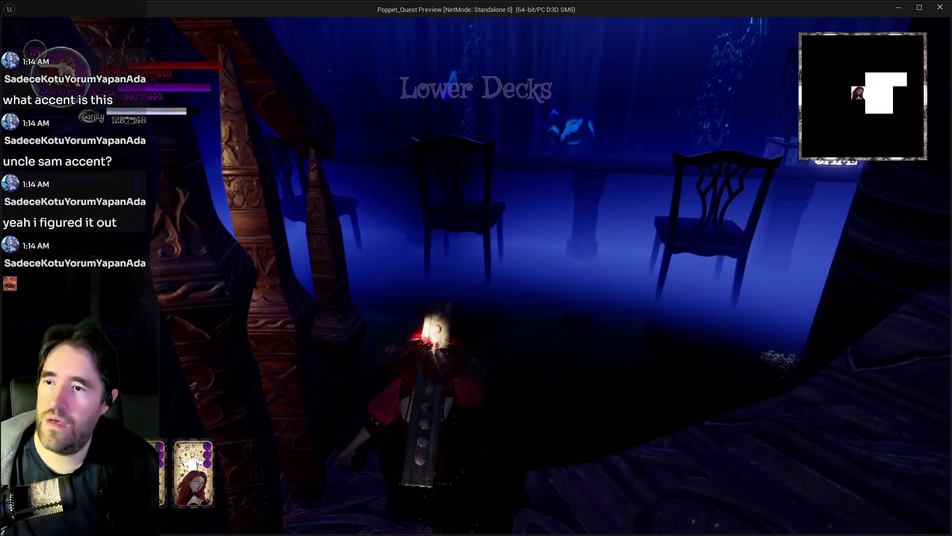
pyautogui.press('w')
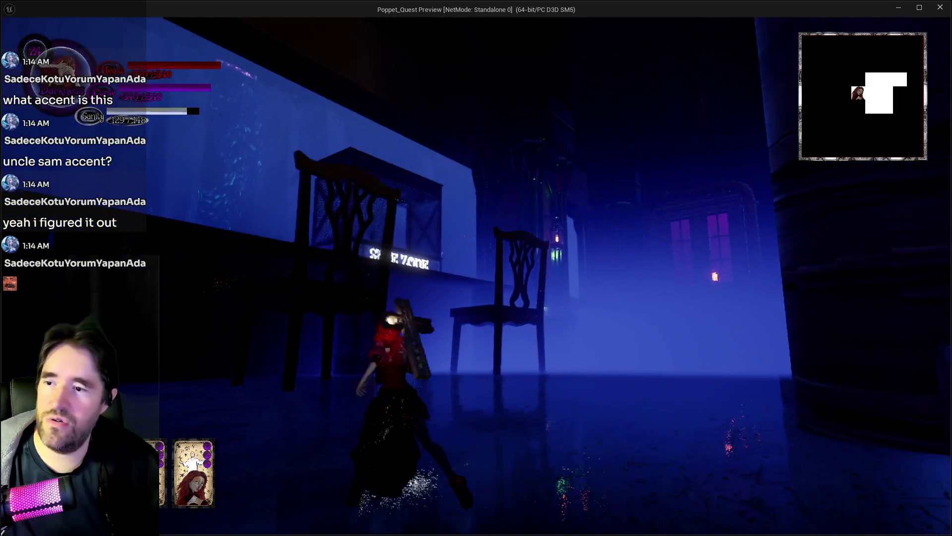
pyautogui.press('w')
pyautogui.press('w')
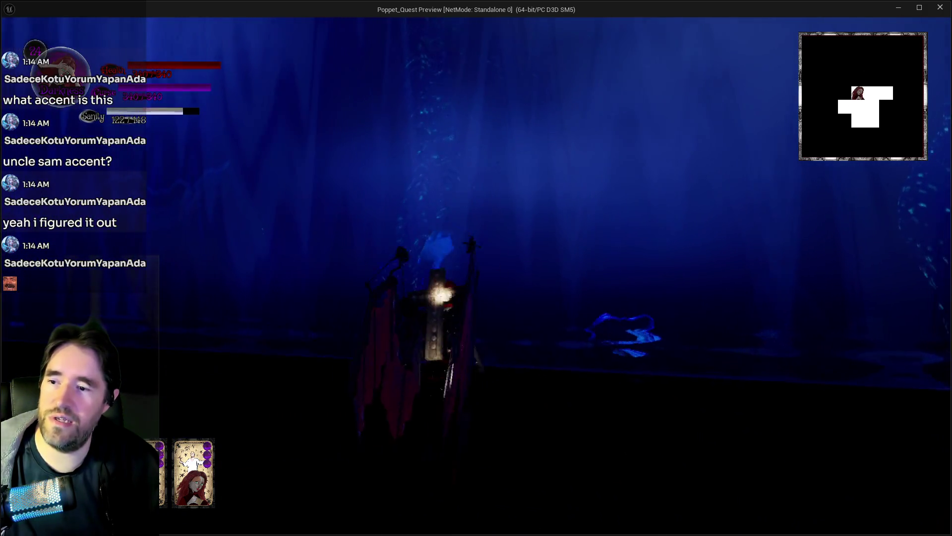
pyautogui.press('w')
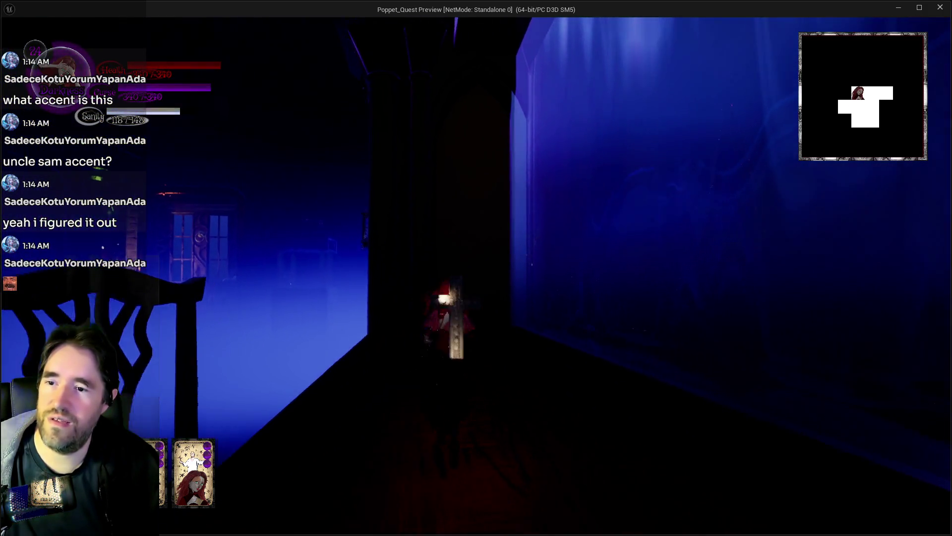
# Burst into the next room, glide on bat wings to the wooden walkway and move on.
pyautogui.press('w')
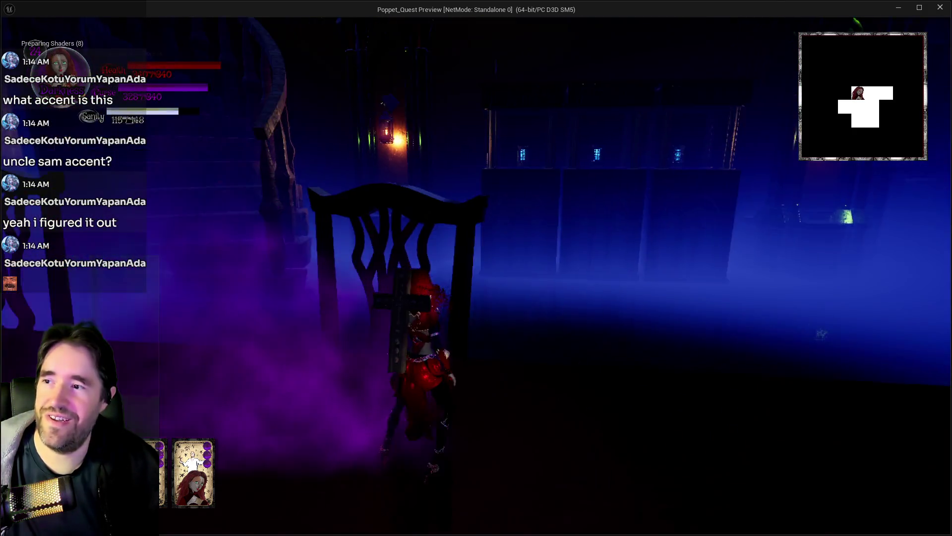
pyautogui.press('w')
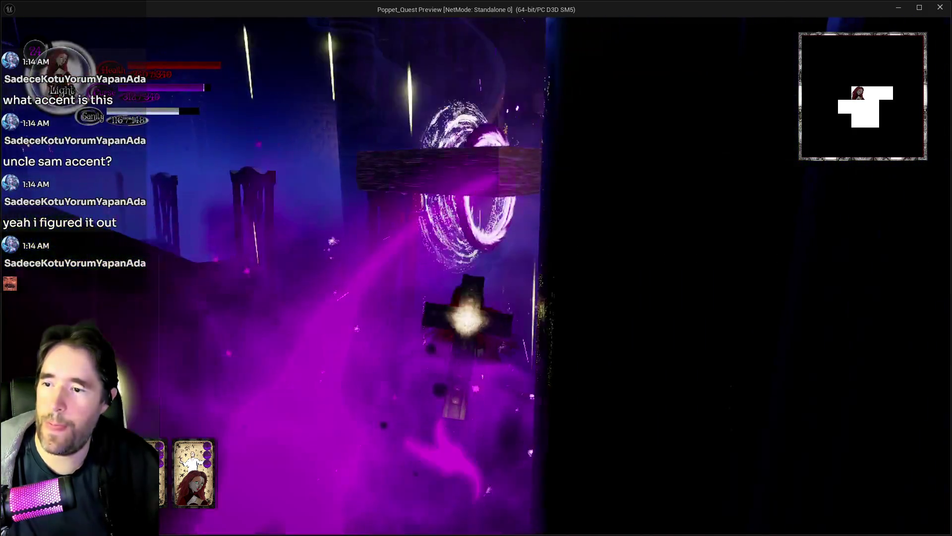
pyautogui.press('w')
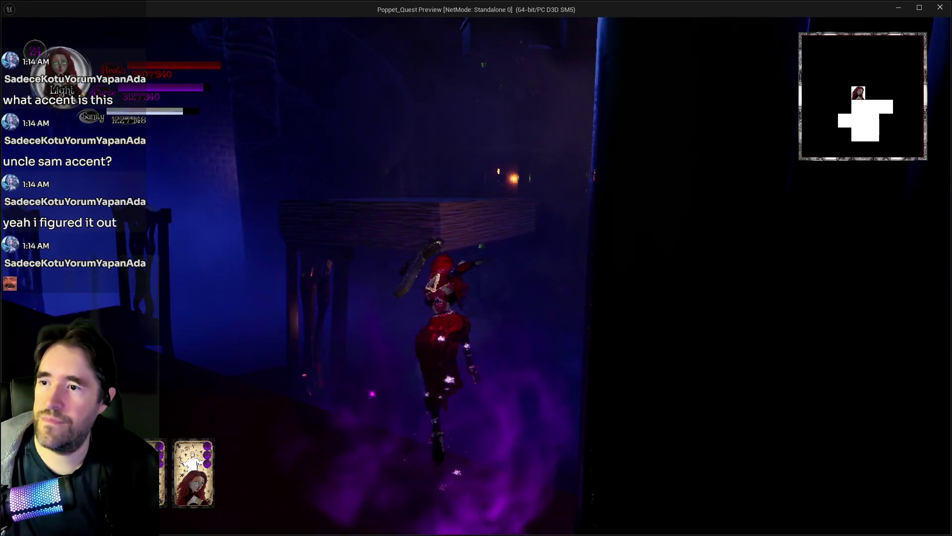
pyautogui.press('space')
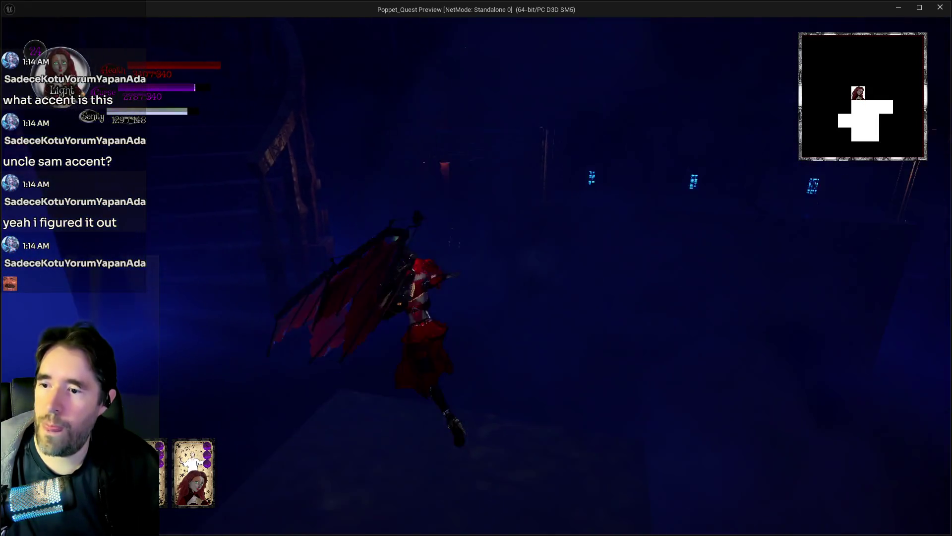
pyautogui.press('w')
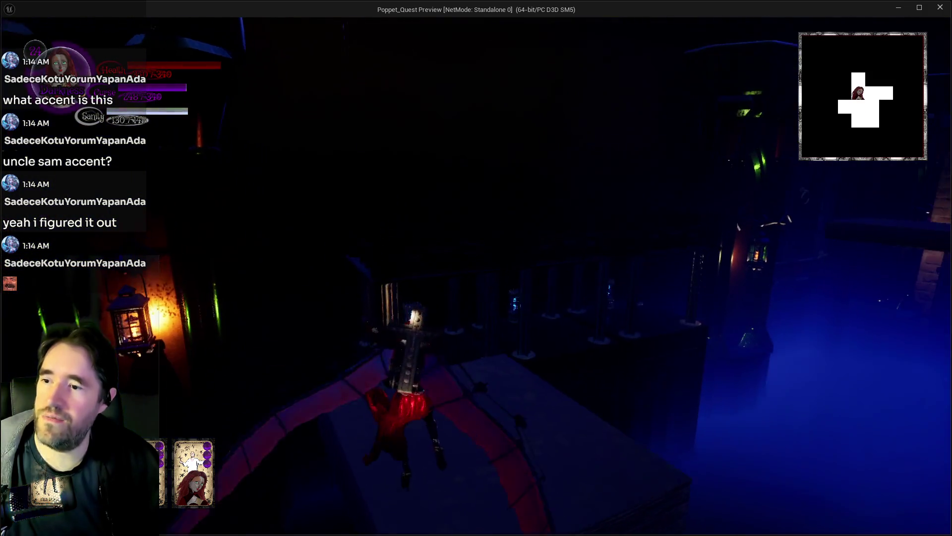
pyautogui.press('w')
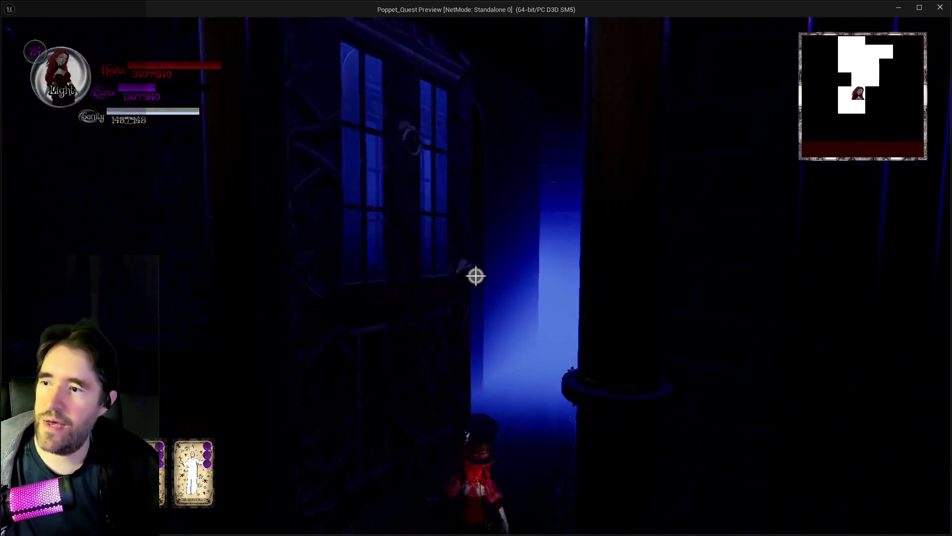
# Switch to Darkness mode and head down the stairs along the path toward the grass.
pyautogui.press('q')
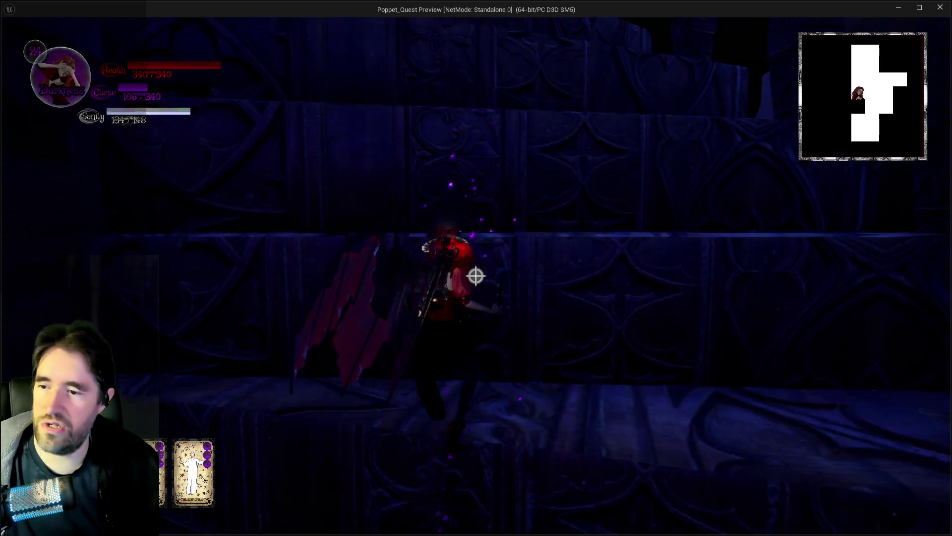
pyautogui.press('w')
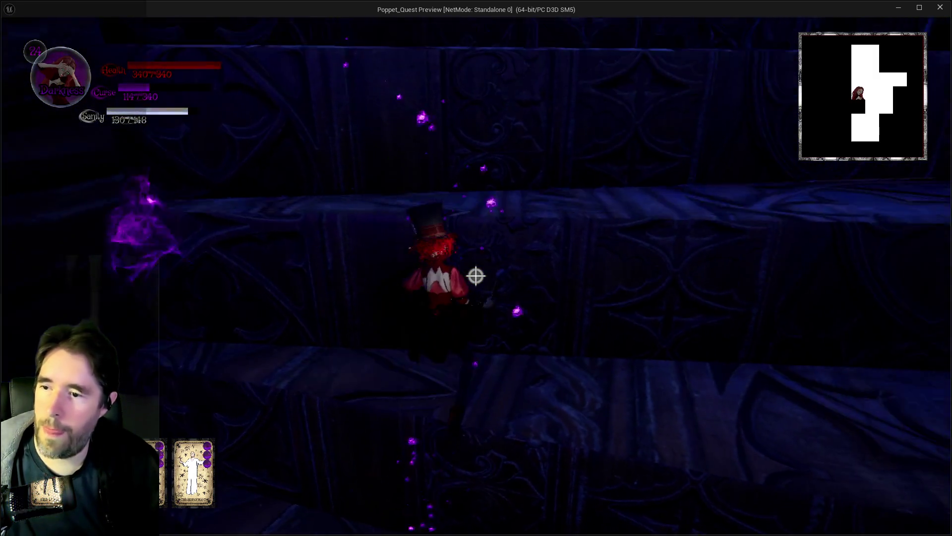
pyautogui.press('w')
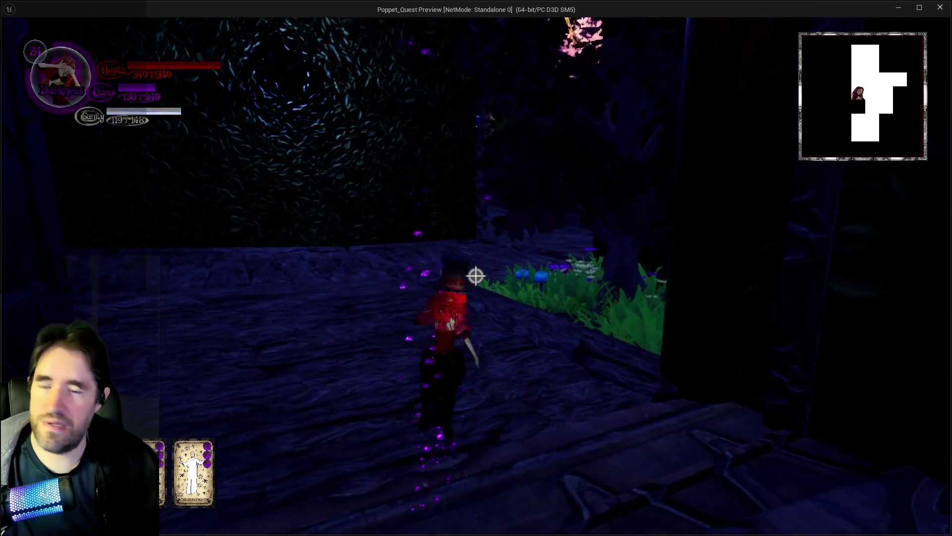
pyautogui.press('w')
pyautogui.press('w')
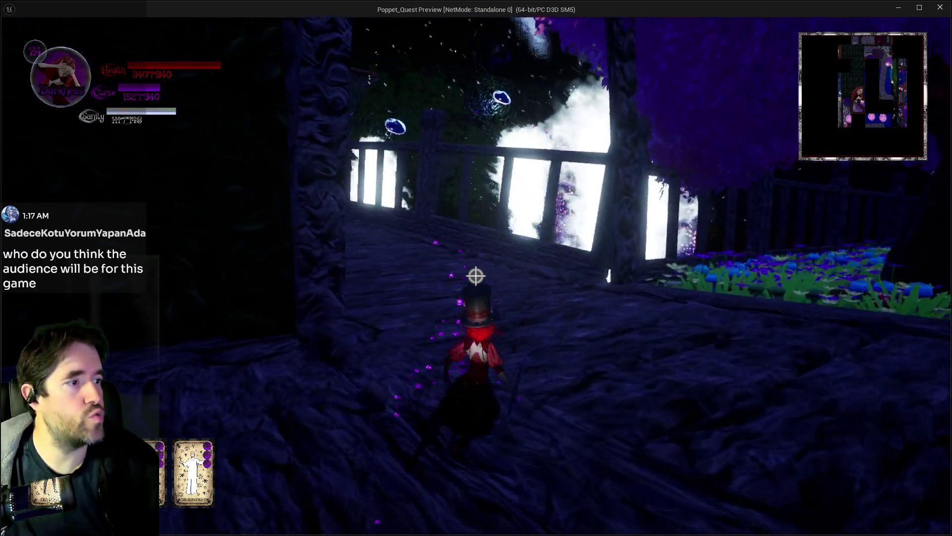
# Run across the wooden bridge, past the skull monument, and glide onto the rocks.
pyautogui.press('w')
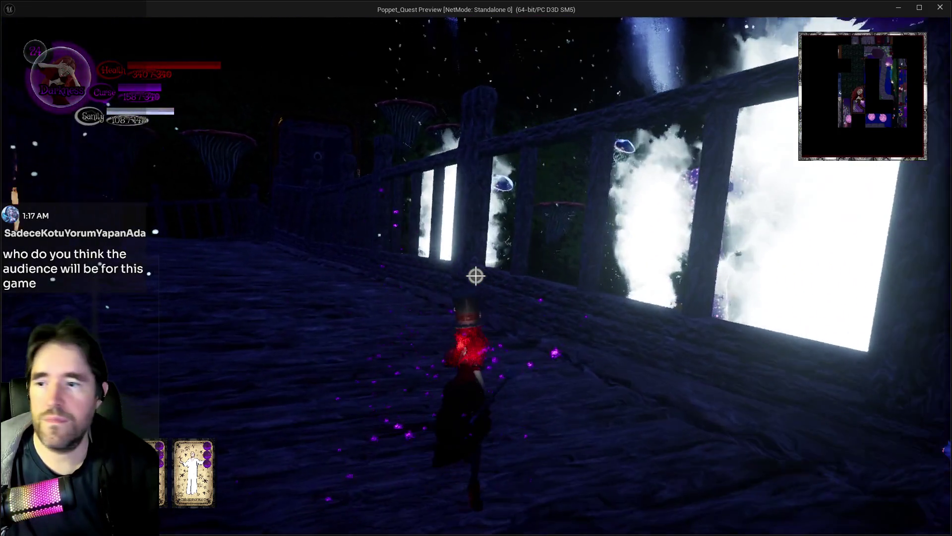
pyautogui.press('w')
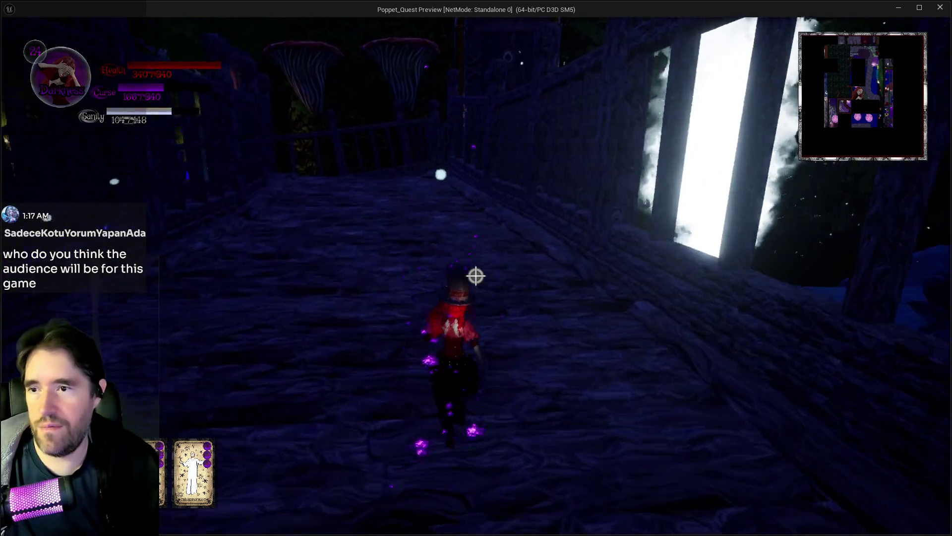
pyautogui.press('w')
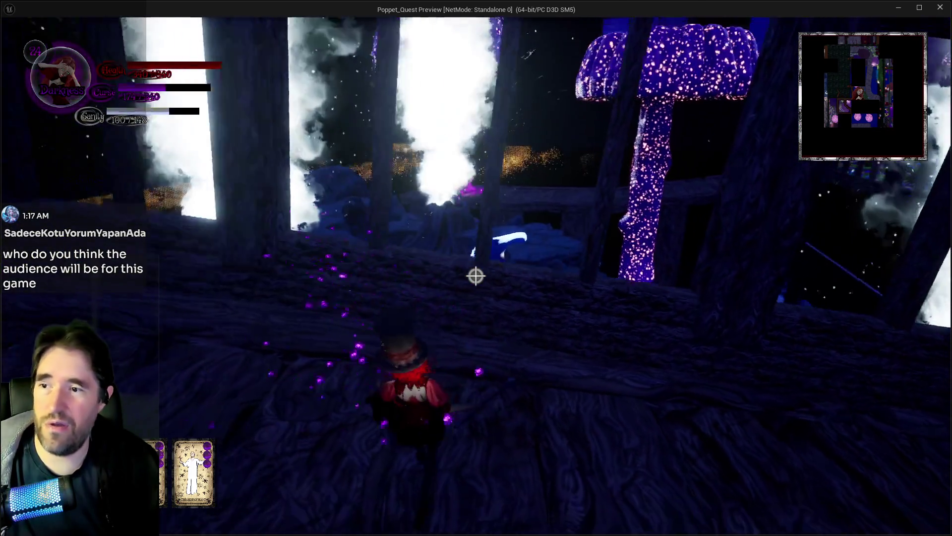
pyautogui.press('w')
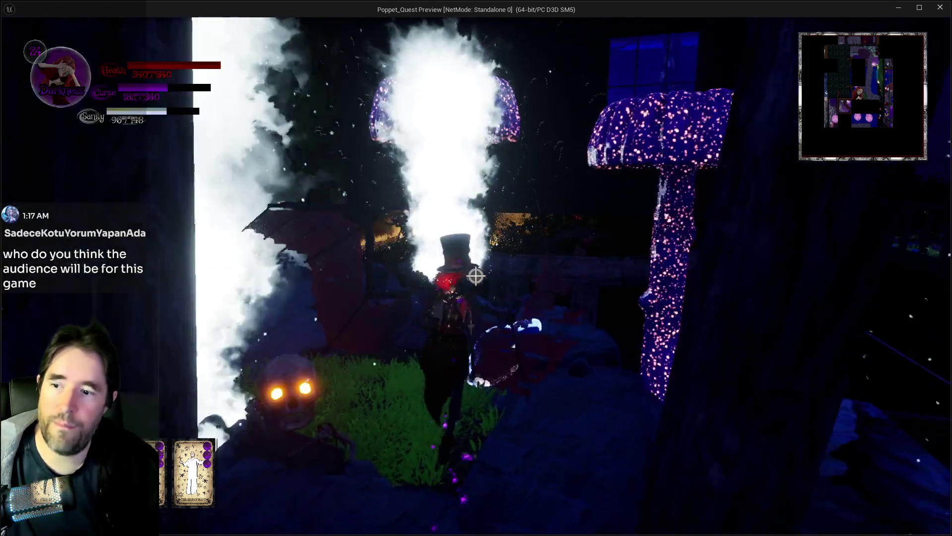
pyautogui.press('w')
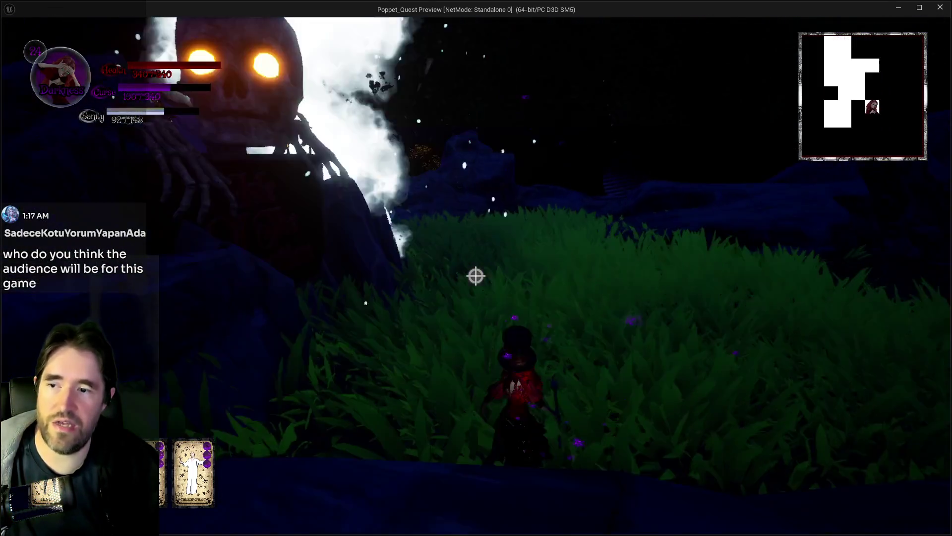
pyautogui.press('w')
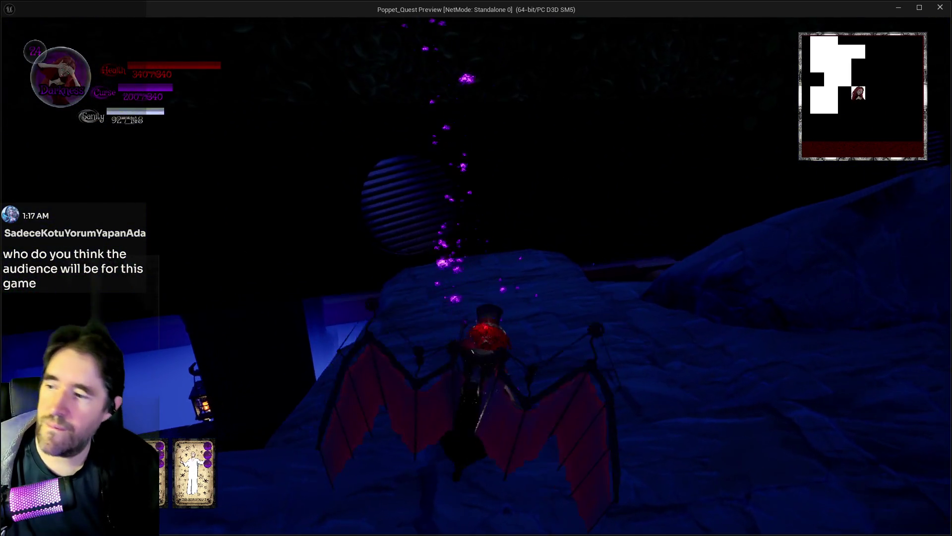
pyautogui.press('w')
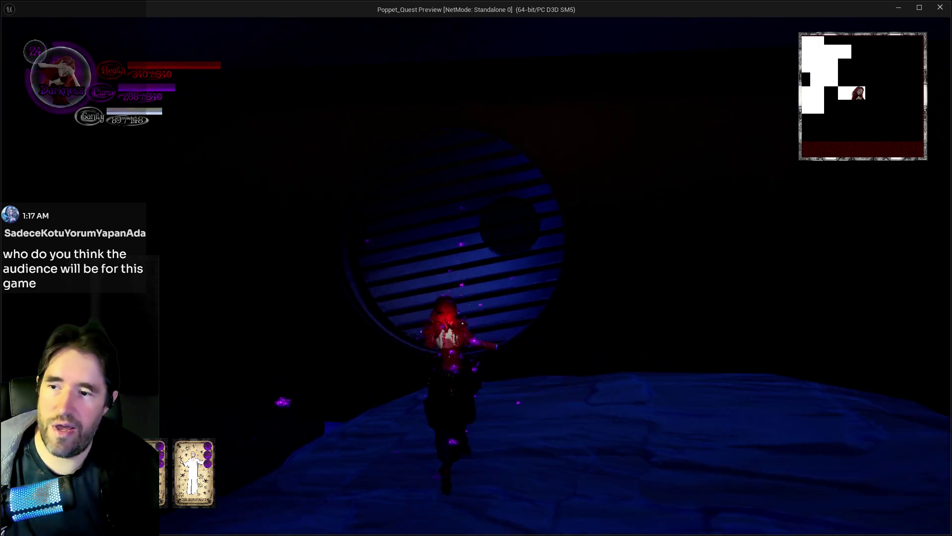
# Smash through the wall with the hammer and follow the walkway around the blue shell.
pyautogui.press('w')
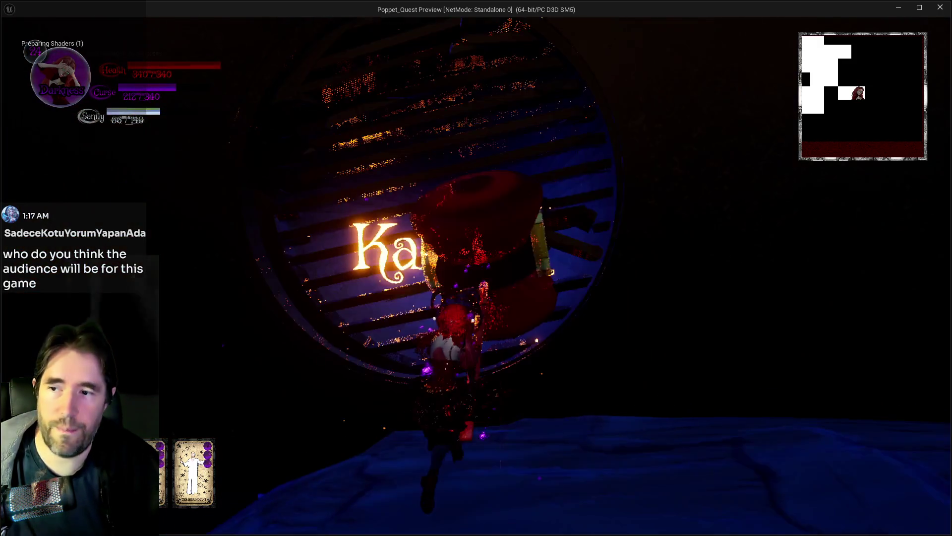
pyautogui.press('w')
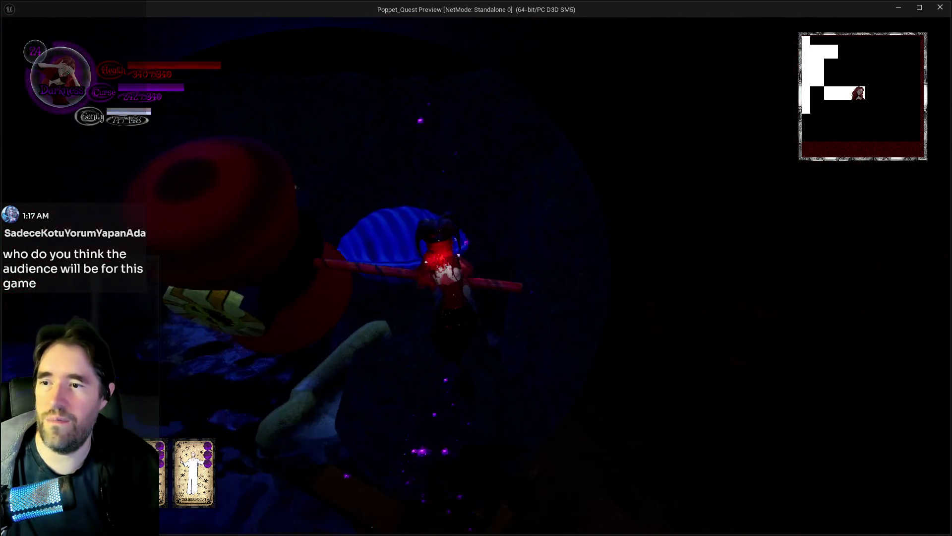
pyautogui.press('w')
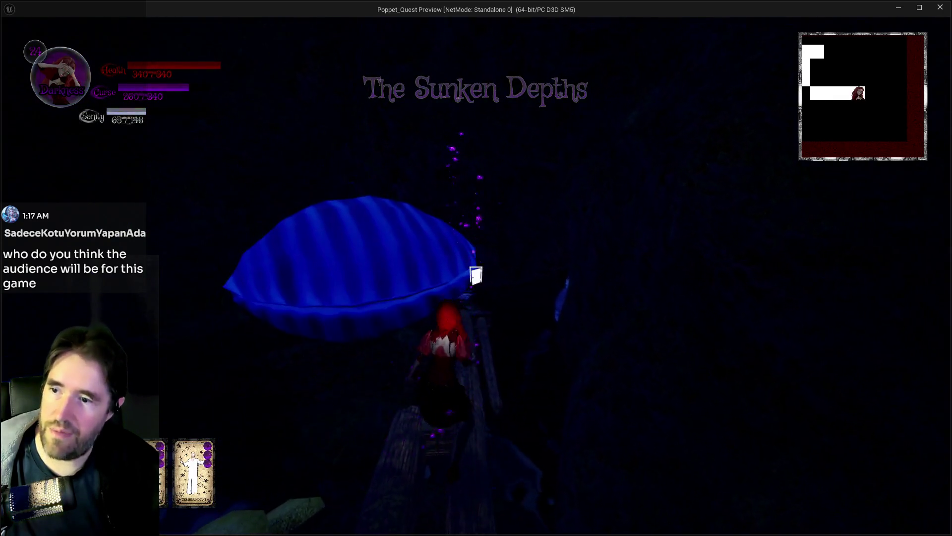
pyautogui.press('w')
pyautogui.press('w')
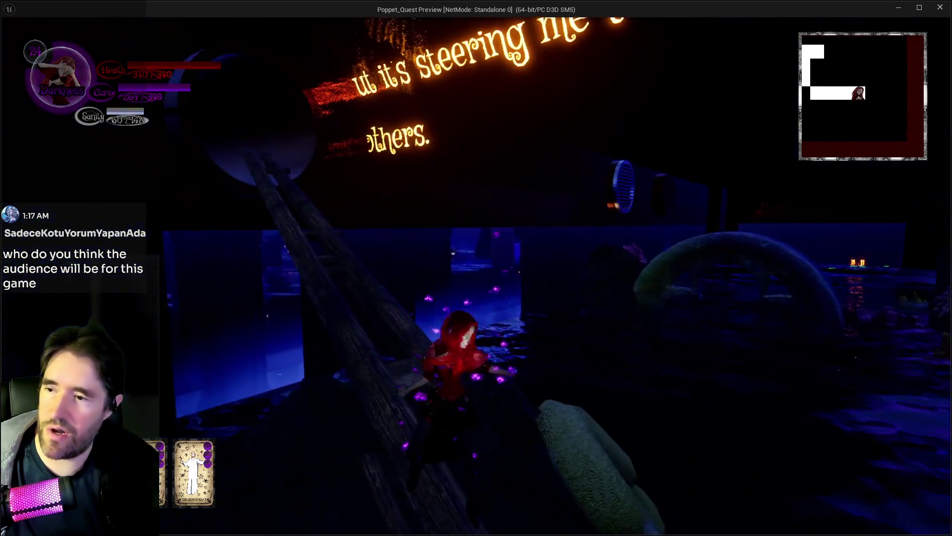
pyautogui.press('w')
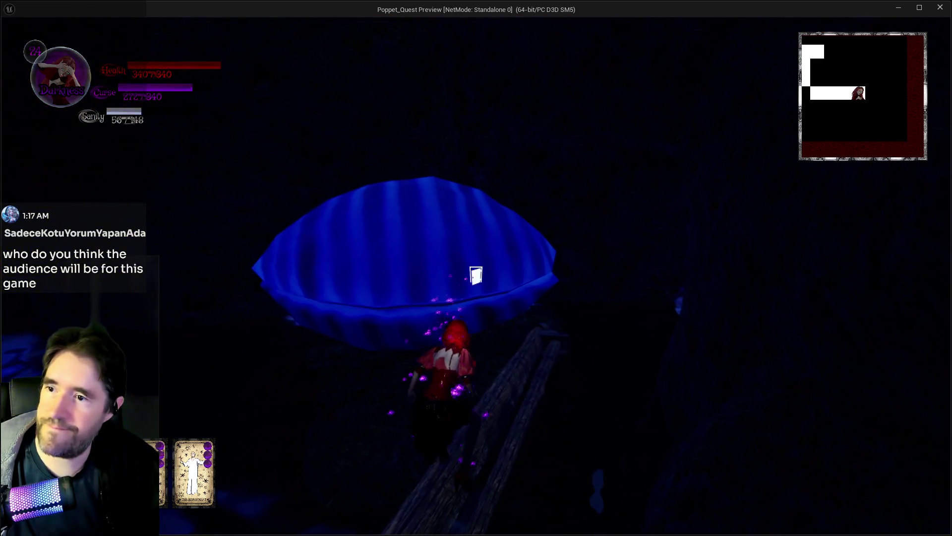
pyautogui.press('w')
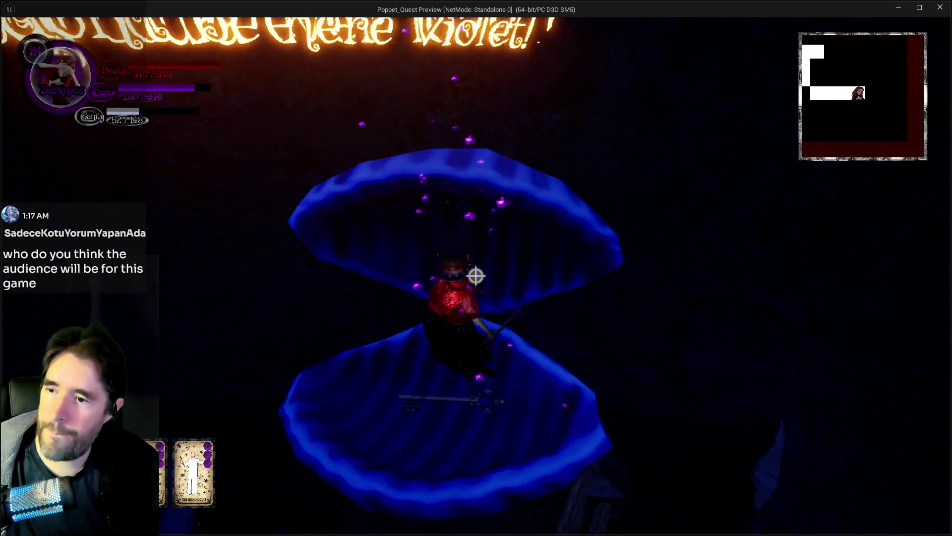
# Leave the blue shell, climb the slanted pipe and face the coral-like creature.
pyautogui.press('w')
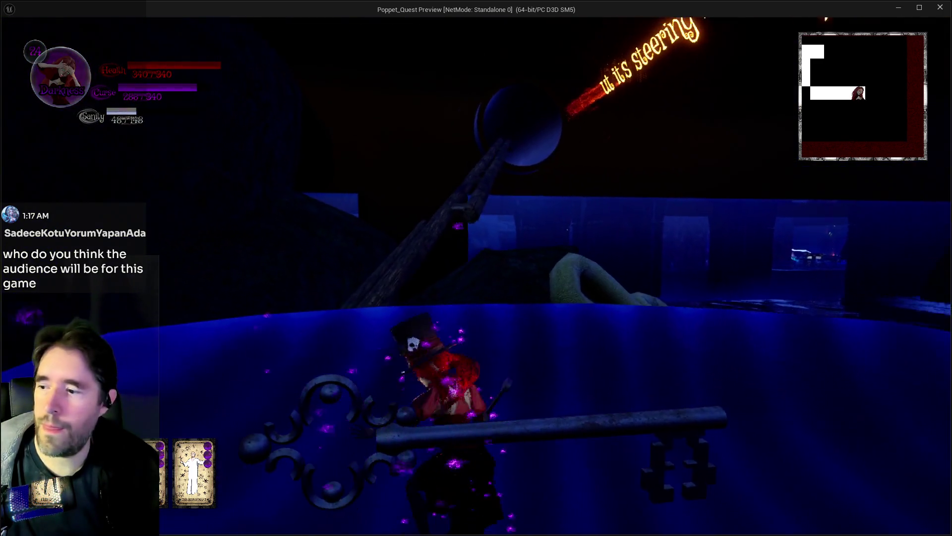
pyautogui.press('w')
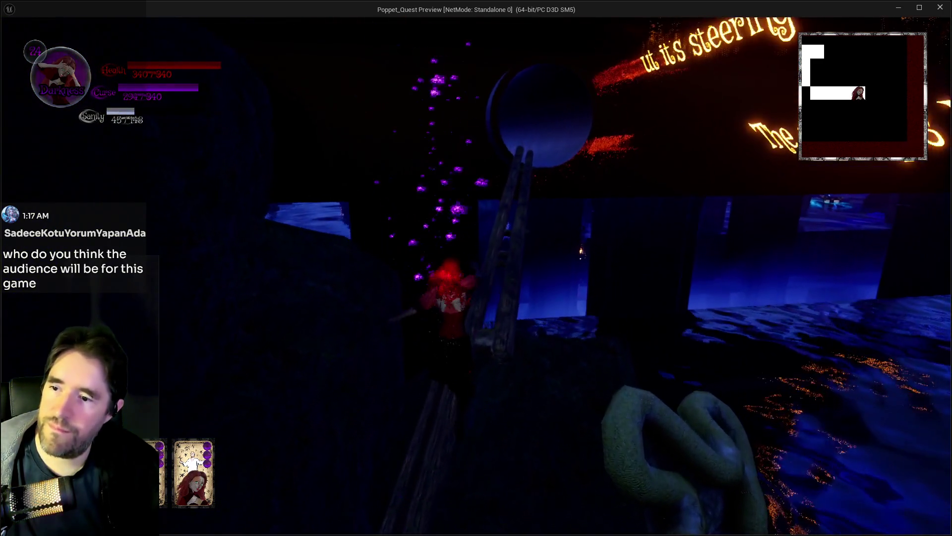
pyautogui.press('w')
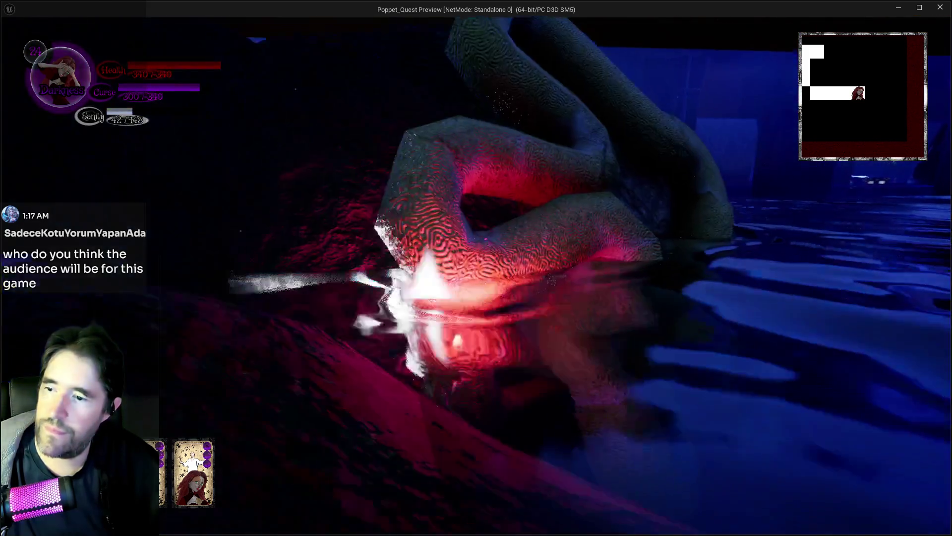
pyautogui.press('w')
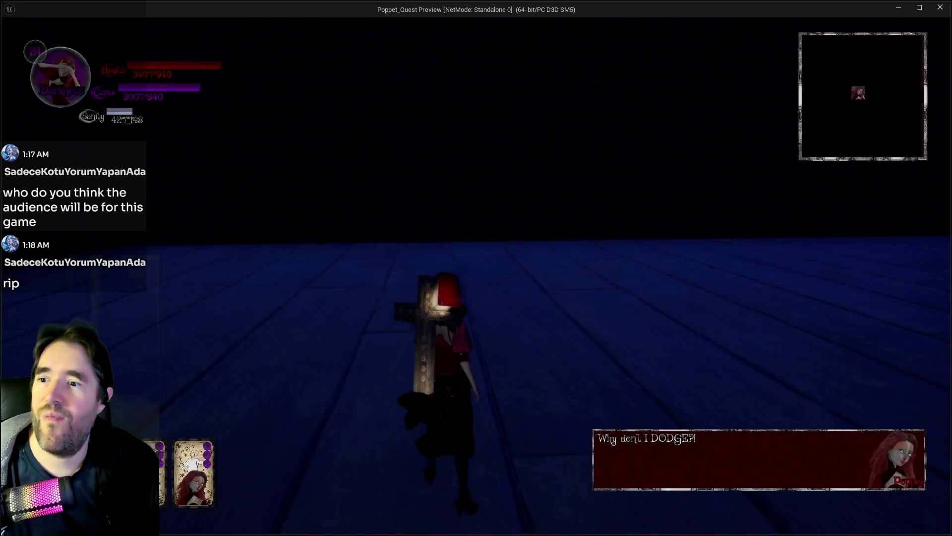
# Exit the standalone preview to the editor and list the level's 90 data layers.
pyautogui.hotkey('alt', 'Tab')
pyautogui.press('Escape')
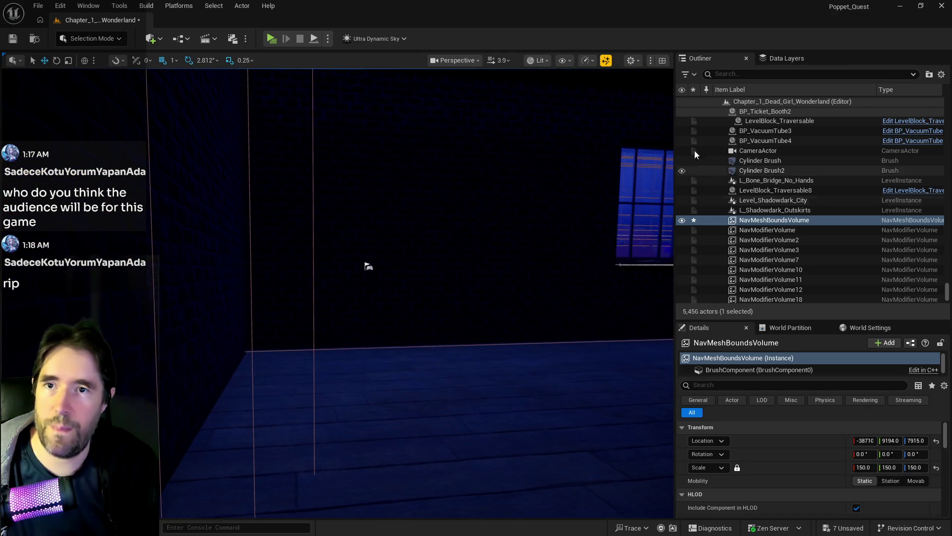
pyautogui.click(795, 59)
# Make the DL_C1_Library data layer visible and loaded in the viewport.
pyautogui.scroll(-5, 752, 141)
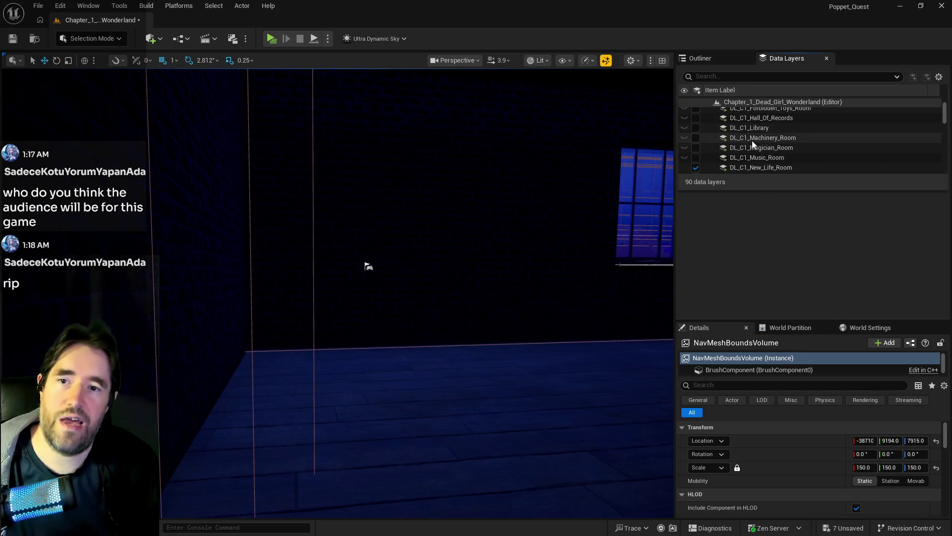
pyautogui.scroll(-3, 726, 163)
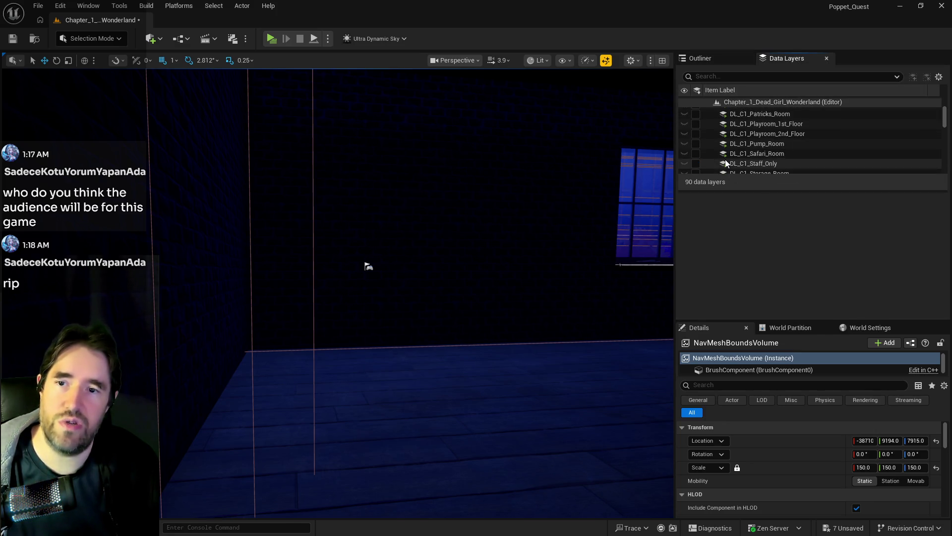
pyautogui.click(749, 128)
pyautogui.click(695, 128)
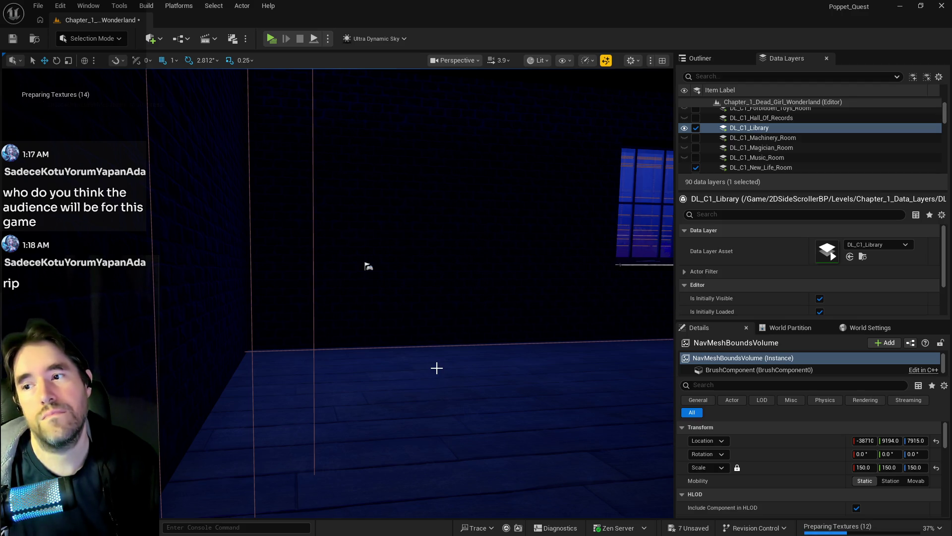
# Fly through the library and mushroom garden to select the BP_PoisonPot cauldron.
pyautogui.moveTo(414, 367); pyautogui.dragTo(414, 367)
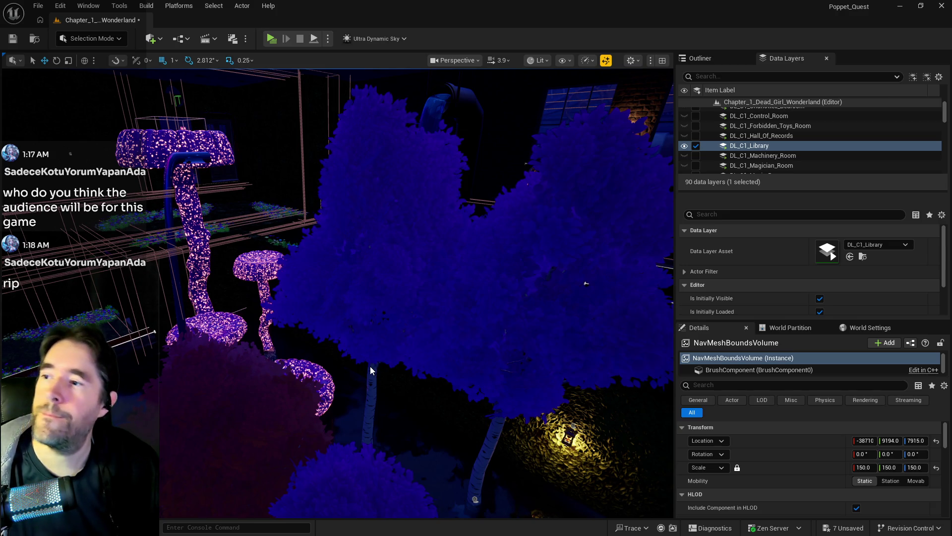
pyautogui.moveTo(402, 368); pyautogui.dragTo(401, 368)
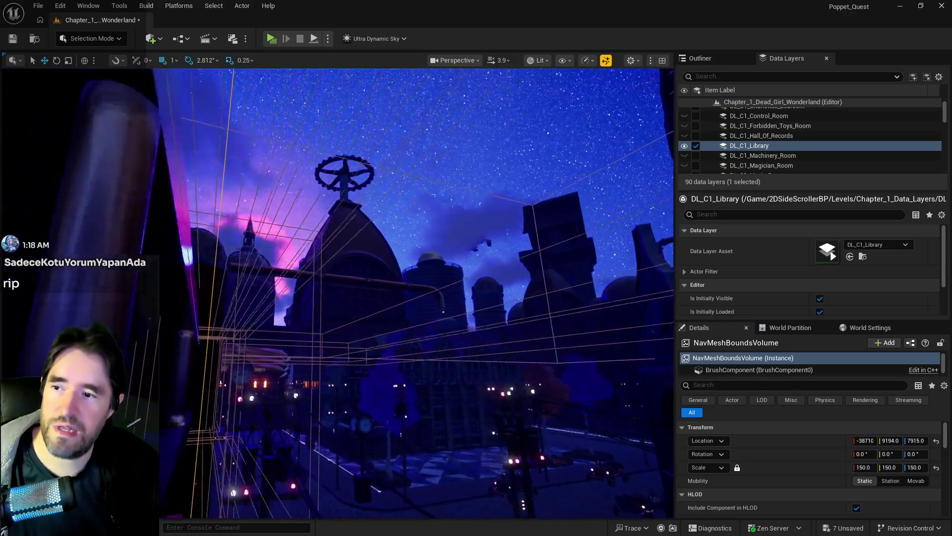
pyautogui.moveTo(402, 368); pyautogui.dragTo(402, 368)
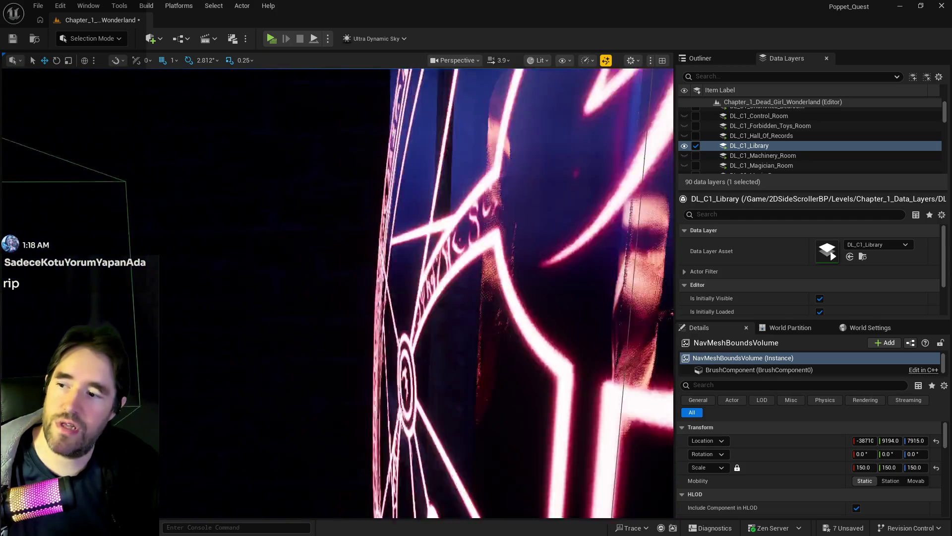
pyautogui.moveTo(401, 368); pyautogui.dragTo(401, 368)
pyautogui.moveTo(351, 283); pyautogui.dragTo(350, 283)
pyautogui.click(352, 282)
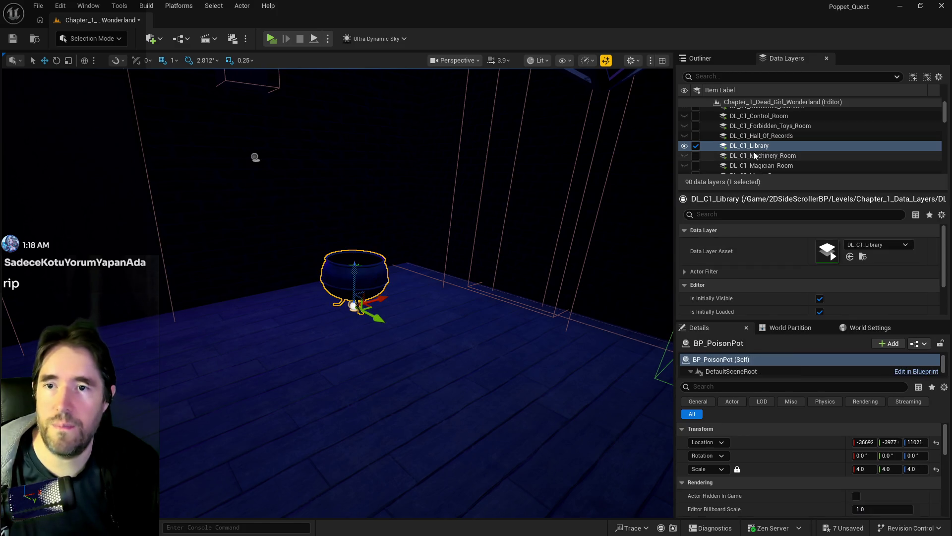
# Move the selected BP_PoisonPot cauldron into the DL_C1_Magician_Room data layer.
pyautogui.scroll(-1, 757, 155)
pyautogui.click(762, 148)
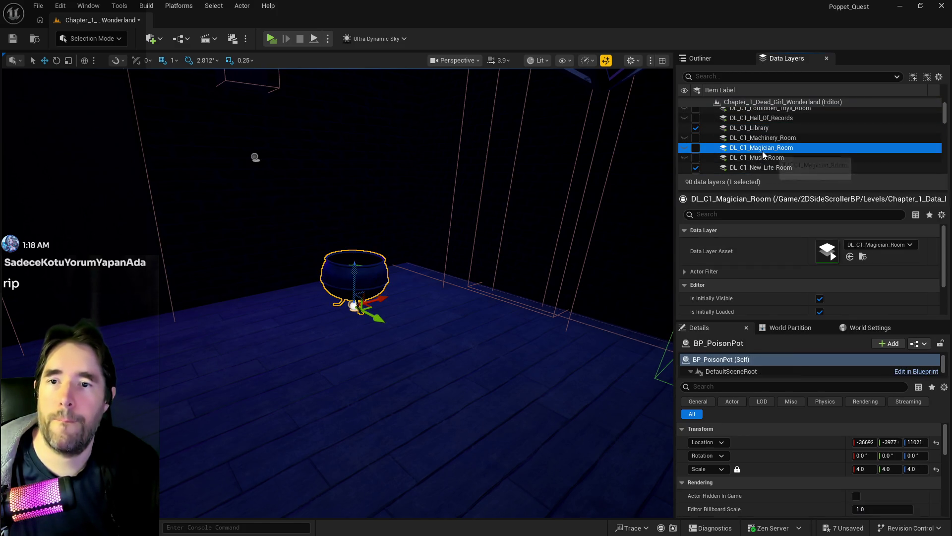
pyautogui.rightClick(763, 151)
pyautogui.click(793, 241)
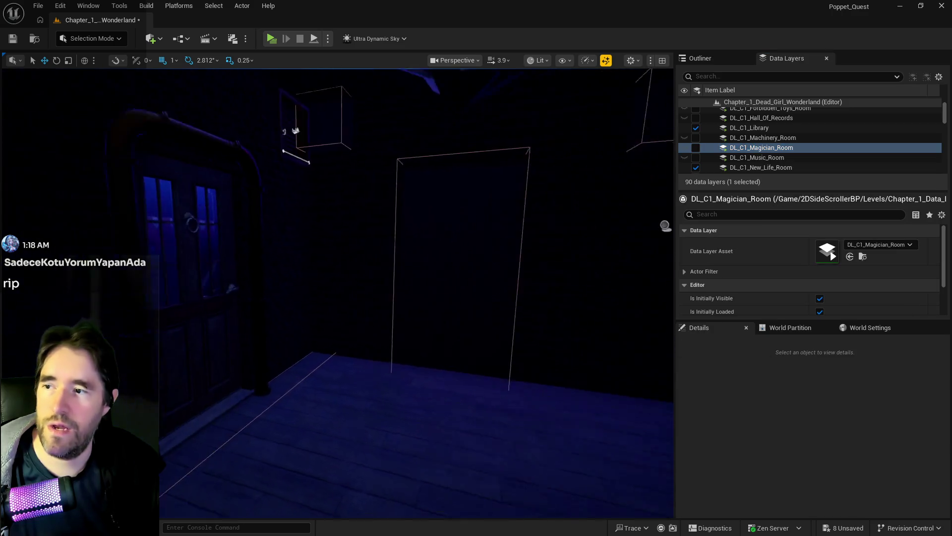
# Frame the Magician Room doorway, save all changes, and launch a standalone playtest.
pyautogui.press('w')
pyautogui.press('s')
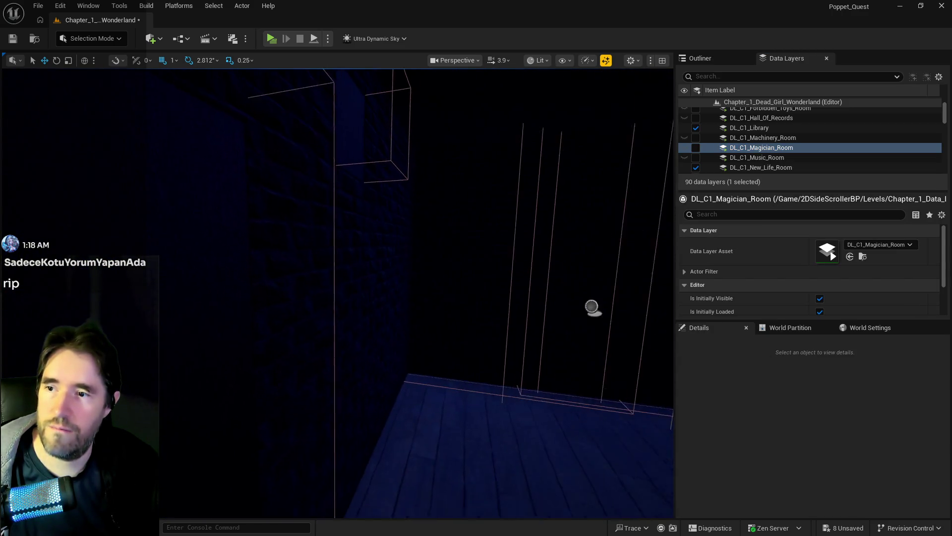
pyautogui.press('w')
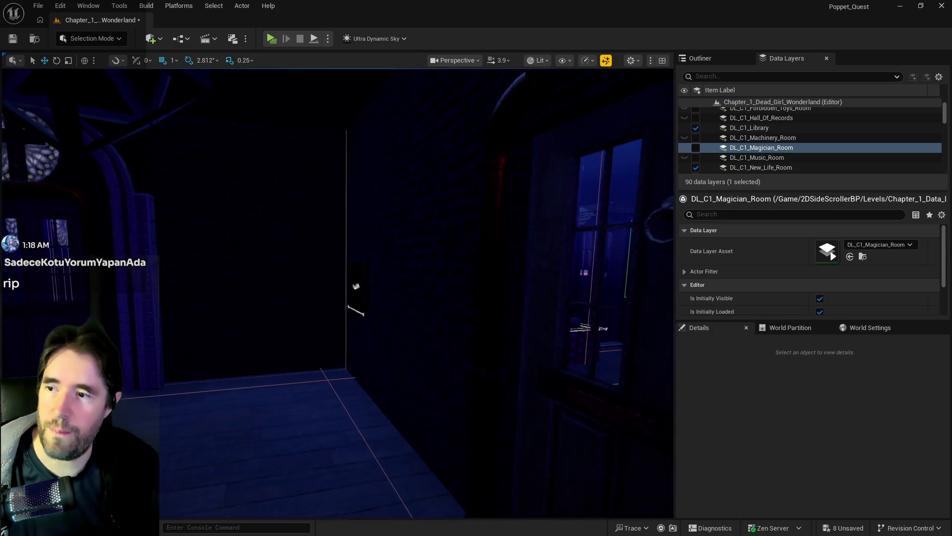
pyautogui.hotkey('ctrl', 's')
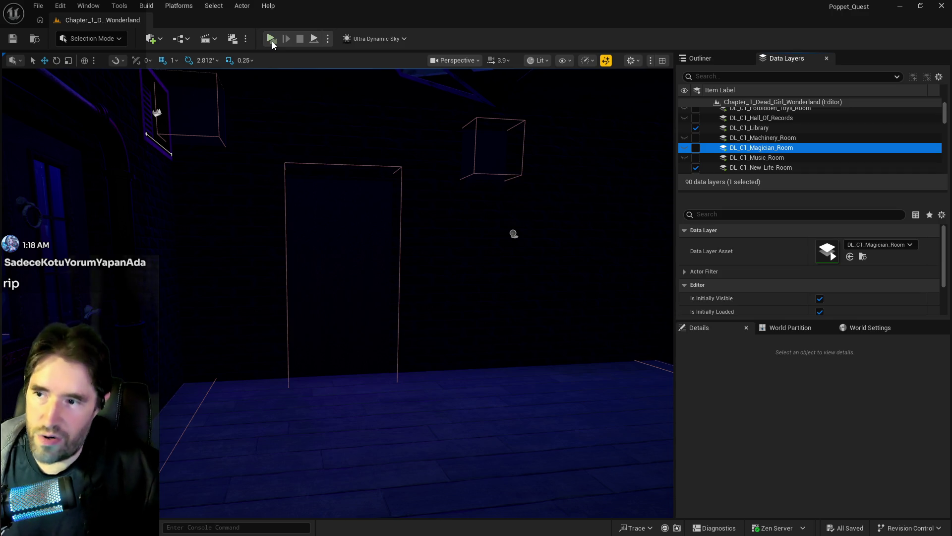
pyautogui.click(272, 41)
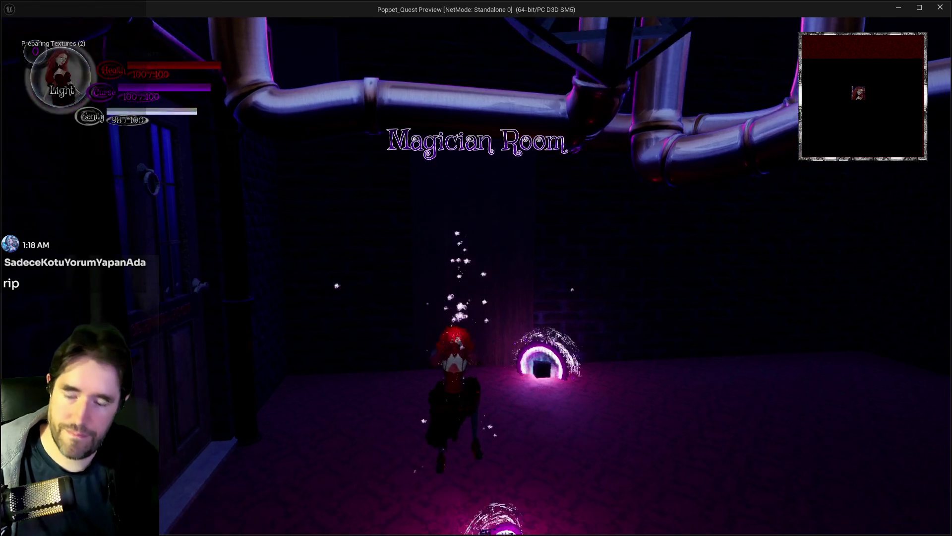
# Run the character across the Magician Room toward the chairs, then bring up the card-selection menu.
pyautogui.press('w')
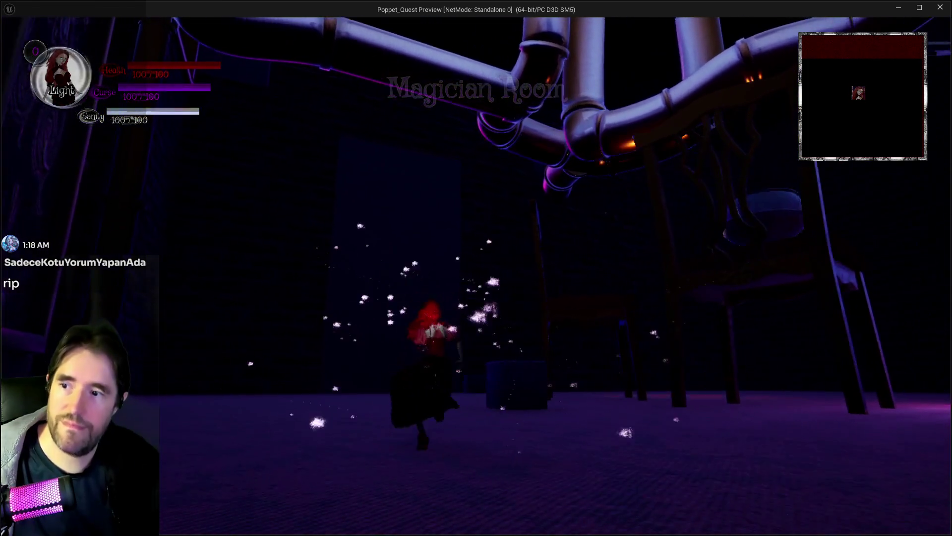
pyautogui.press('w')
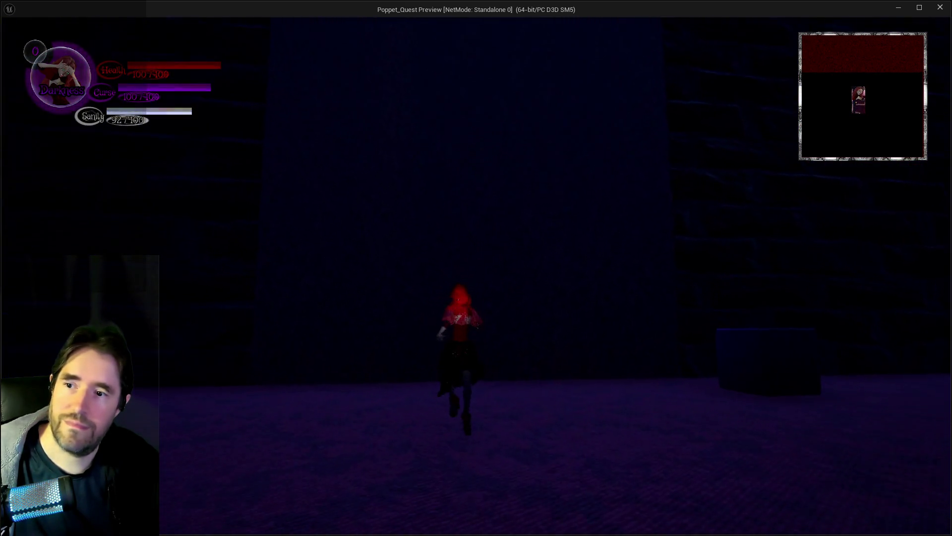
pyautogui.press('w')
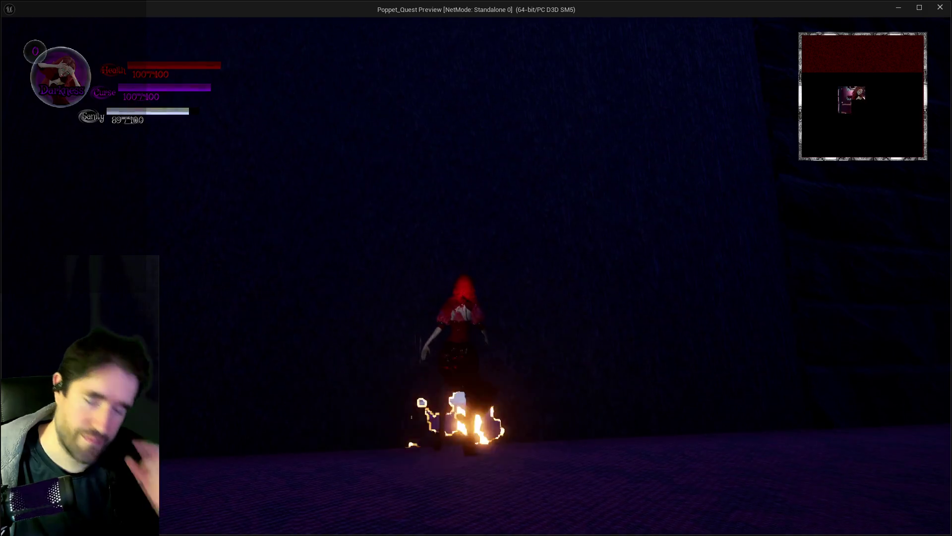
pyautogui.press('w')
pyautogui.press('w')
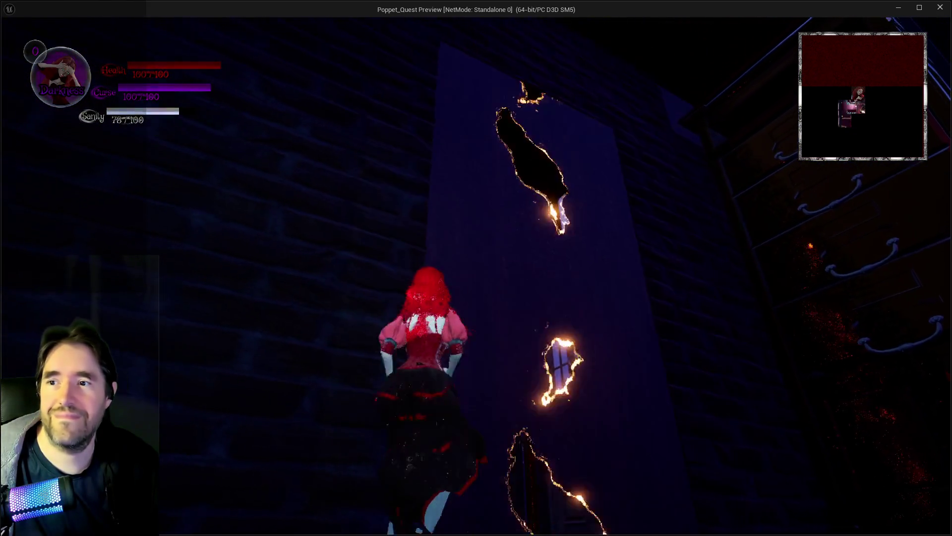
pyautogui.press('w')
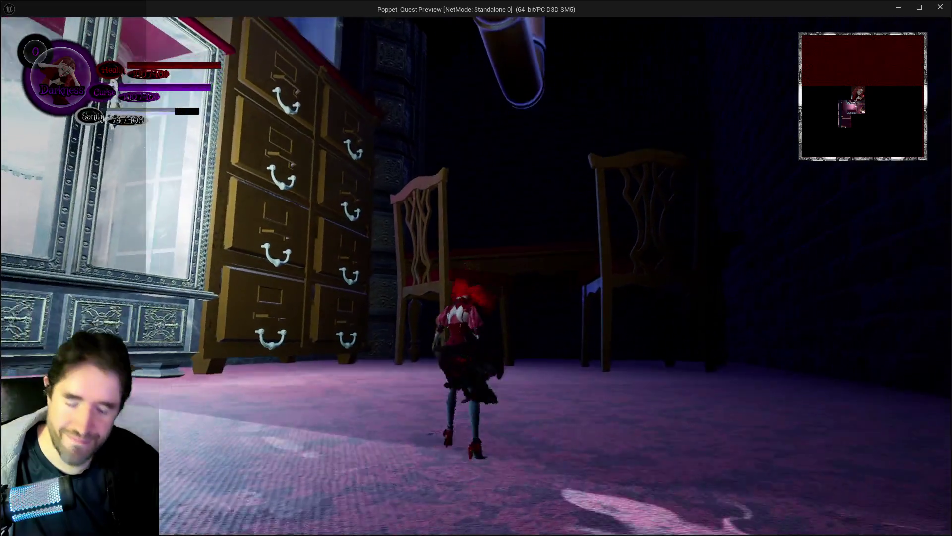
pyautogui.press('Tab')
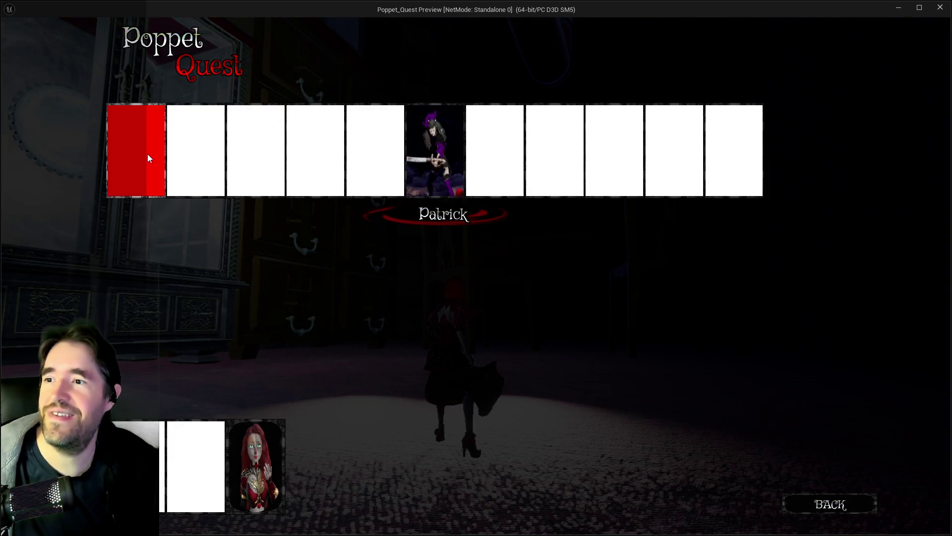
# Pick the red card, cross under the table, and leap the glass cabinet in Light form.
pyautogui.click(148, 155)
pyautogui.press('w')
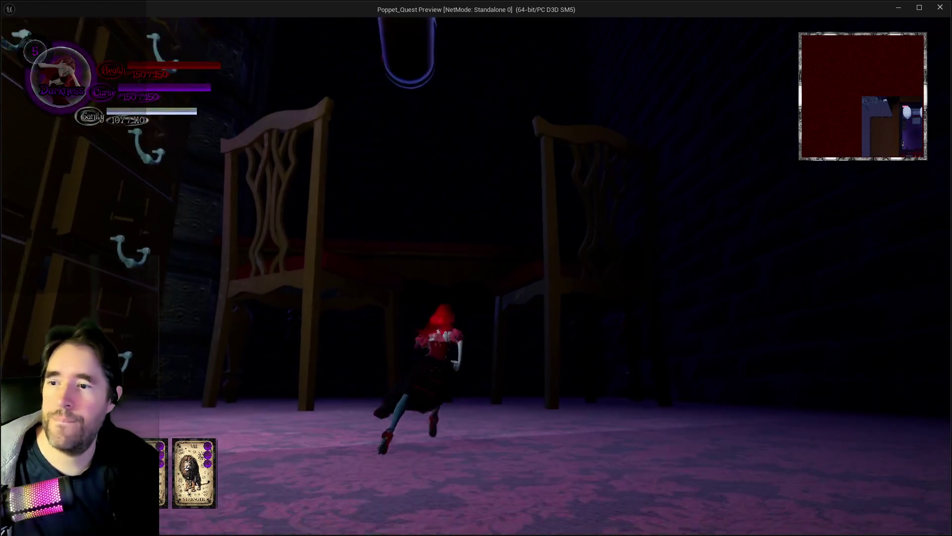
pyautogui.press('w')
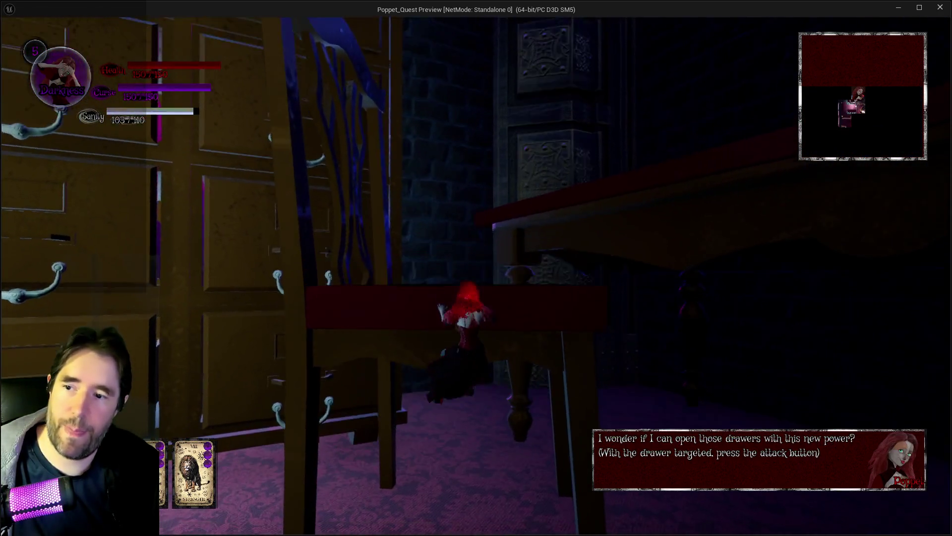
pyautogui.press('s')
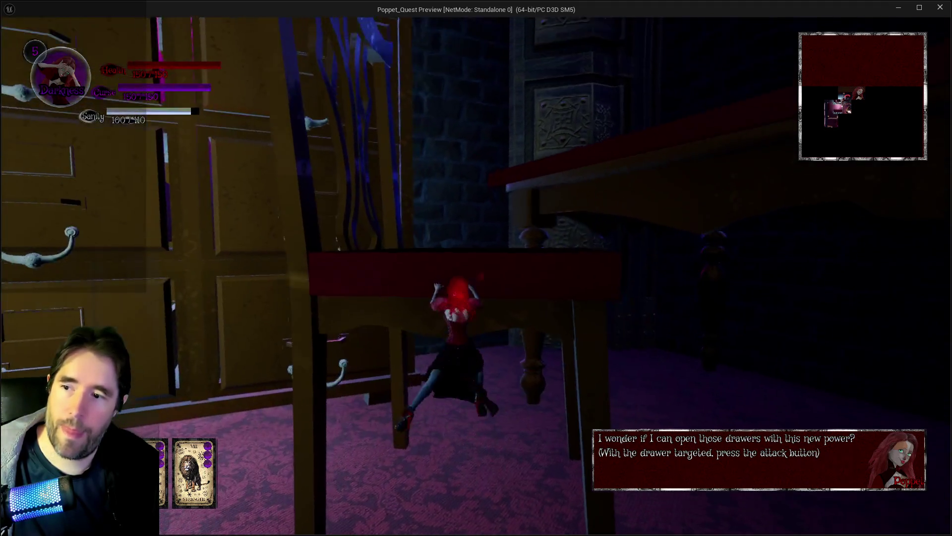
pyautogui.press('w')
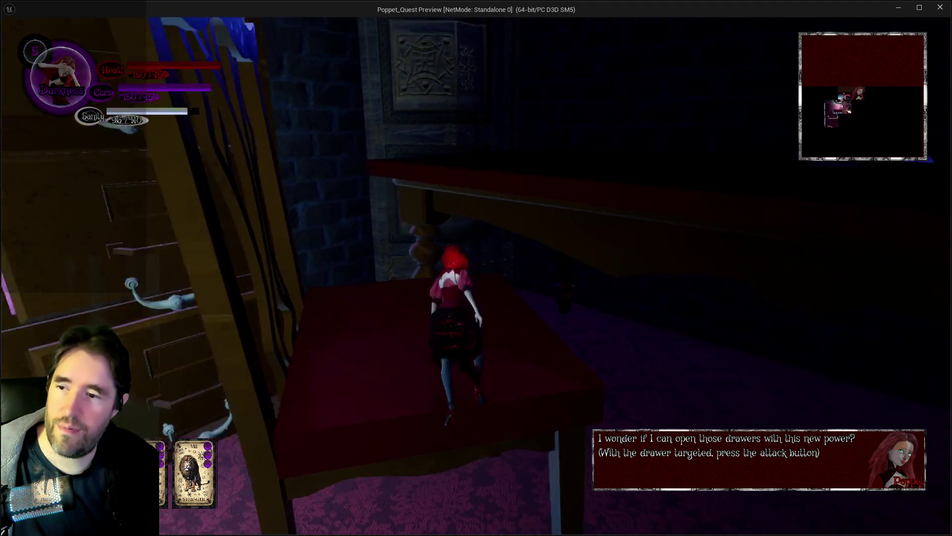
pyautogui.press('w')
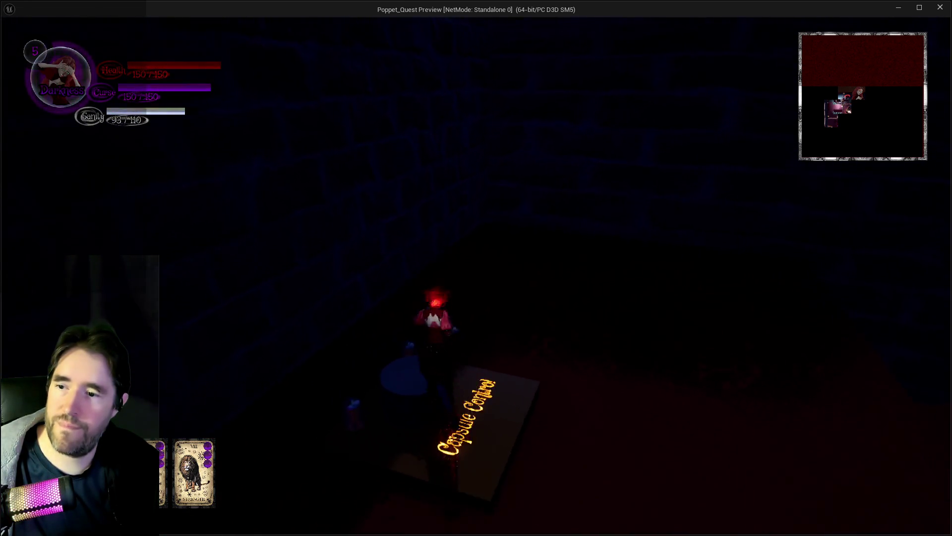
pyautogui.press('q')
pyautogui.press('w')
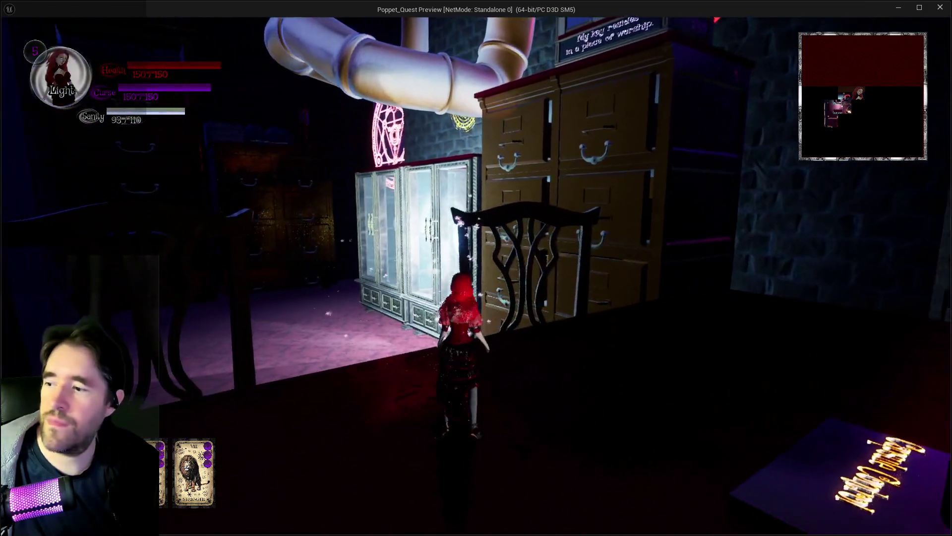
pyautogui.press('space')
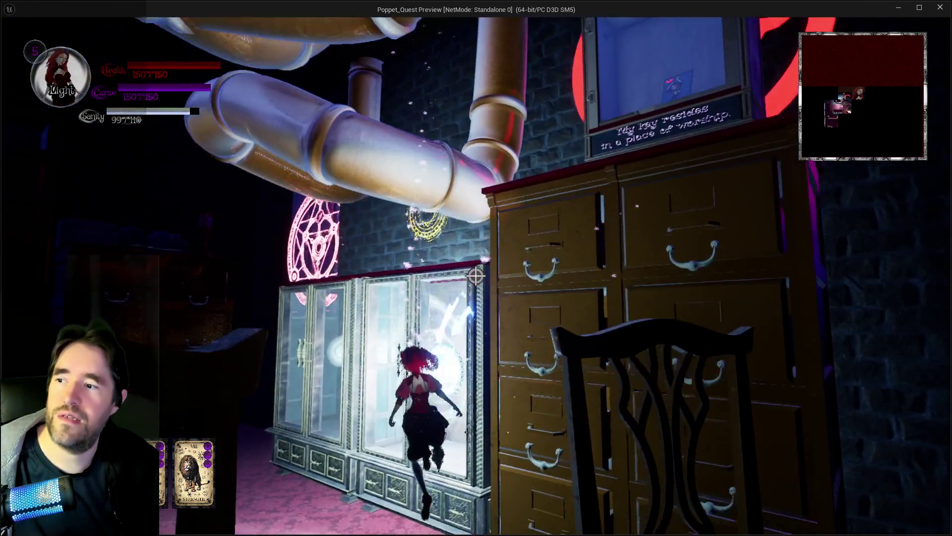
pyautogui.press('q')
pyautogui.press('w')
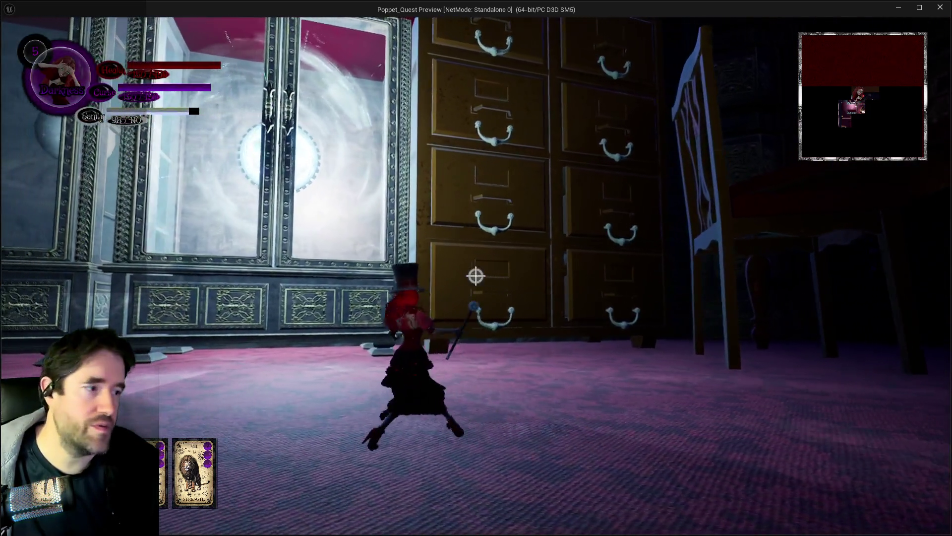
# Attack the drawers with the cane and jump into the open drawers.
pyautogui.click(476, 276)
pyautogui.click(475, 276)
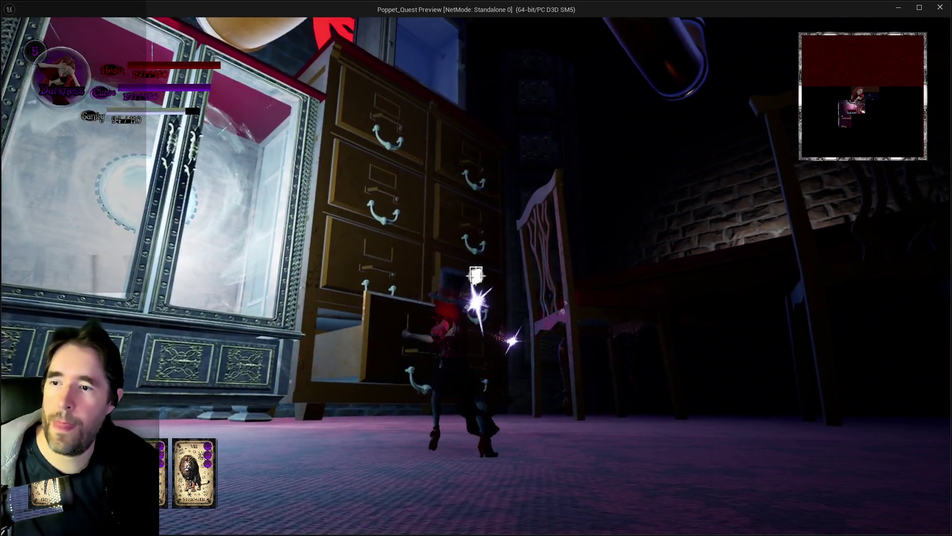
pyautogui.click(475, 276)
pyautogui.click(475, 276)
pyautogui.press('q')
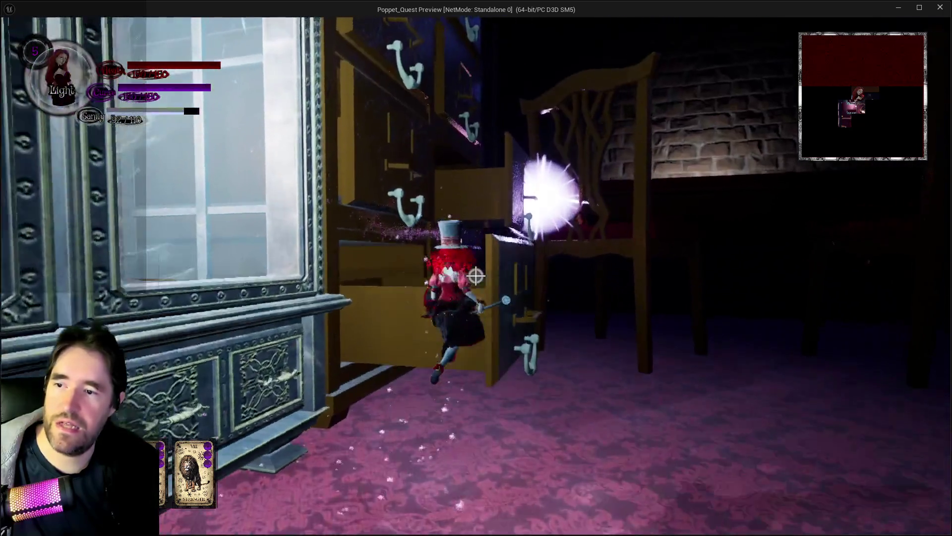
pyautogui.press('w')
pyautogui.press('space')
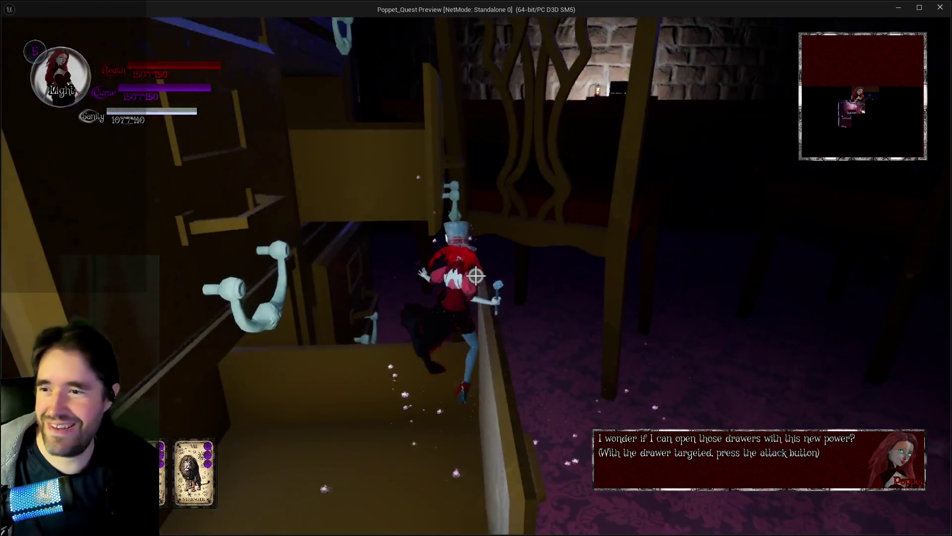
pyautogui.press('w')
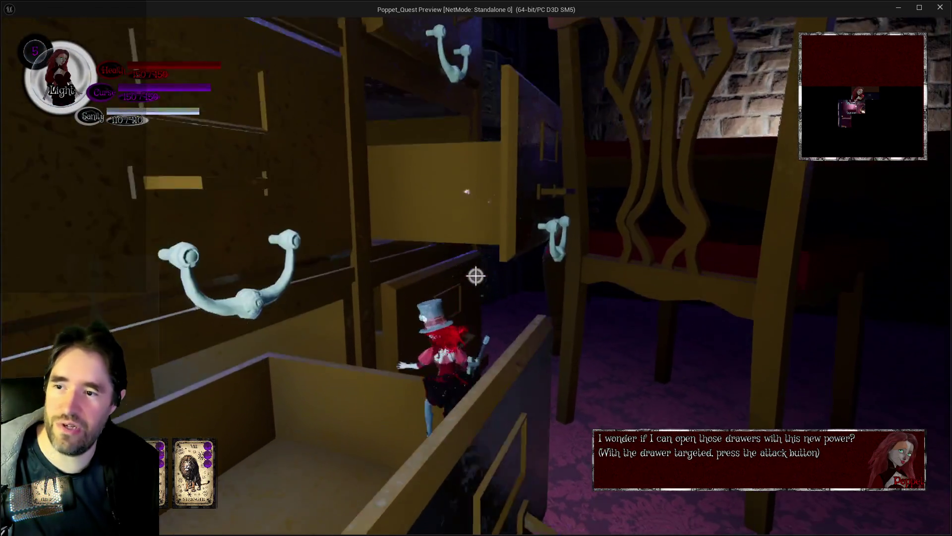
pyautogui.press('w')
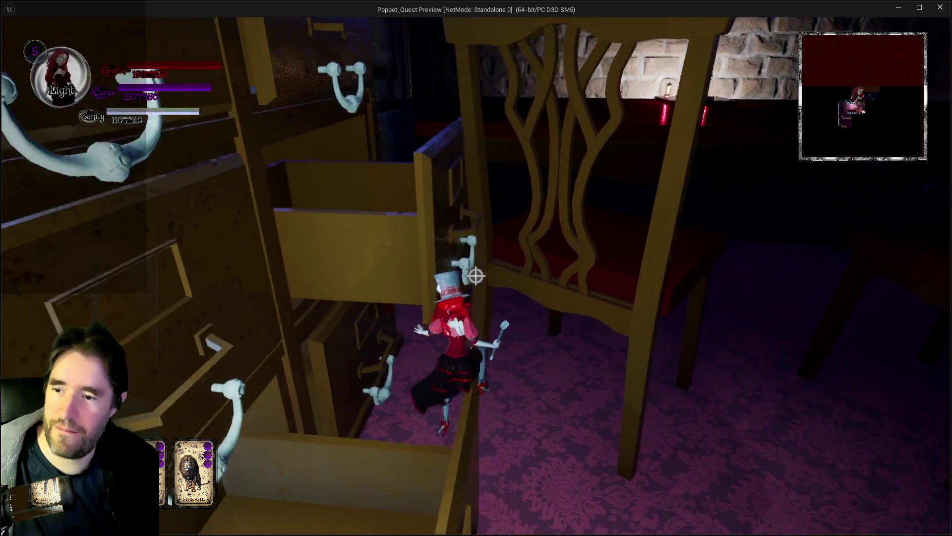
pyautogui.press('w')
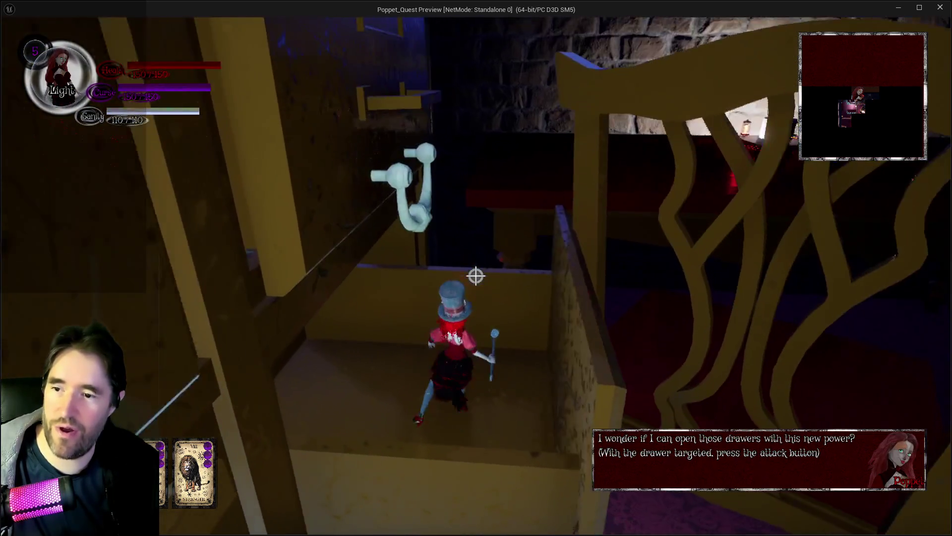
pyautogui.press('w')
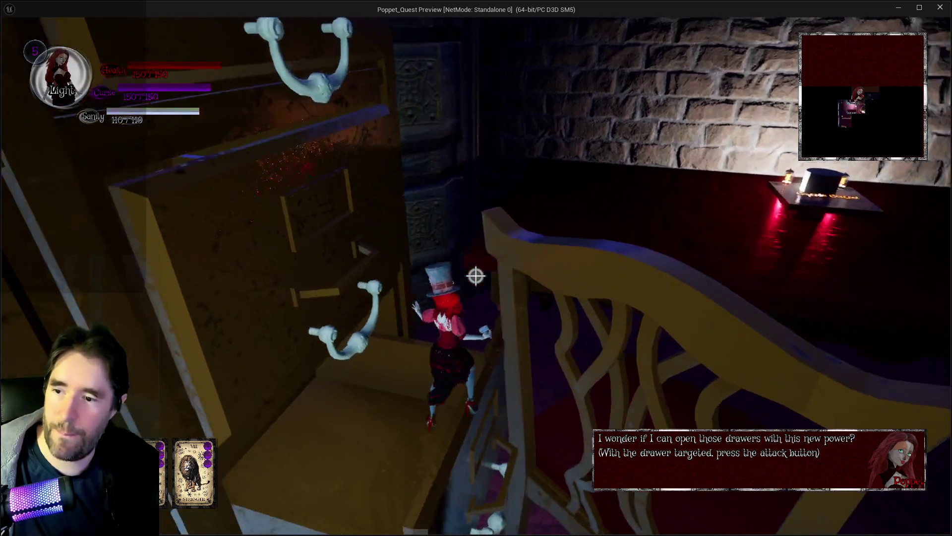
pyautogui.press('w')
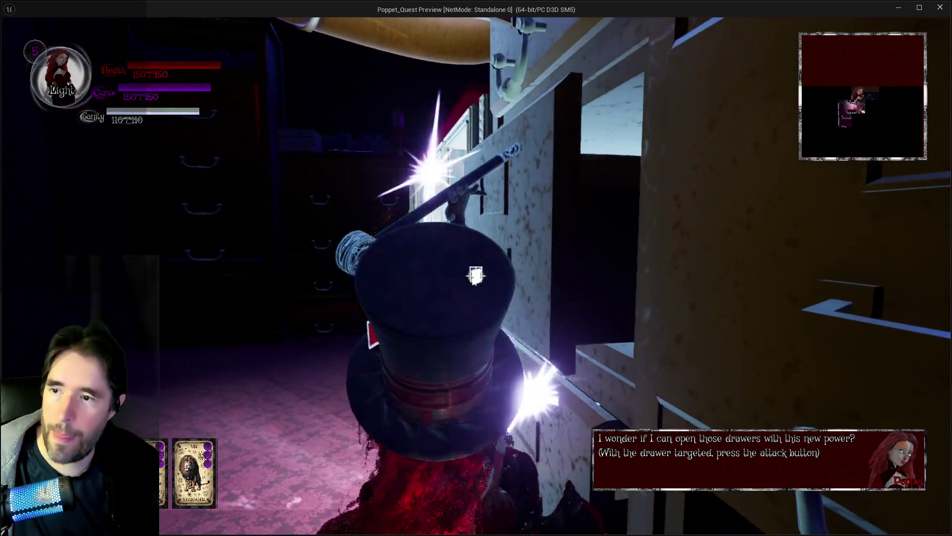
# Strike a drawer open and climb via its rim onto the cabinet top.
pyautogui.click(475, 275)
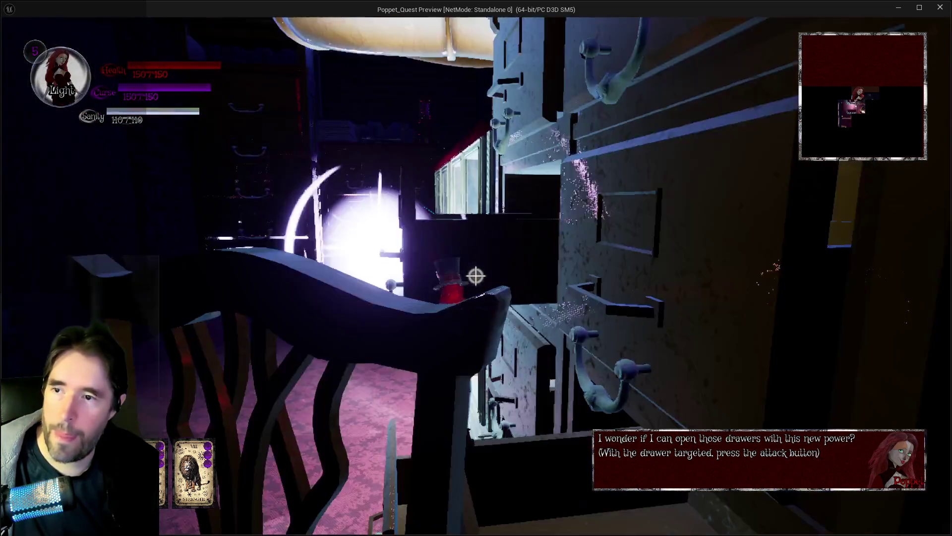
pyautogui.press('space')
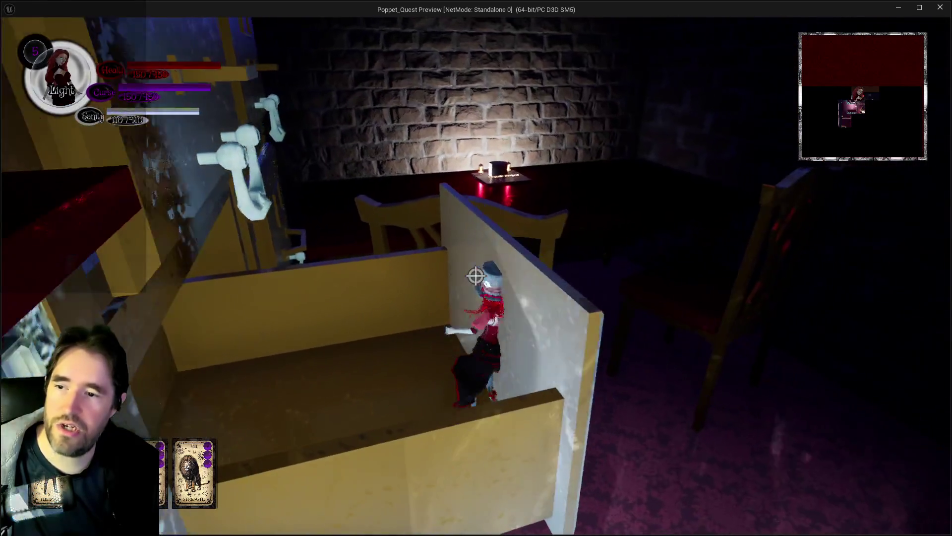
pyautogui.press('space')
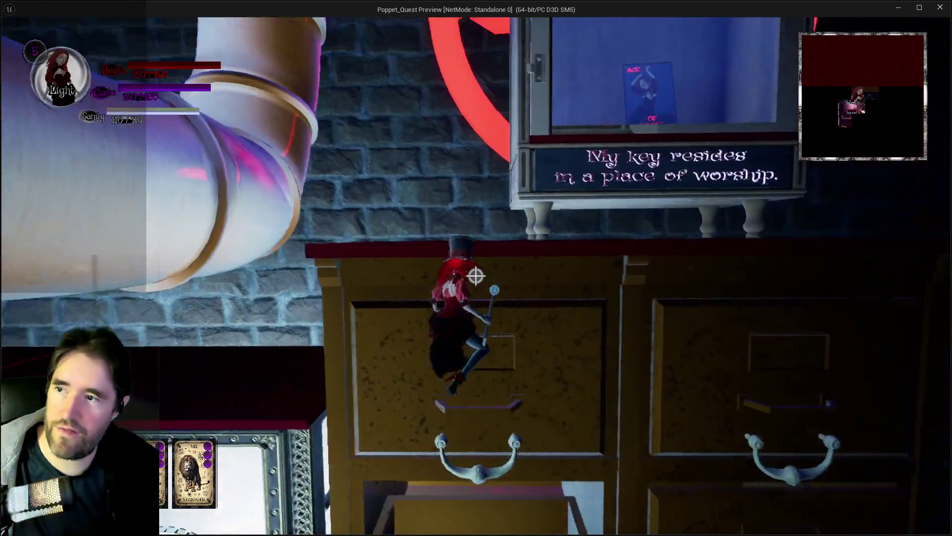
pyautogui.scroll(3, 475, 275)
pyautogui.scroll(-3, 475, 275)
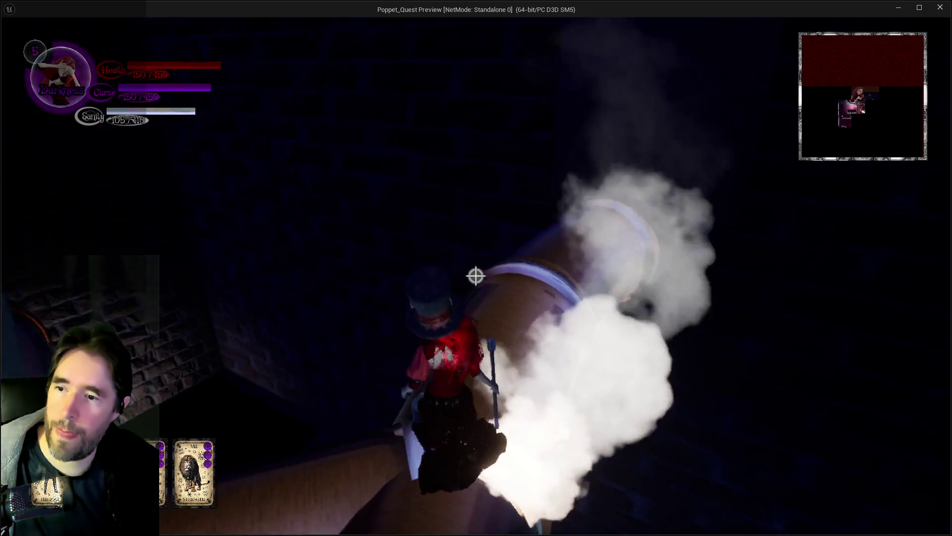
# Walk along the curved steam pipe past the stained-glass window and glowing orbs.
pyautogui.press('w')
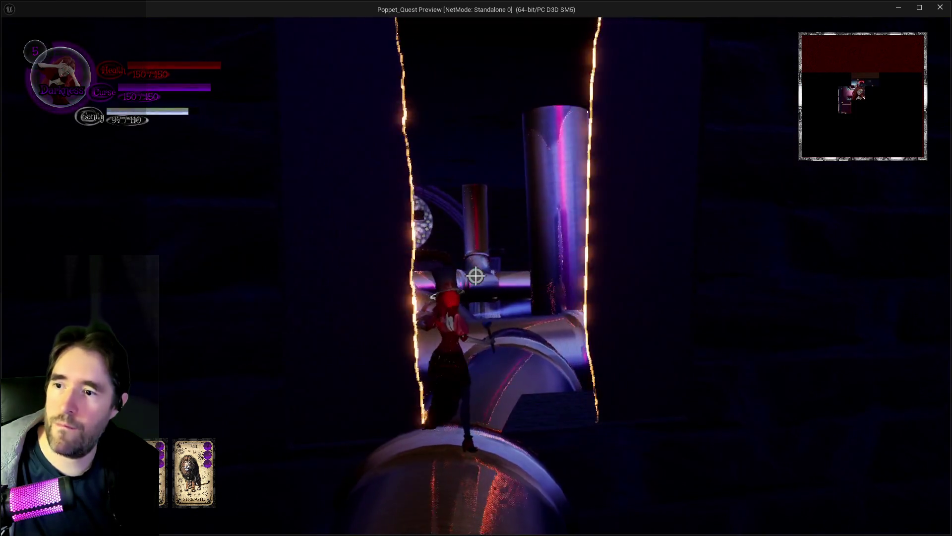
pyautogui.press('w')
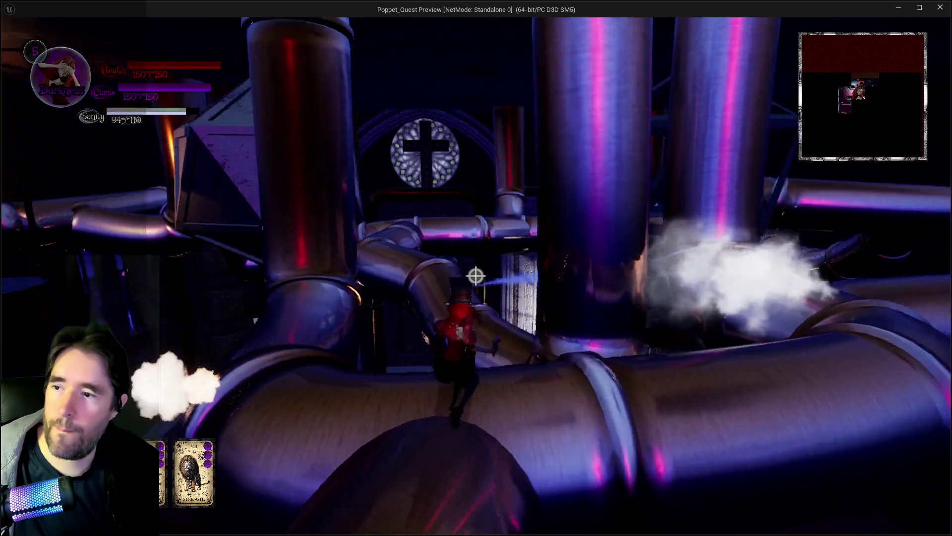
pyautogui.press('w')
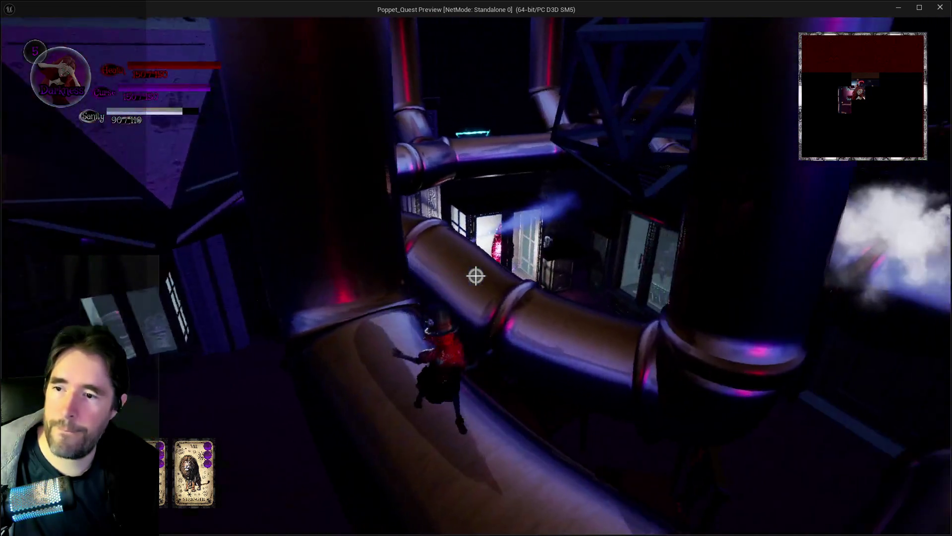
pyautogui.press('w')
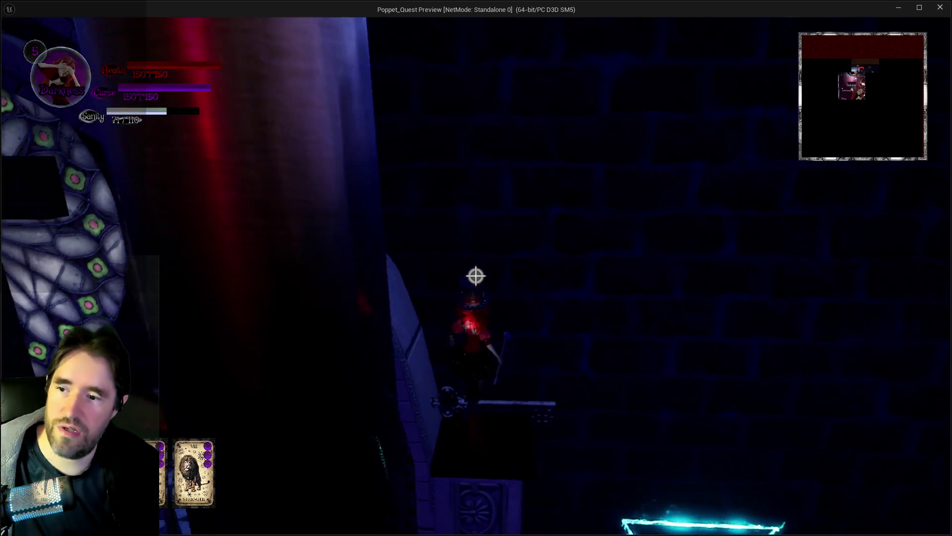
pyautogui.press('w')
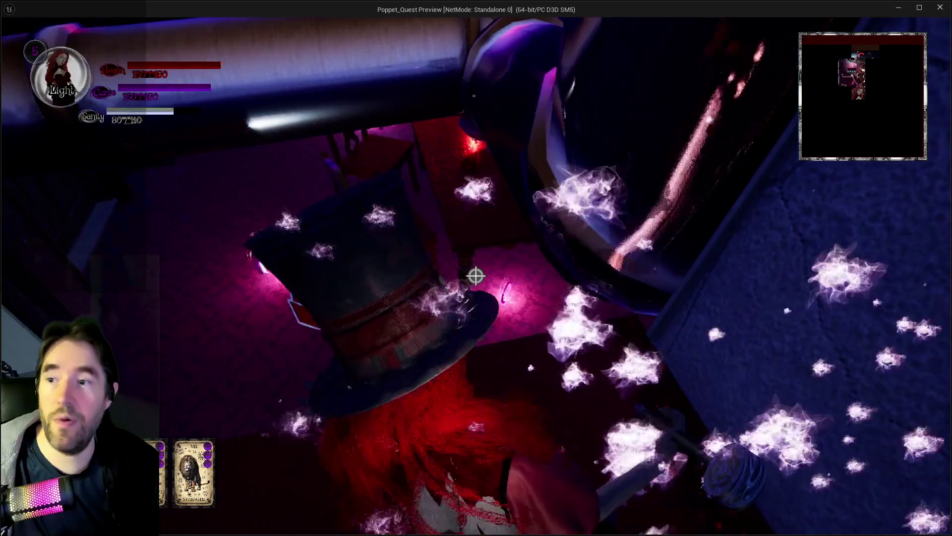
pyautogui.press('w')
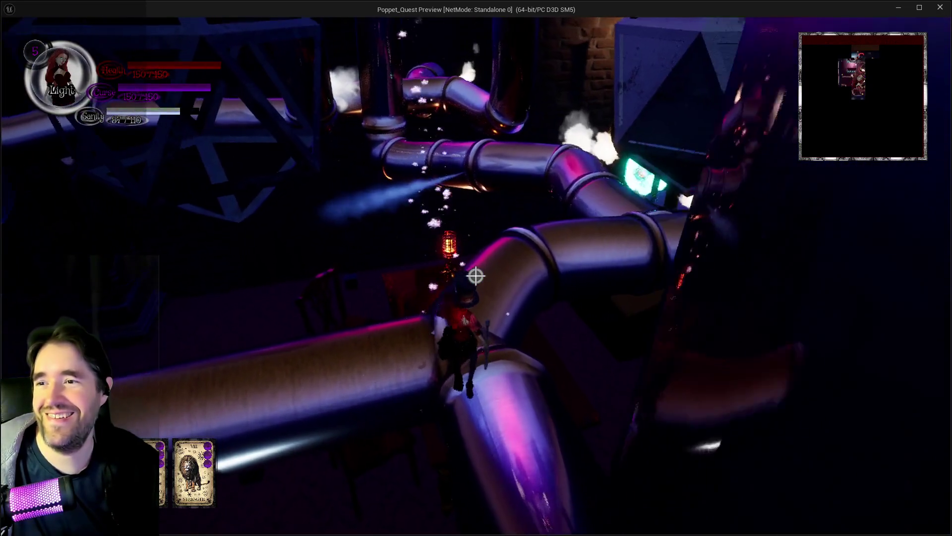
pyautogui.press('w')
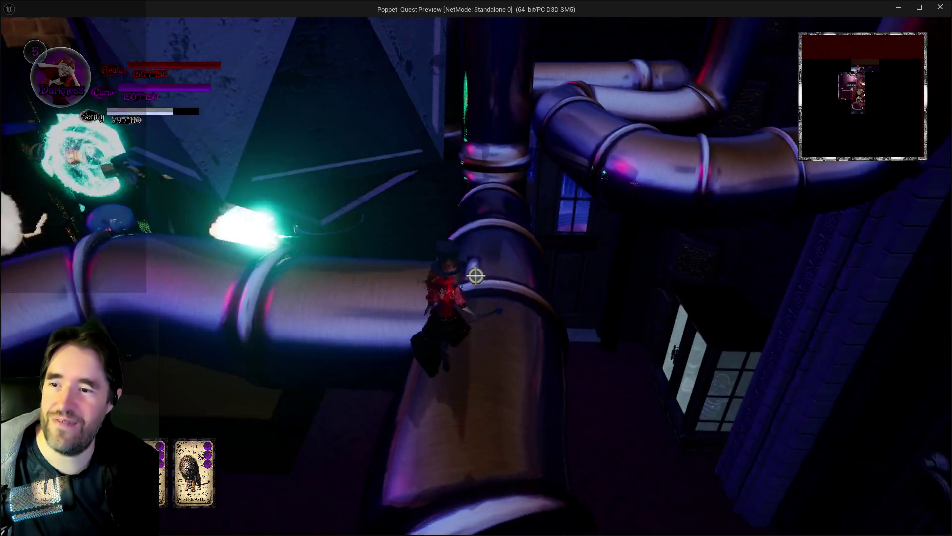
pyautogui.press('w')
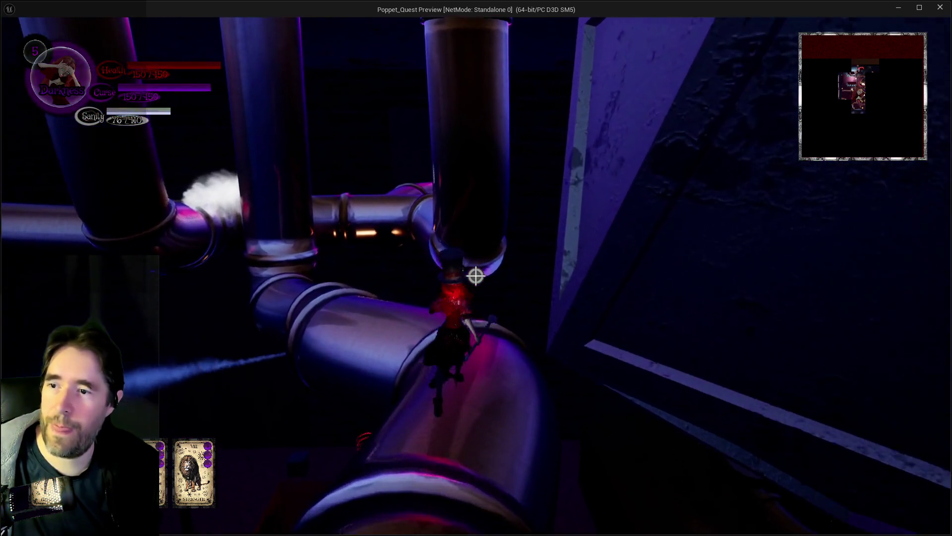
pyautogui.press('w')
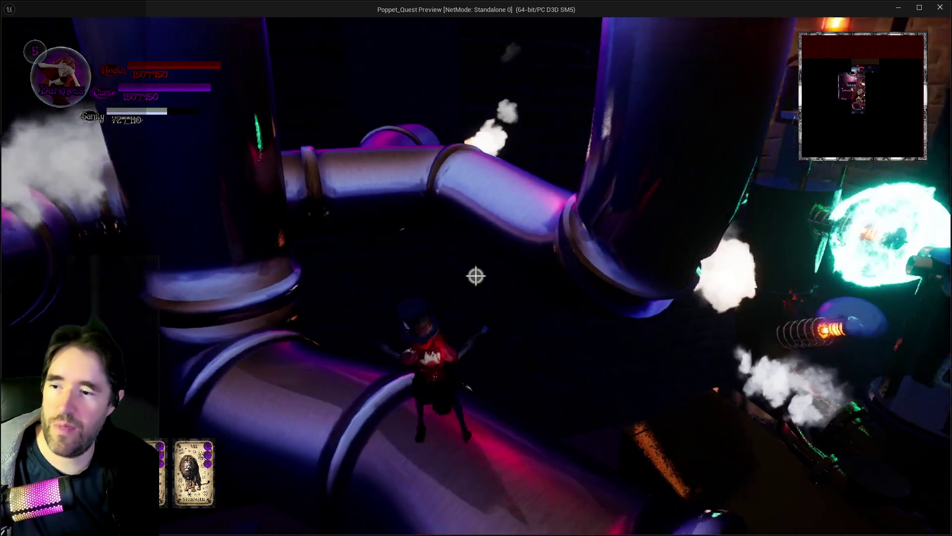
# Follow the pipe past the clock and fiery text to the Carnival Room window.
pyautogui.press('w')
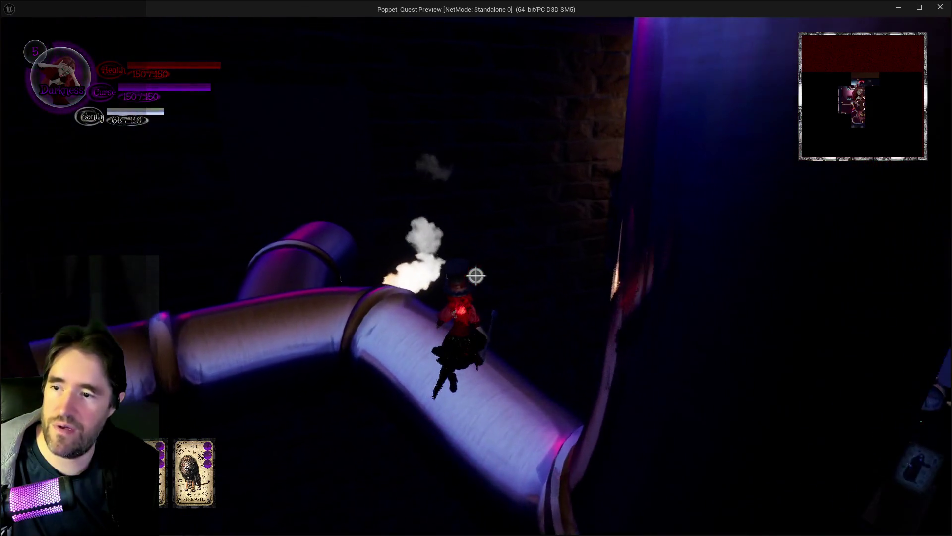
pyautogui.press('w')
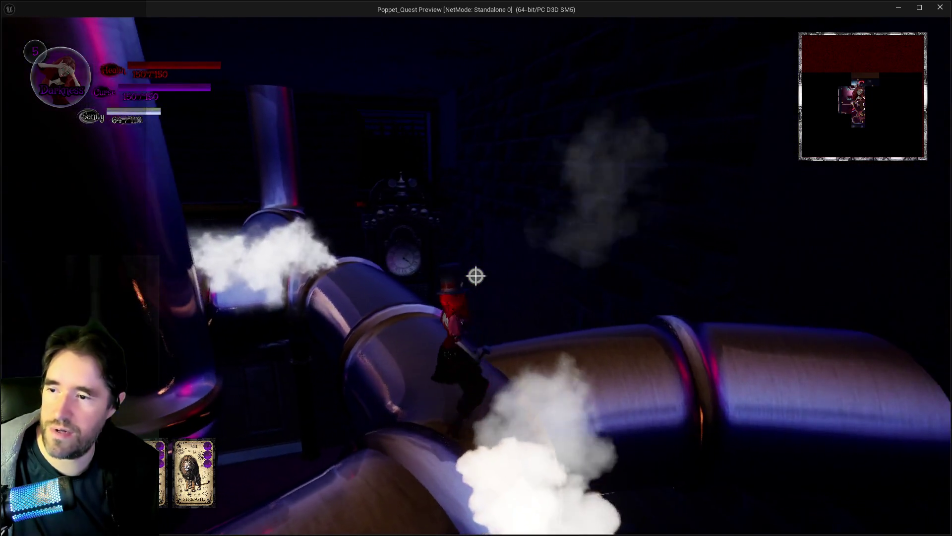
pyautogui.press('w')
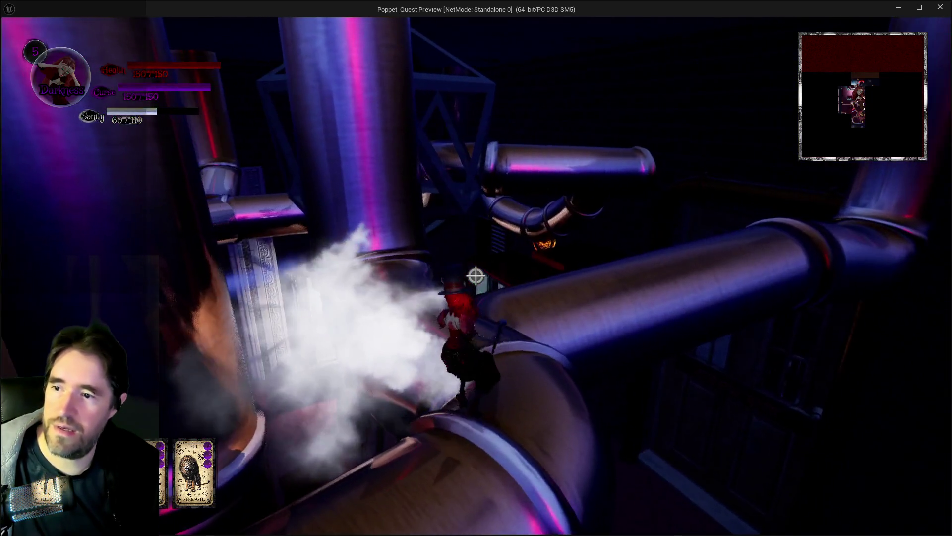
pyautogui.press('w')
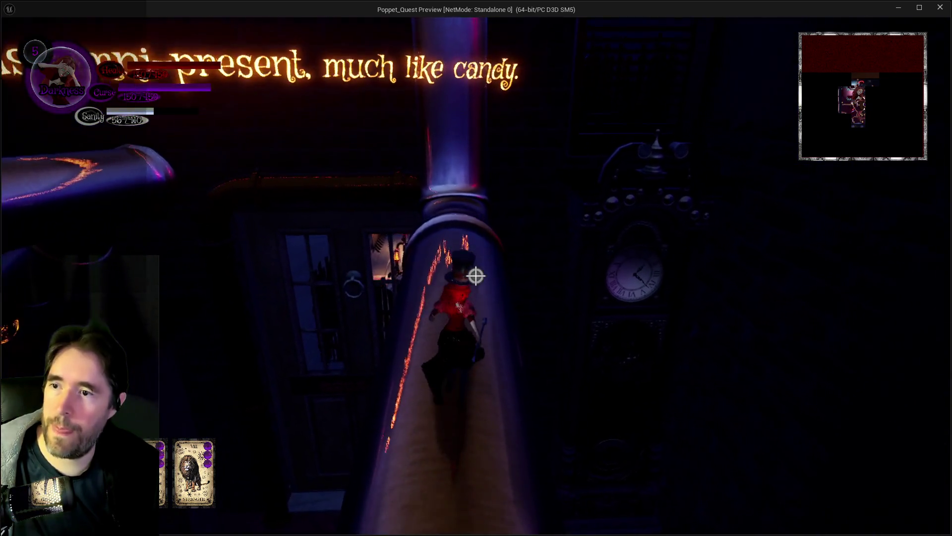
pyautogui.press('w')
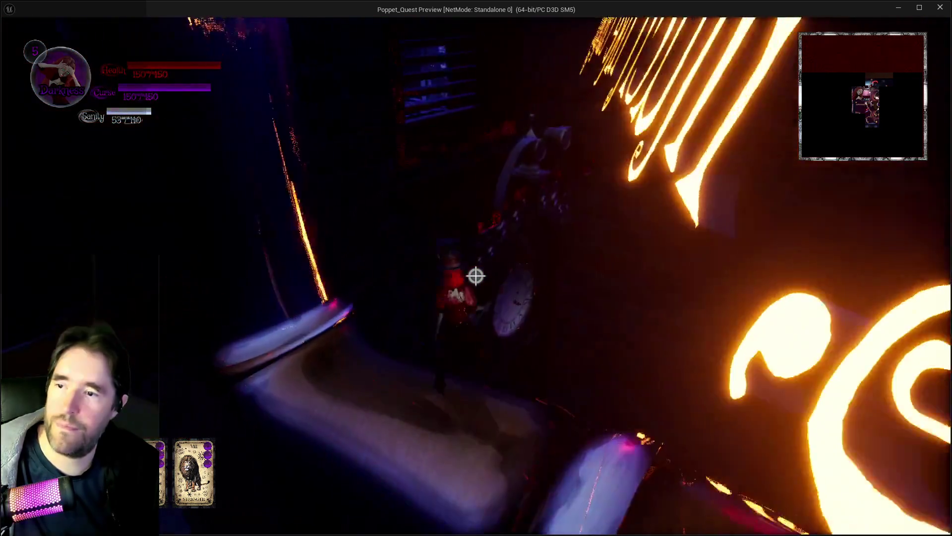
pyautogui.press('w')
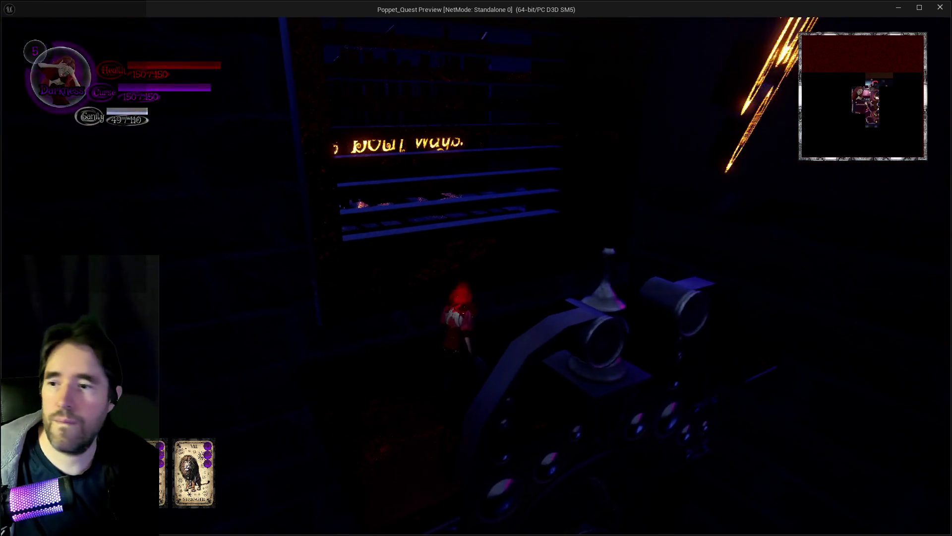
pyautogui.press('w')
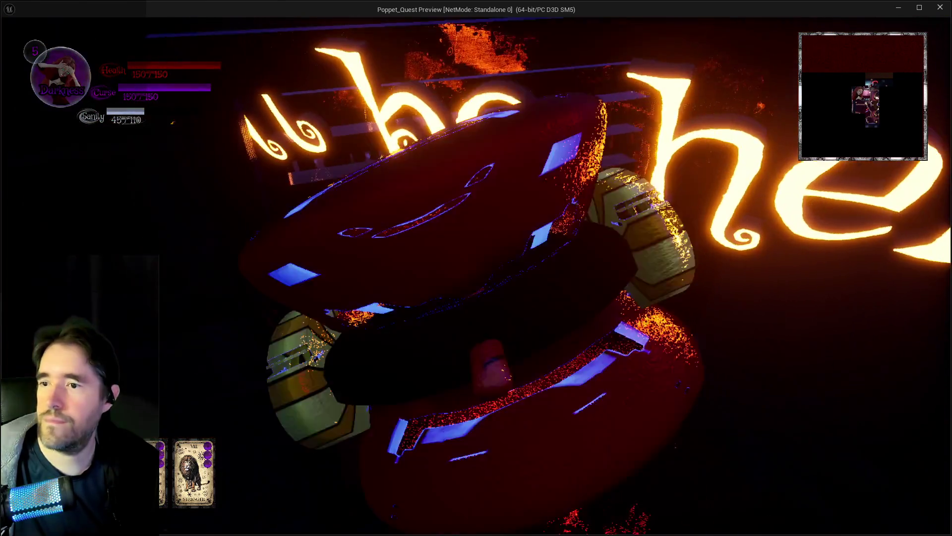
pyautogui.press('w')
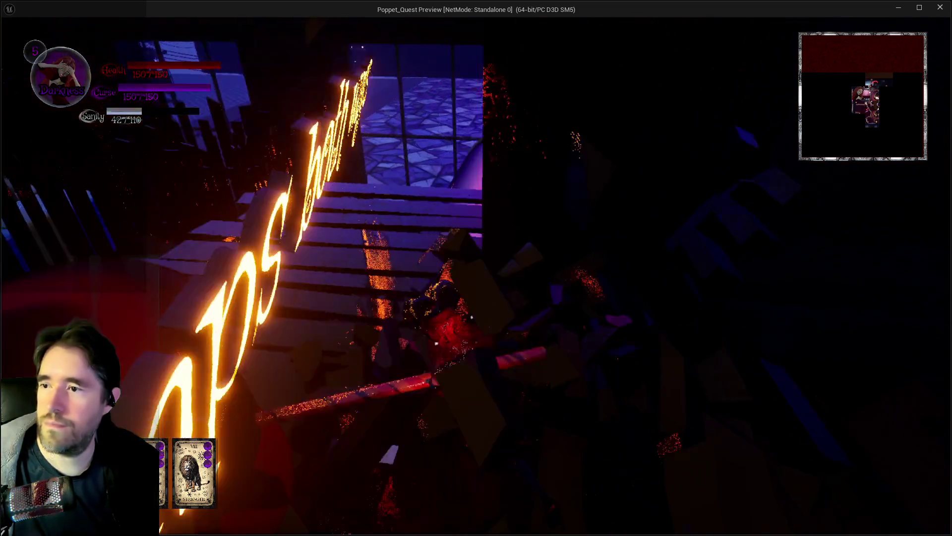
pyautogui.press('w')
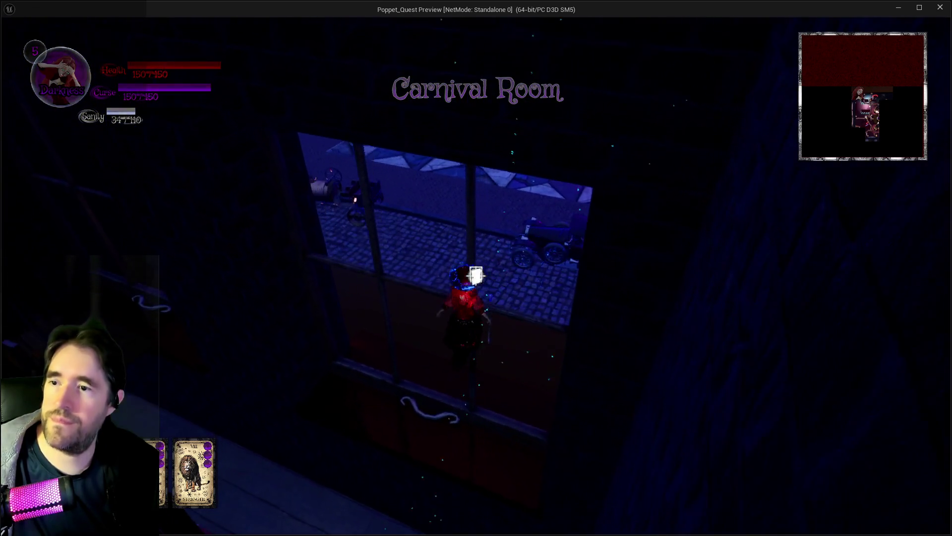
# Cross the Shadowdark City rooftop and enter through the window onto the polka-dot floor.
pyautogui.press('w')
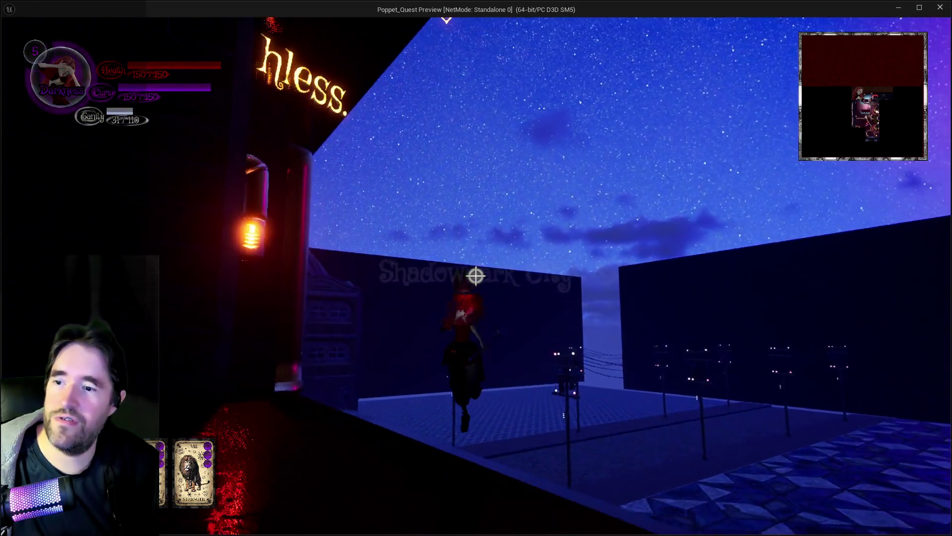
pyautogui.press('w')
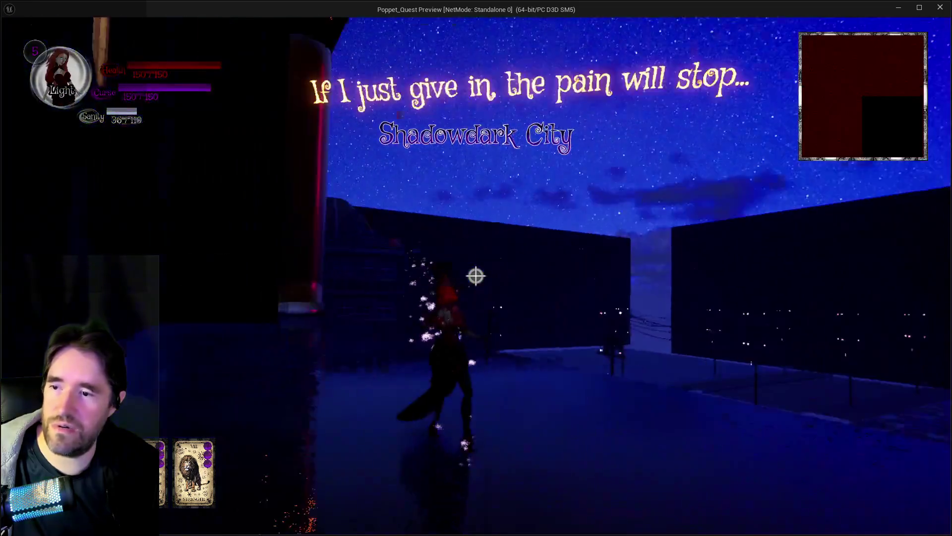
pyautogui.press('w')
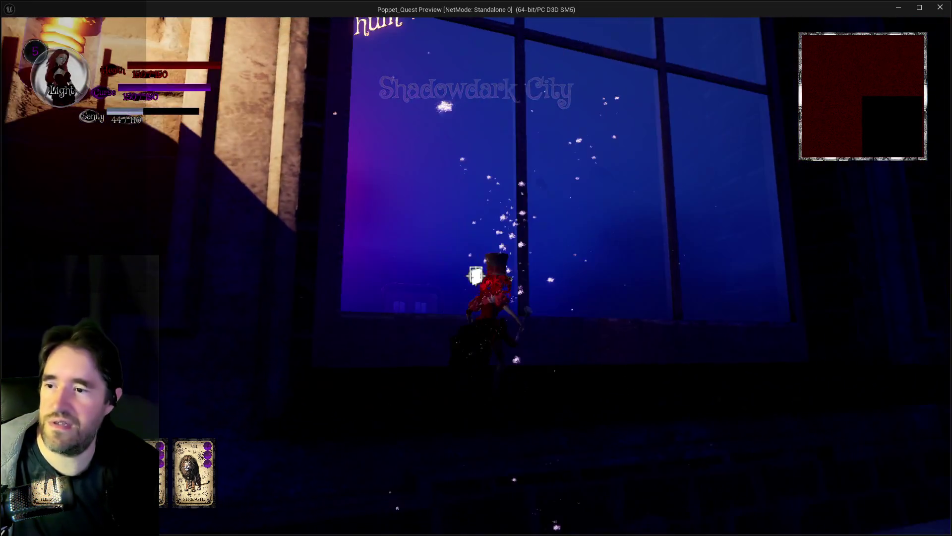
pyautogui.press('w')
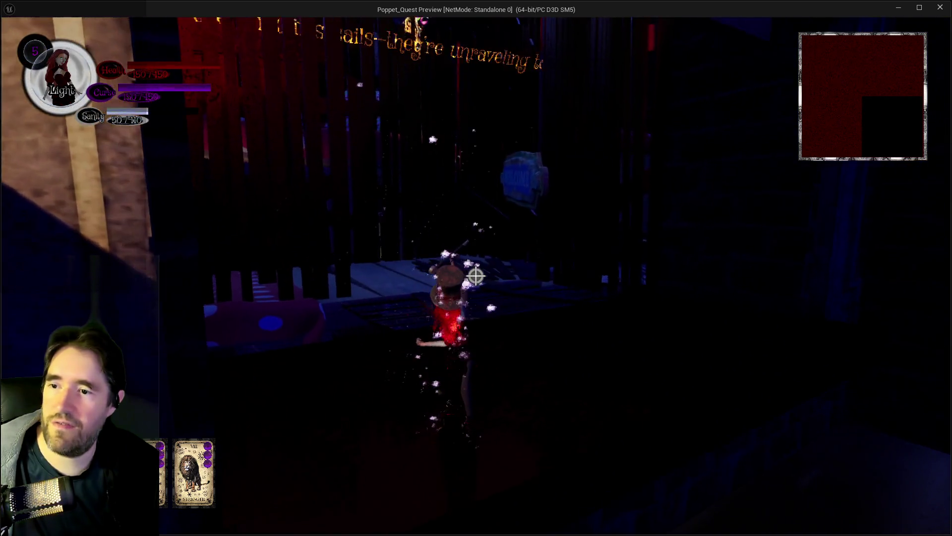
pyautogui.press('w')
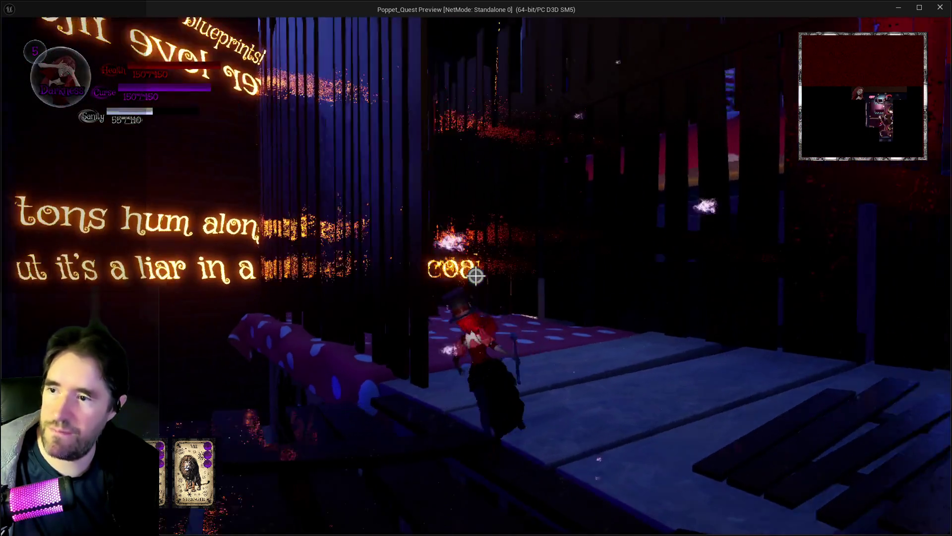
pyautogui.press('w')
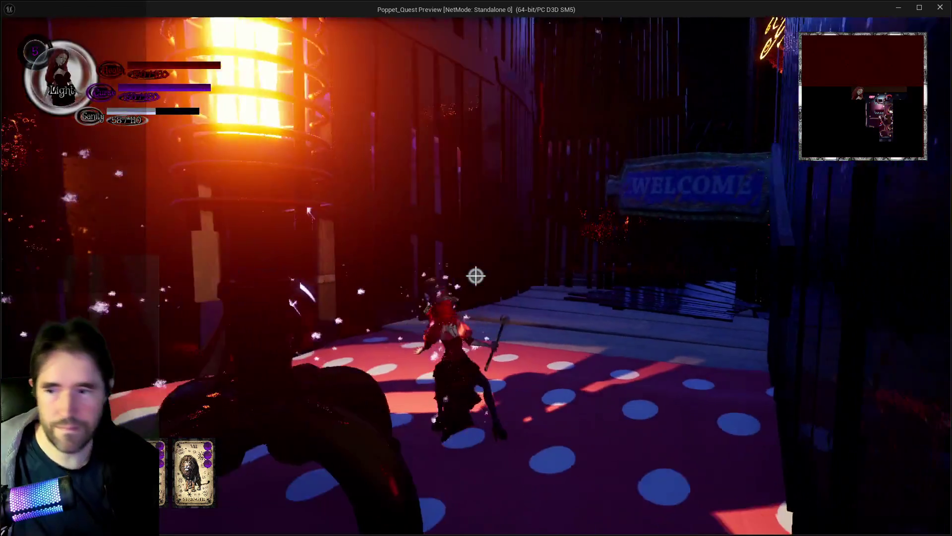
# Run up the stairs under the WELCOME sign and climb onto the GAMES beam.
pyautogui.press('w')
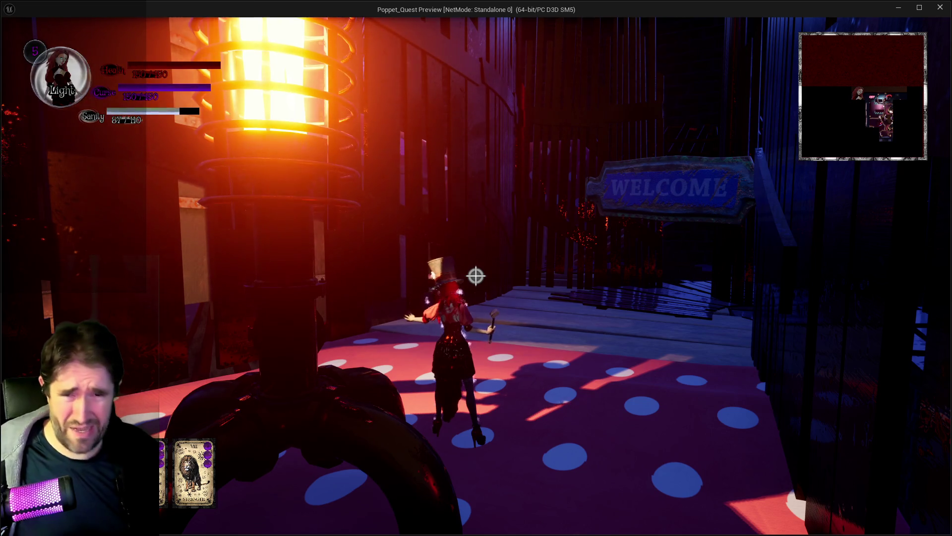
pyautogui.press('w')
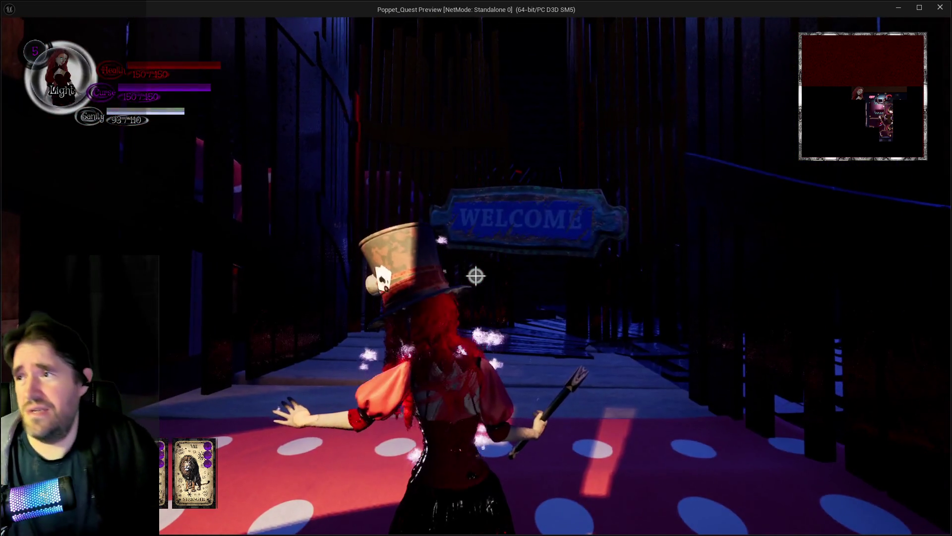
pyautogui.press('w')
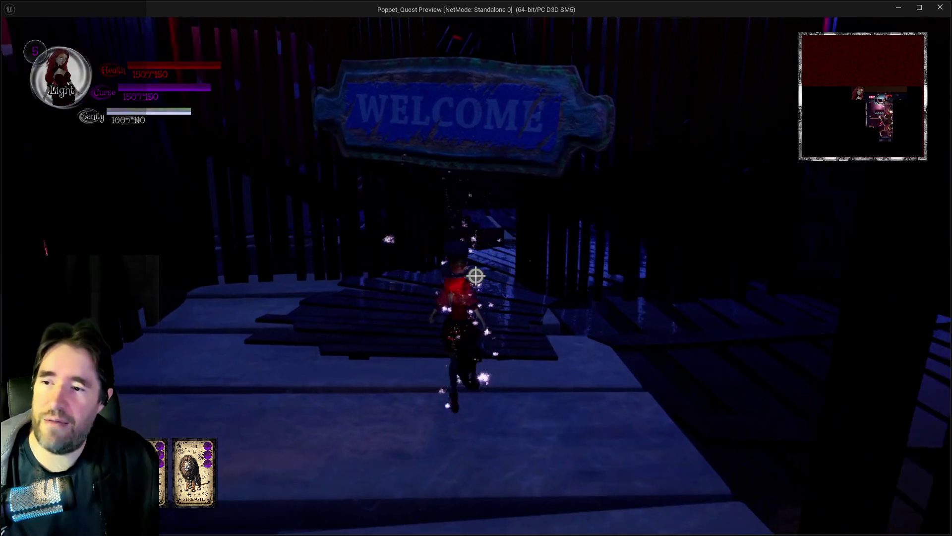
pyautogui.press('w')
pyautogui.press('q')
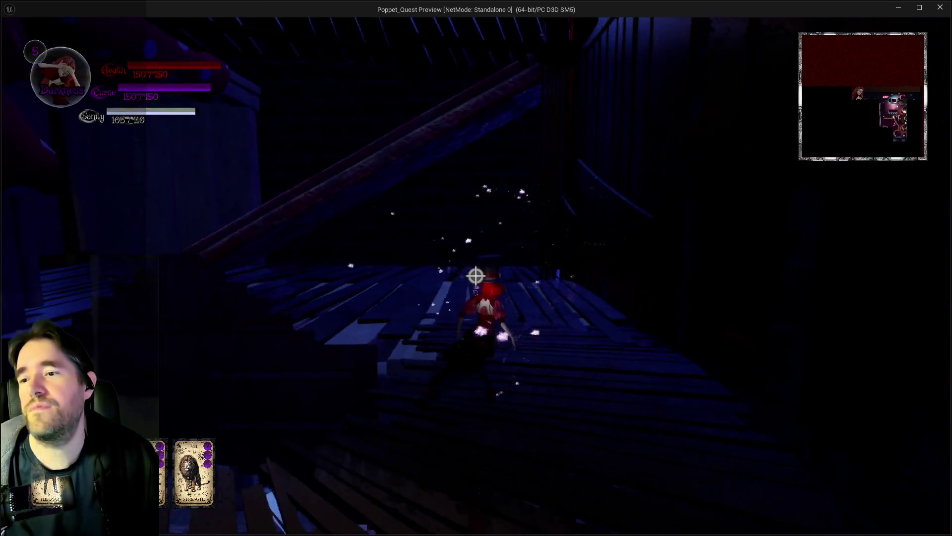
pyautogui.press('w')
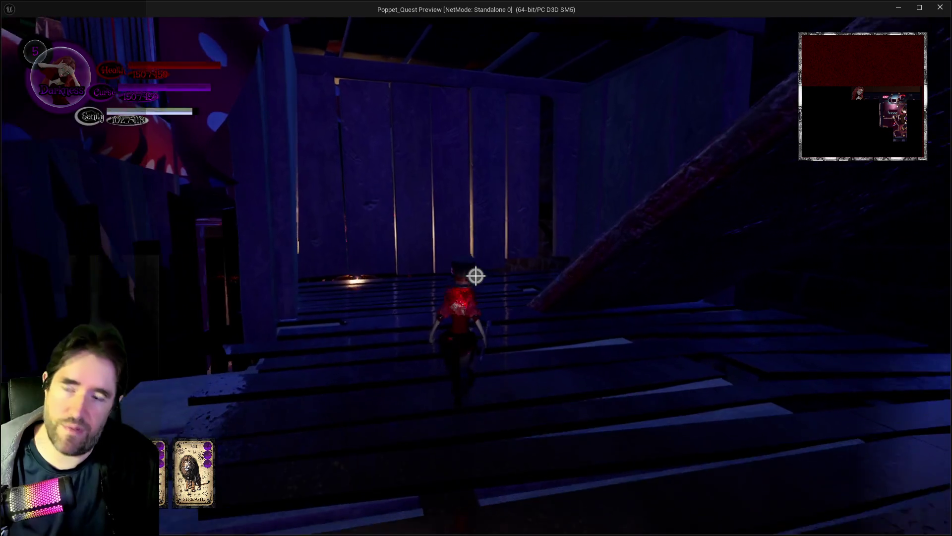
pyautogui.press('w')
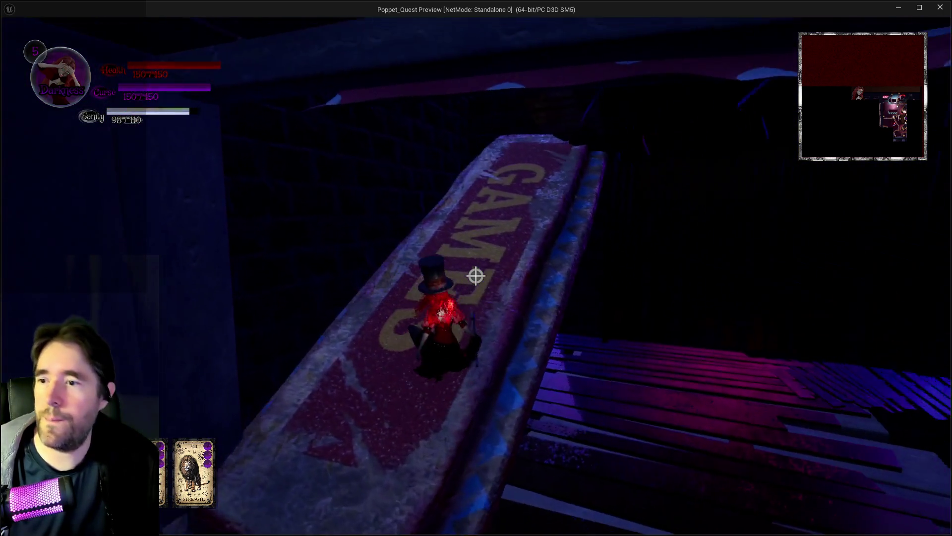
# Cross the polka-dot platform and giant presents below the GOAL arch to reach the dark stairs.
pyautogui.press('w')
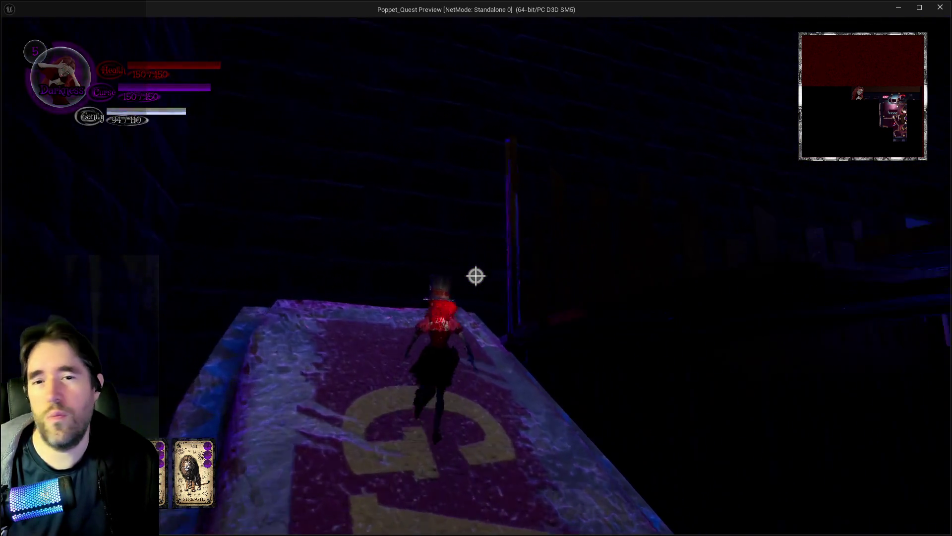
pyautogui.press('w')
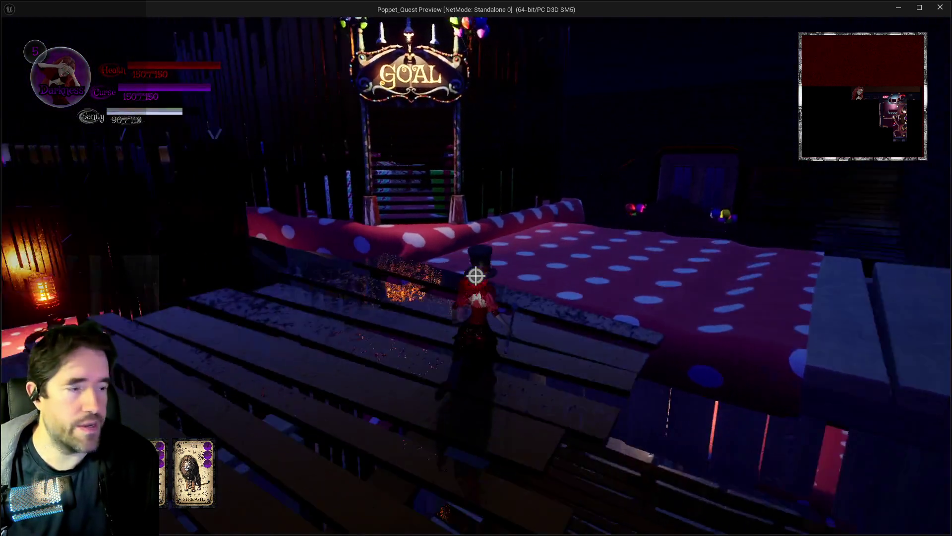
pyautogui.press('w')
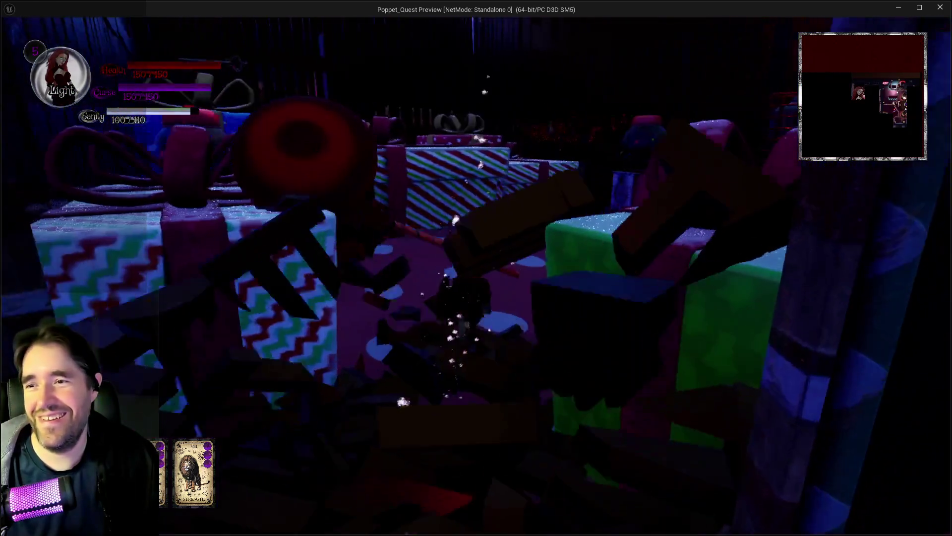
pyautogui.press('w')
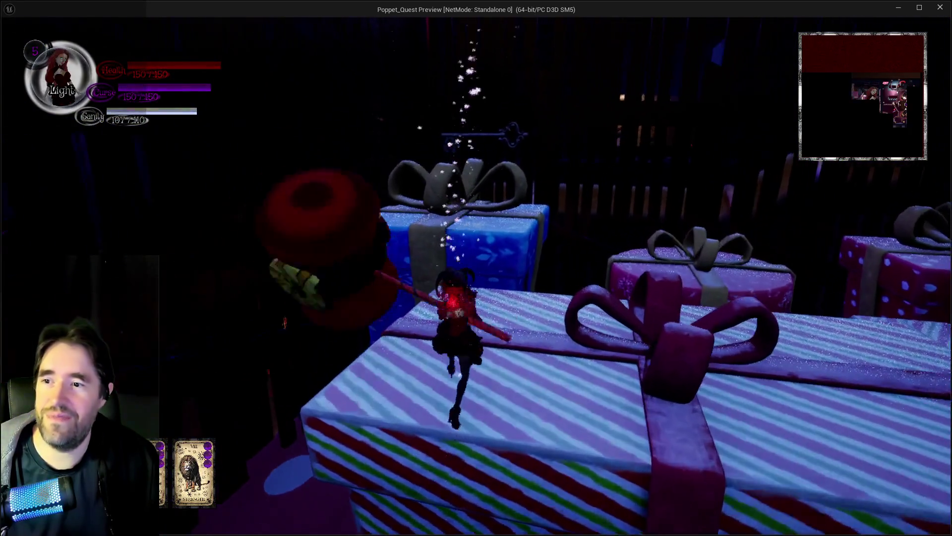
pyautogui.press('w')
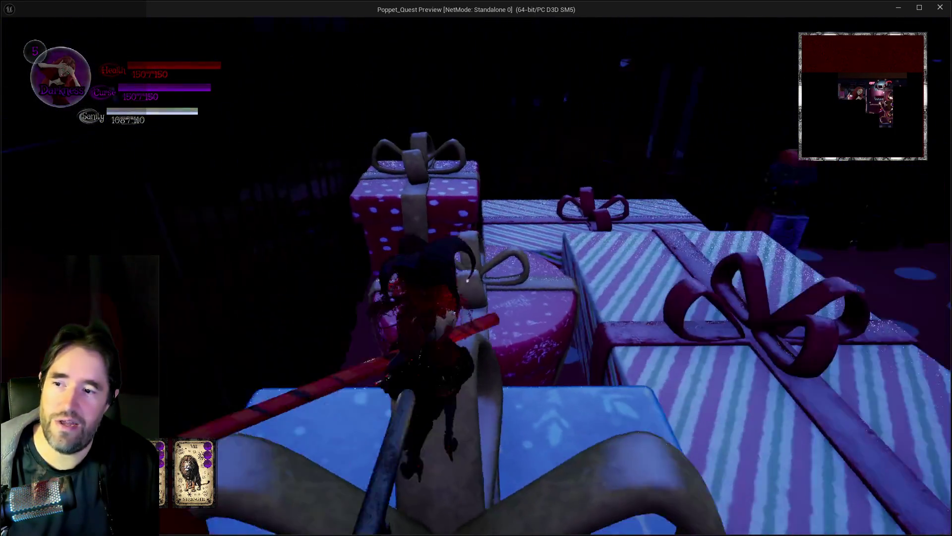
pyautogui.press('w')
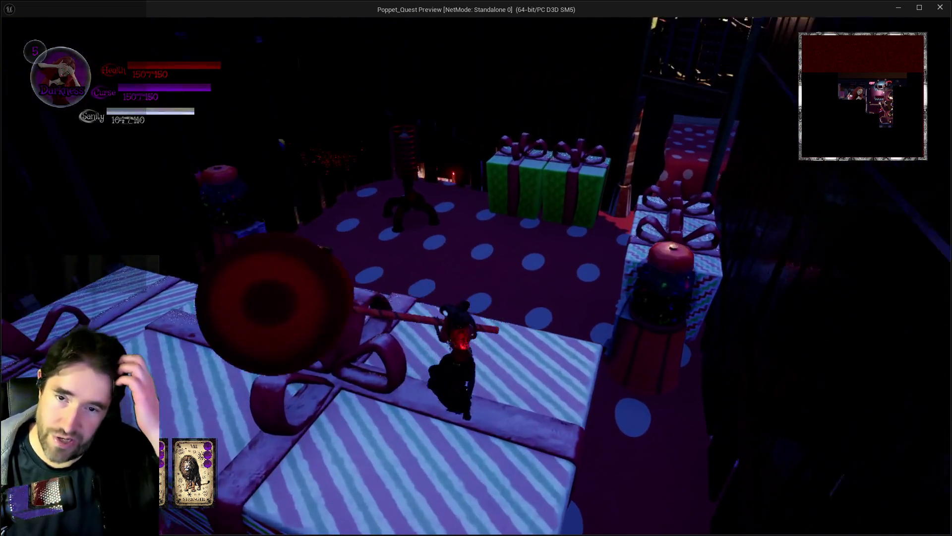
pyautogui.press('w')
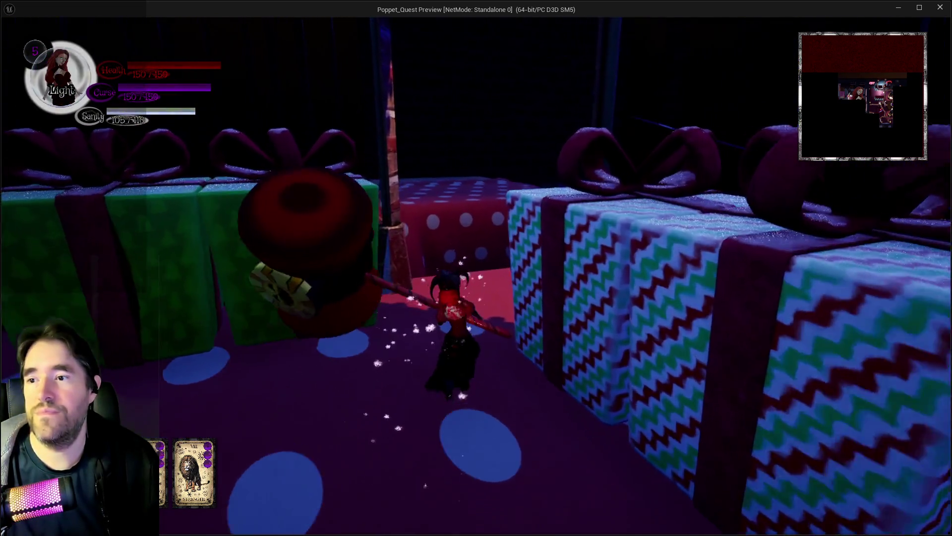
pyautogui.press('w')
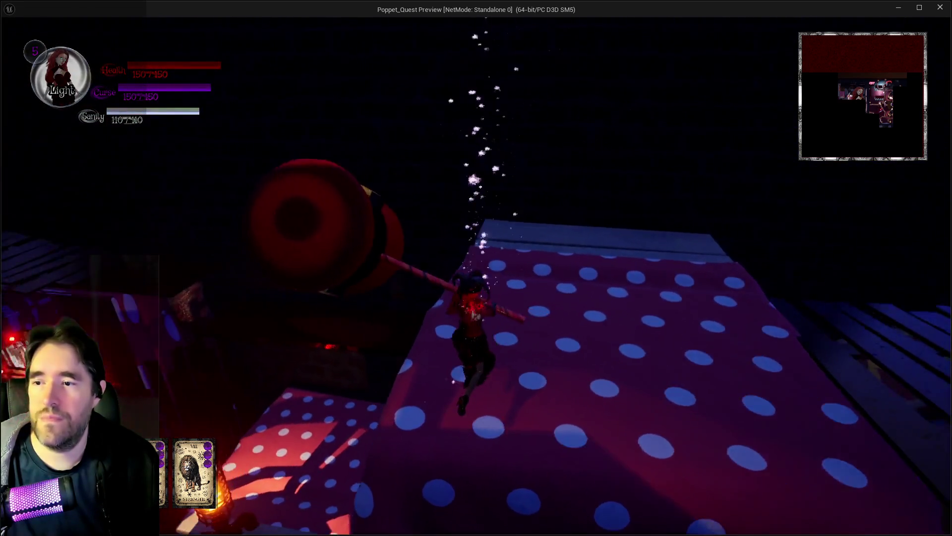
pyautogui.press('w')
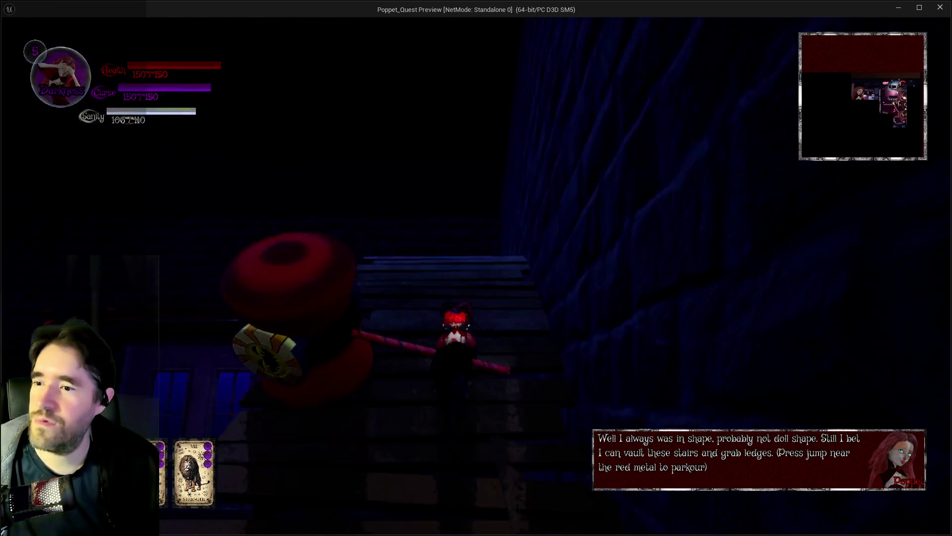
# Dash up the stairs, break the tarot card box, and cast a curse spell.
pyautogui.press('w')
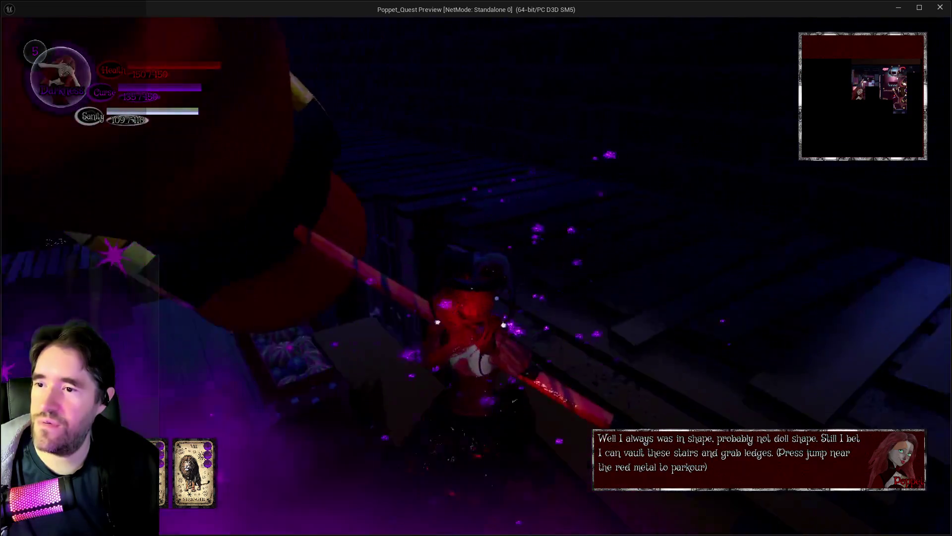
pyautogui.press('w')
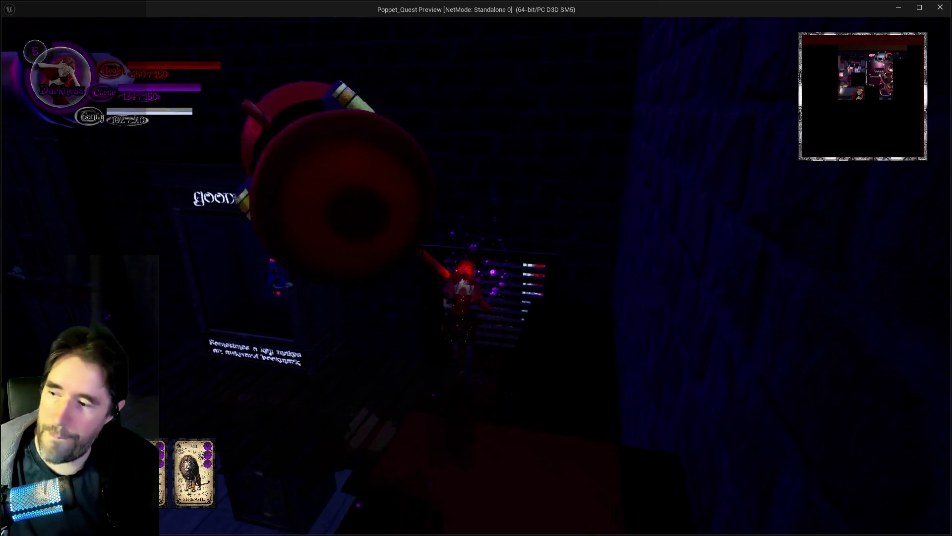
pyautogui.press('w')
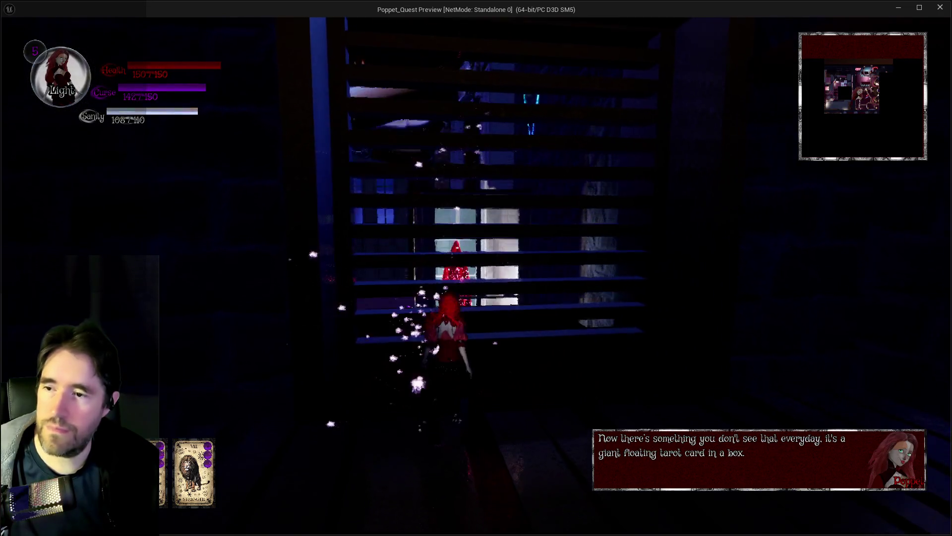
pyautogui.press('e')
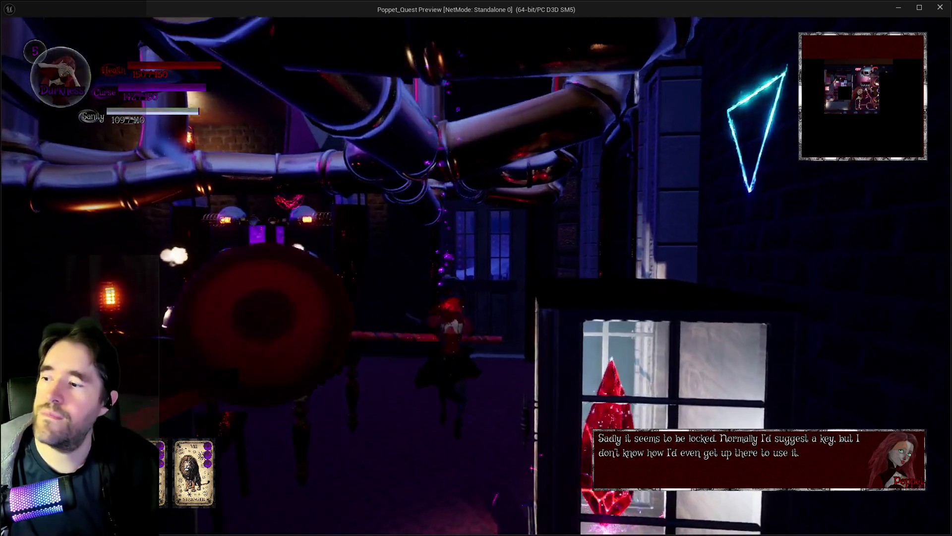
pyautogui.press('q')
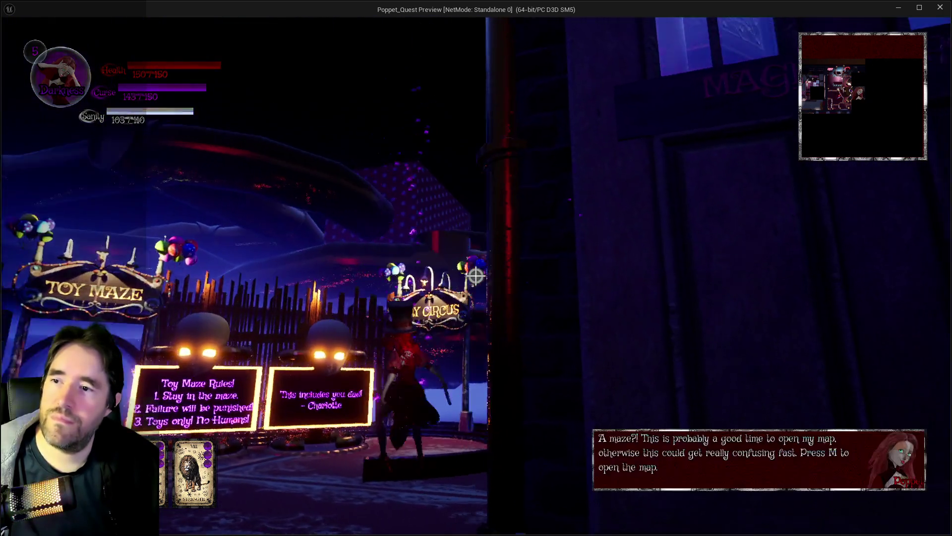
# Fight through the Toy Maze arena and tunnel, then open the full-screen map.
pyautogui.press('w')
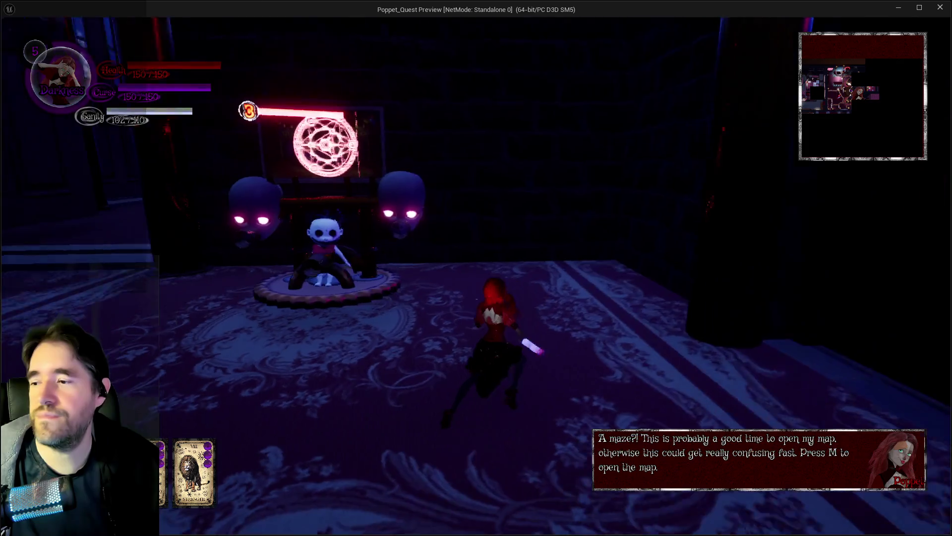
pyautogui.press('w')
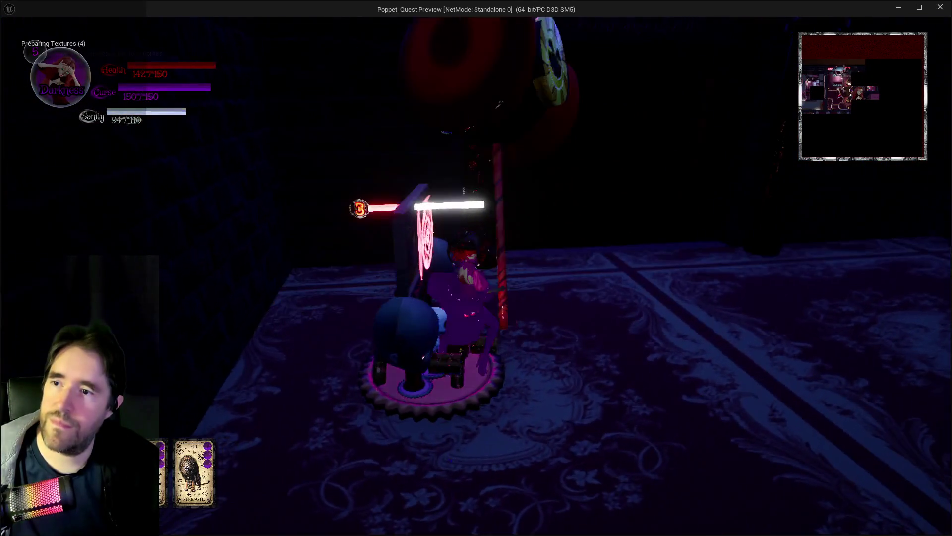
pyautogui.press('w')
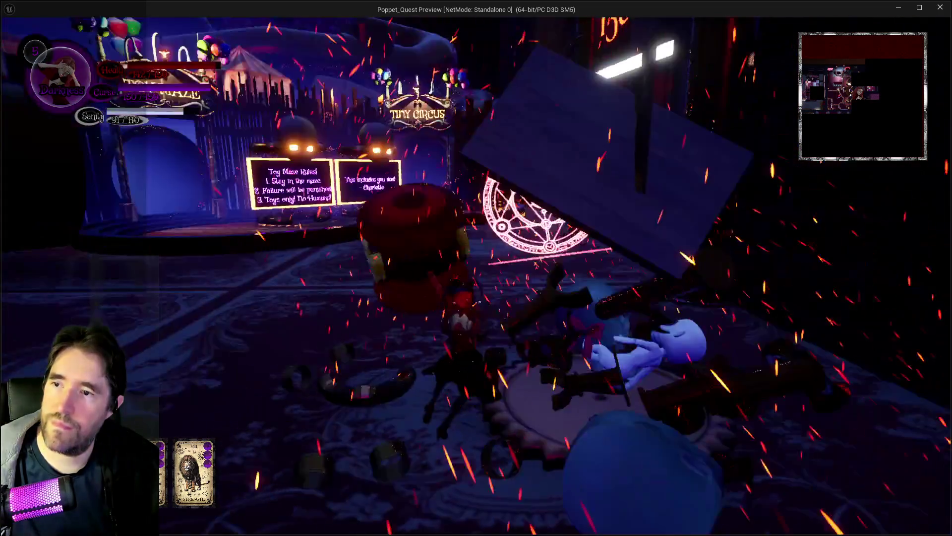
pyautogui.press('w')
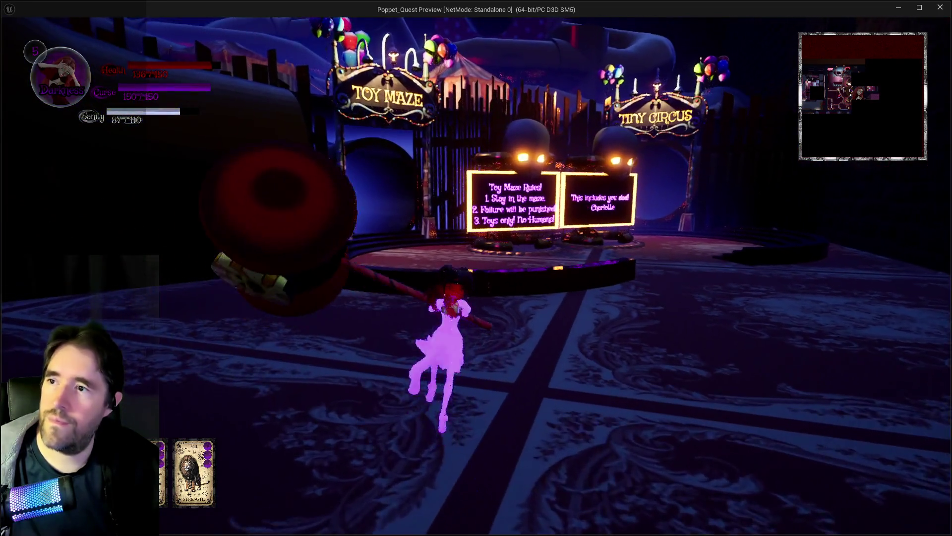
pyautogui.press('w')
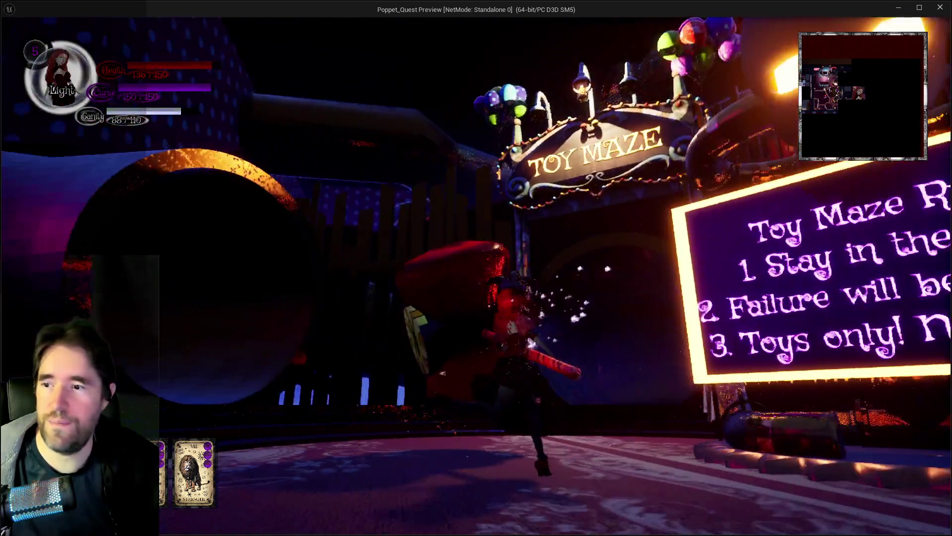
pyautogui.press('w')
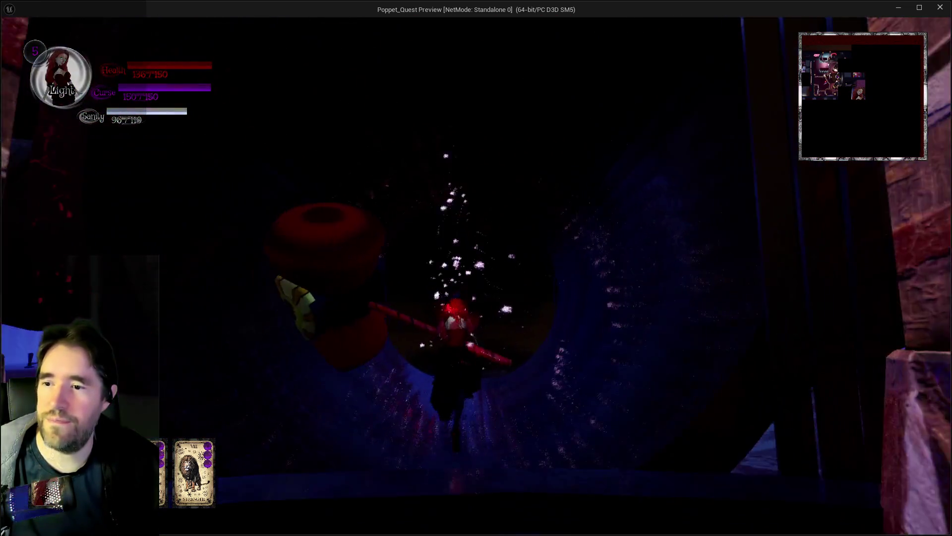
pyautogui.press('w')
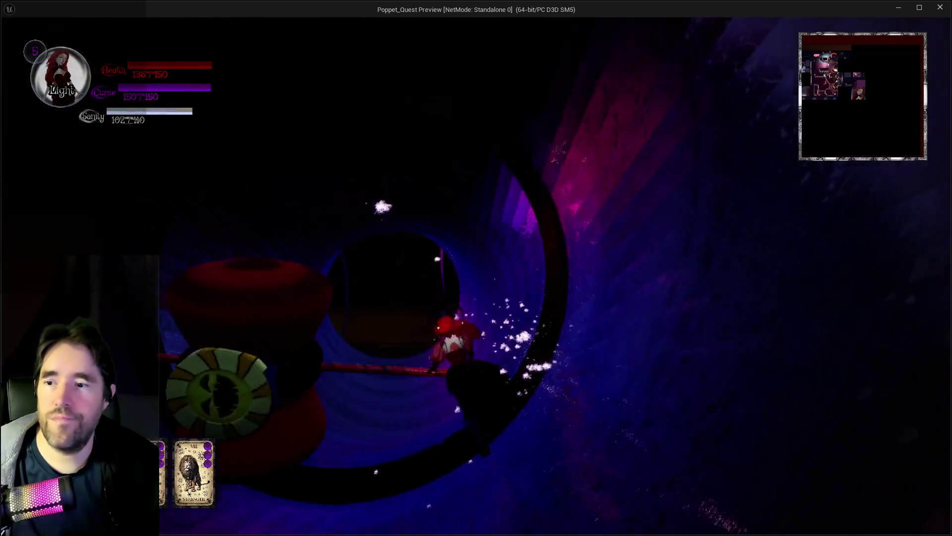
pyautogui.press('w')
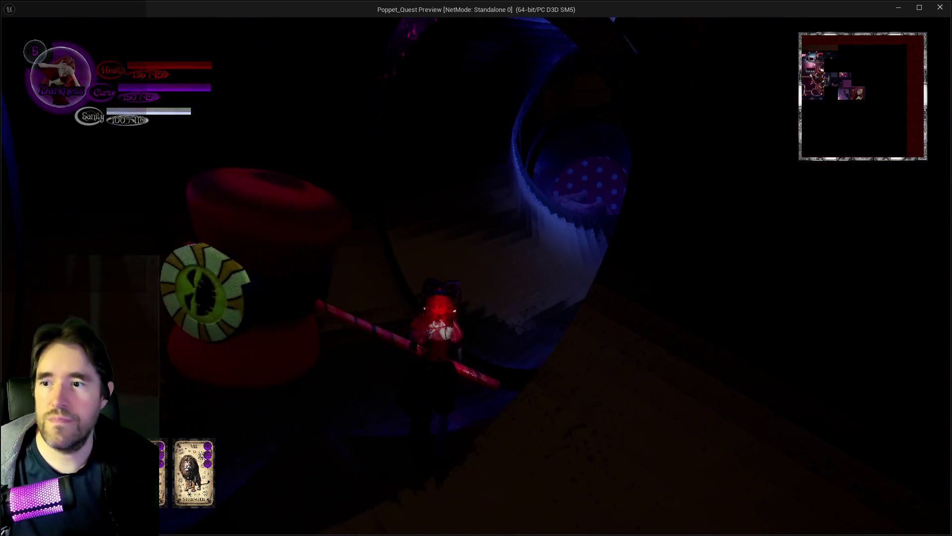
pyautogui.press('m')
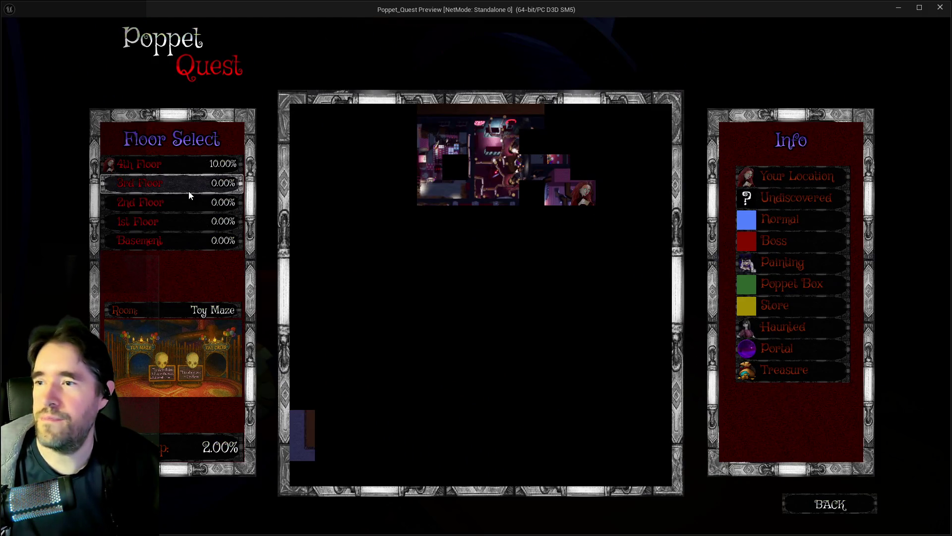
# View the 3rd and 2nd floor maps, return to the 4th Floor, and close the map.
pyautogui.click(180, 224)
pyautogui.click(175, 191)
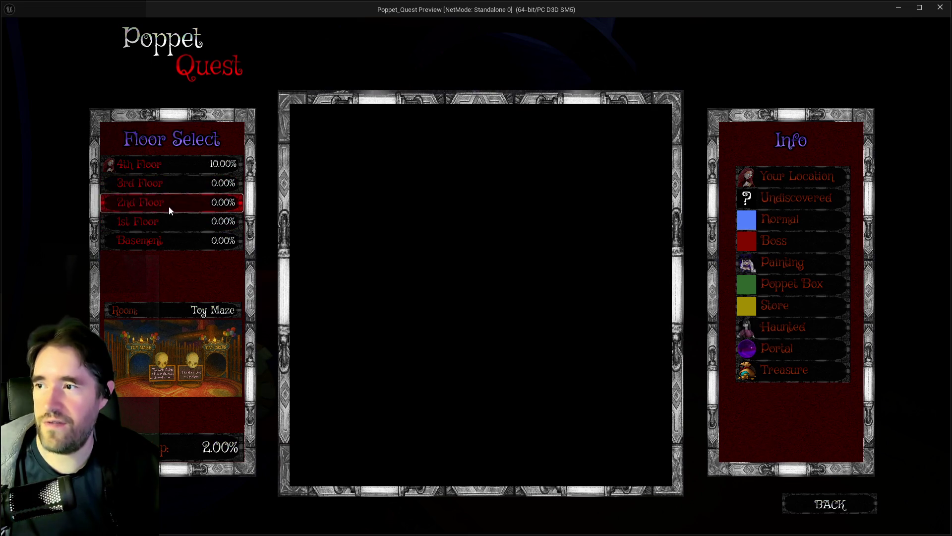
pyautogui.click(184, 159)
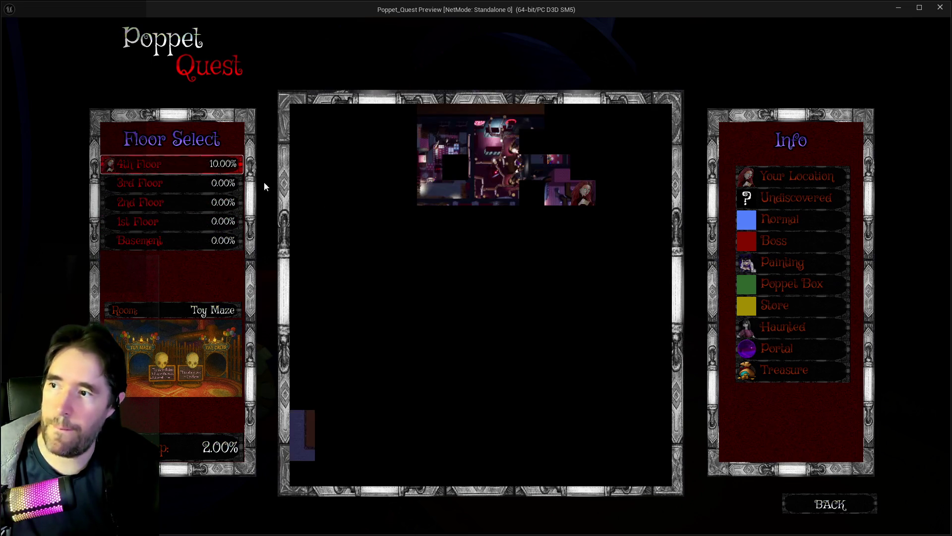
pyautogui.press('m')
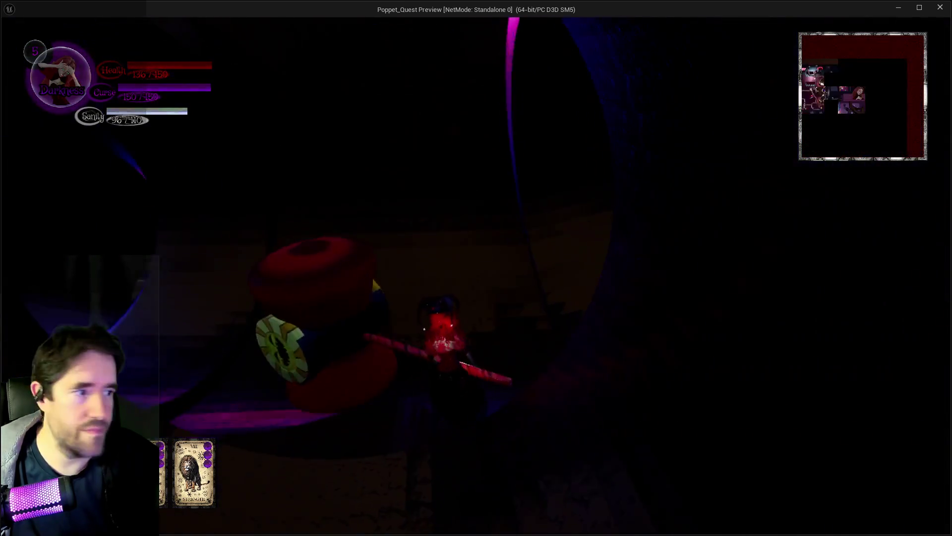
# In the pause menu, check Collectibles (Toy Maze painting) and the Tarot cards screen.
pyautogui.press('Escape')
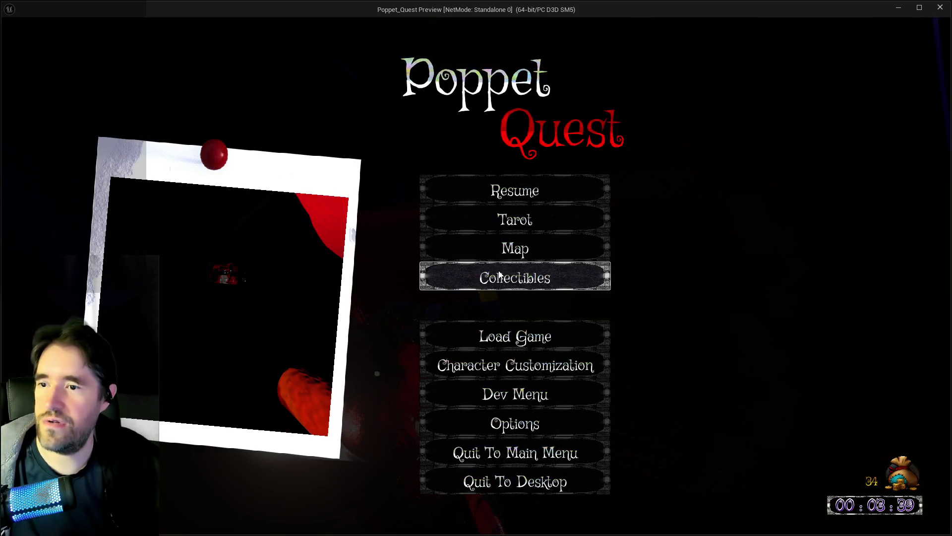
pyautogui.click(514, 276)
pyautogui.click(390, 163)
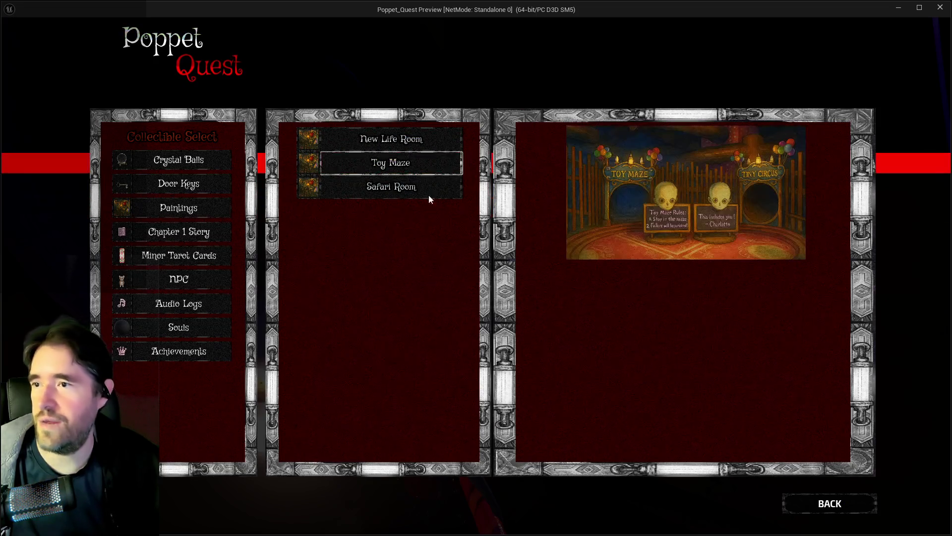
pyautogui.click(838, 504)
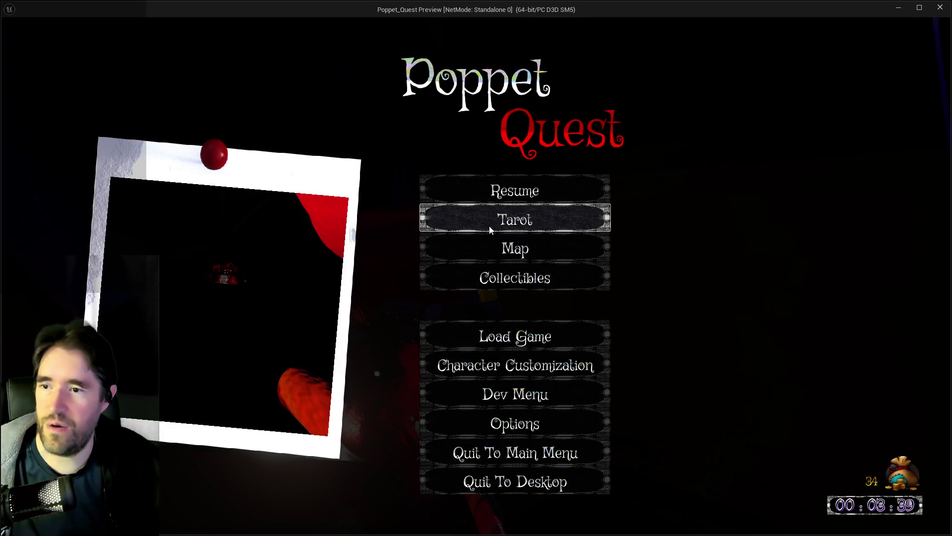
pyautogui.click(494, 226)
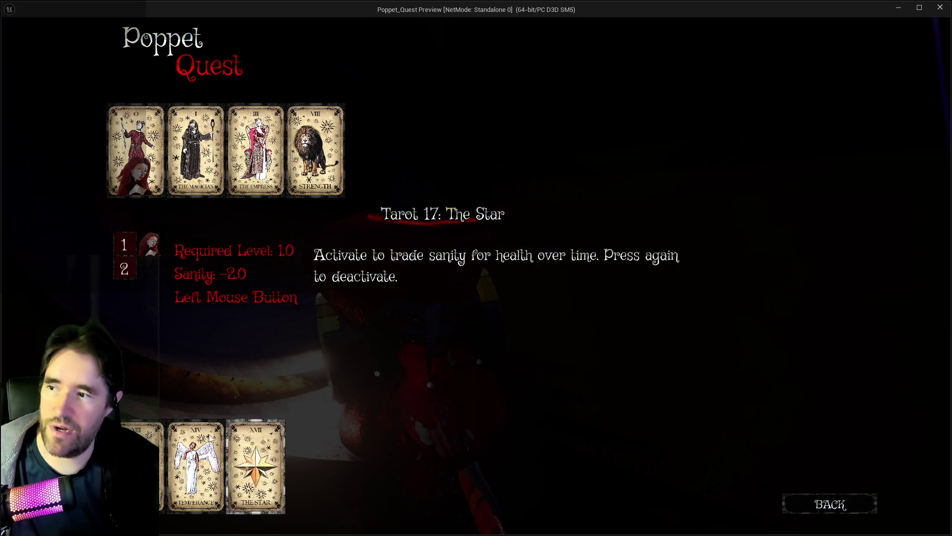
pyautogui.click(832, 512)
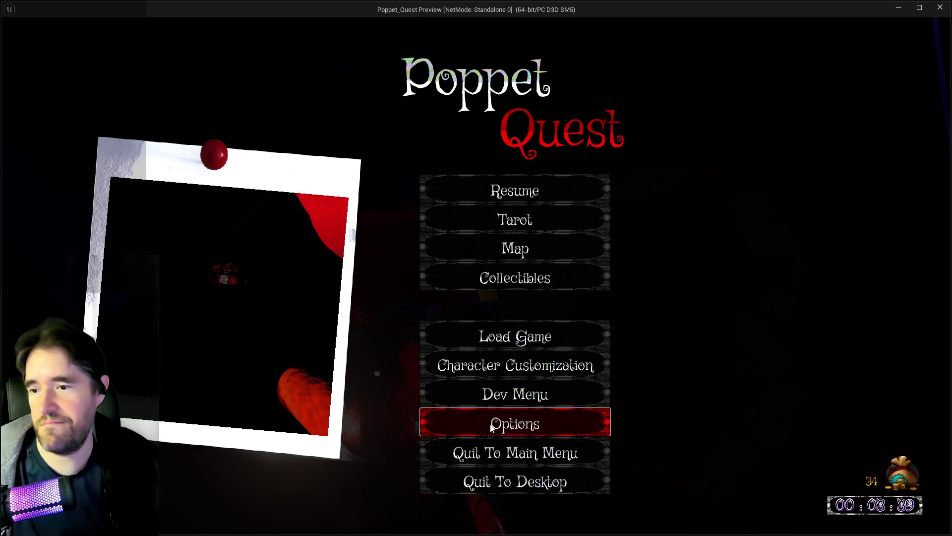
# Review the Video, Audio and Input options, then resume the playtest.
pyautogui.click(491, 428)
pyautogui.click(255, 102)
pyautogui.click(390, 102)
pyautogui.click(524, 102)
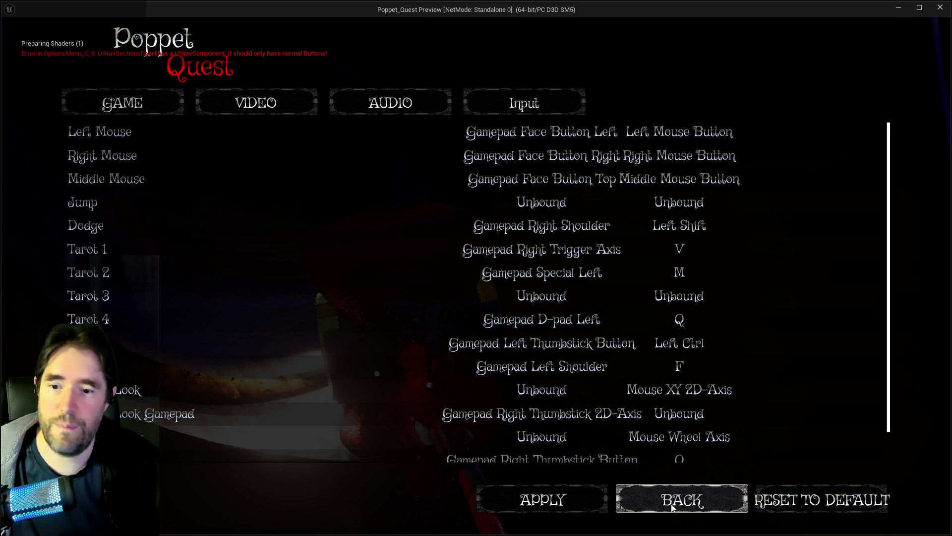
pyautogui.click(673, 506)
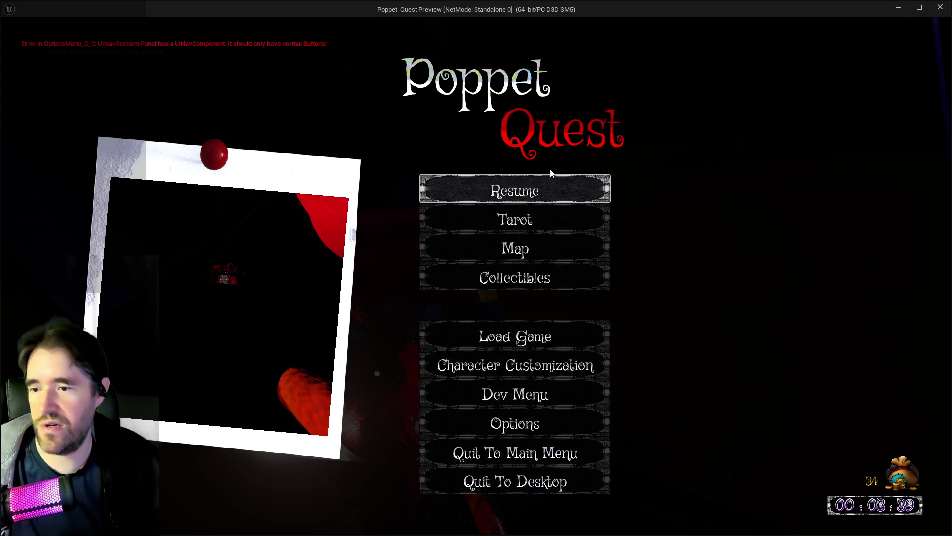
pyautogui.click(537, 191)
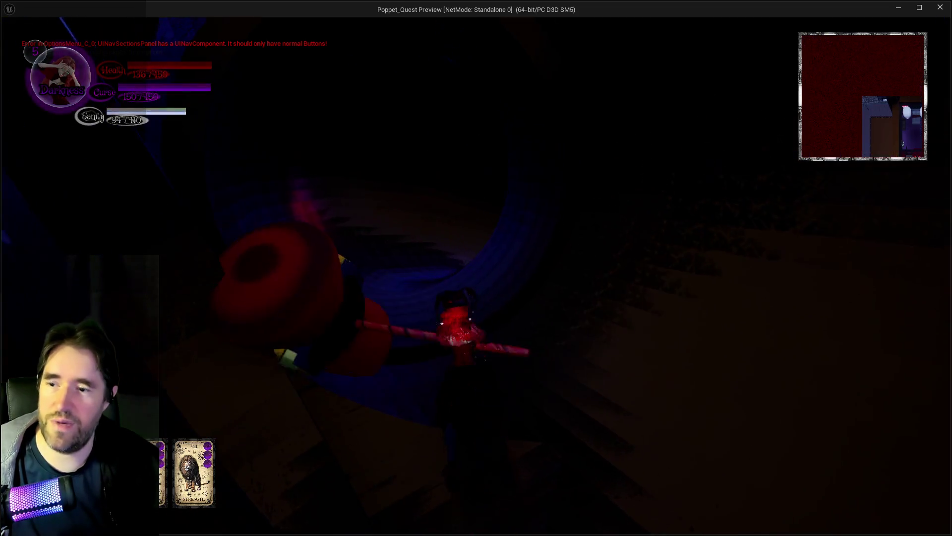
# Run the character across the polka-dot room and through the dark tunnel into Ducky Land.
pyautogui.press('w')
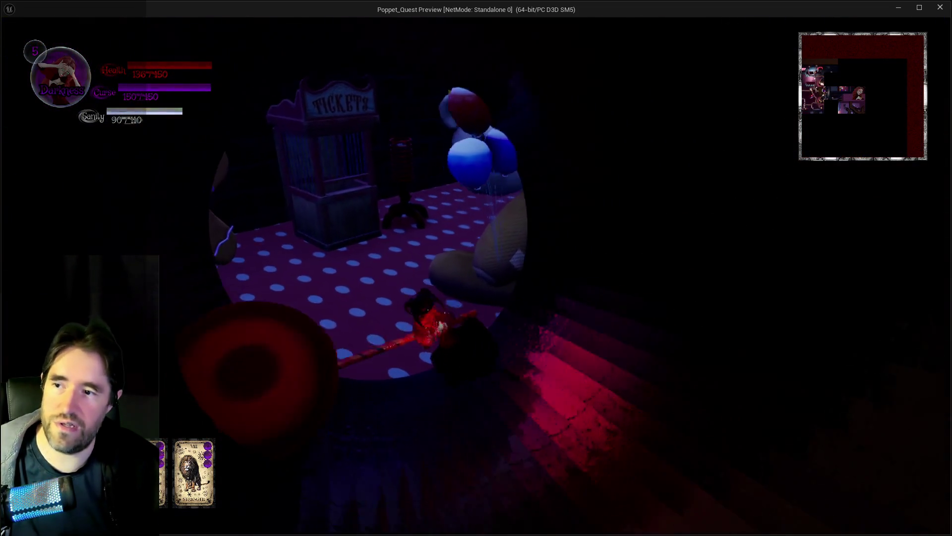
pyautogui.press('w')
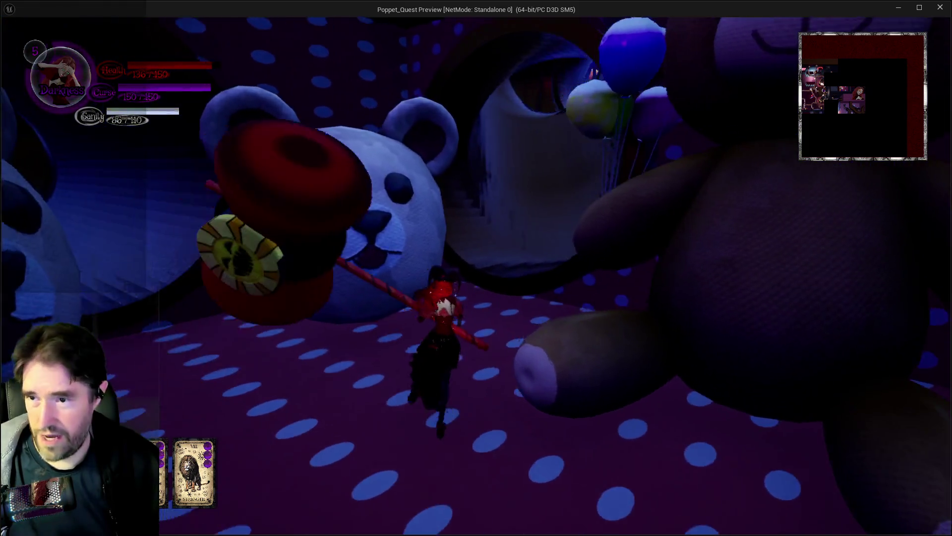
pyautogui.press('w')
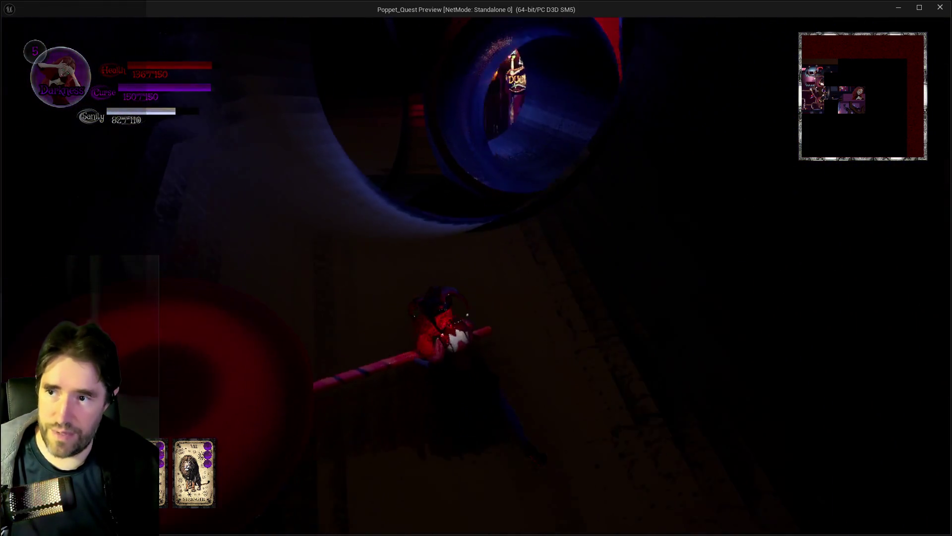
pyautogui.press('w')
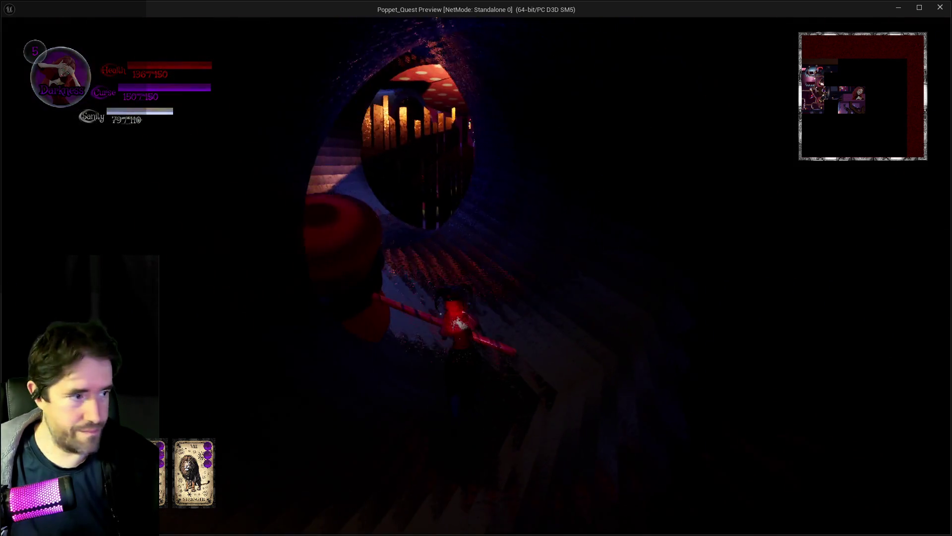
pyautogui.press('w')
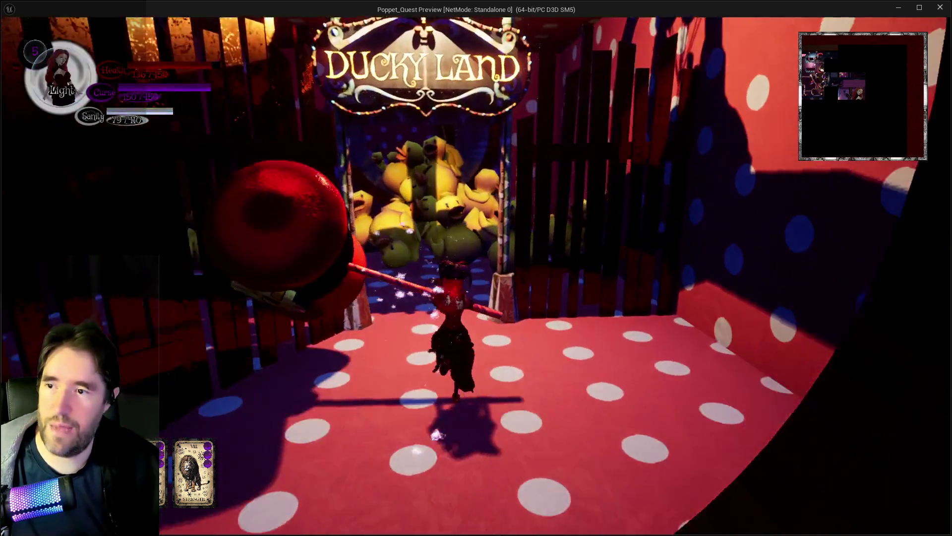
pyautogui.press('w')
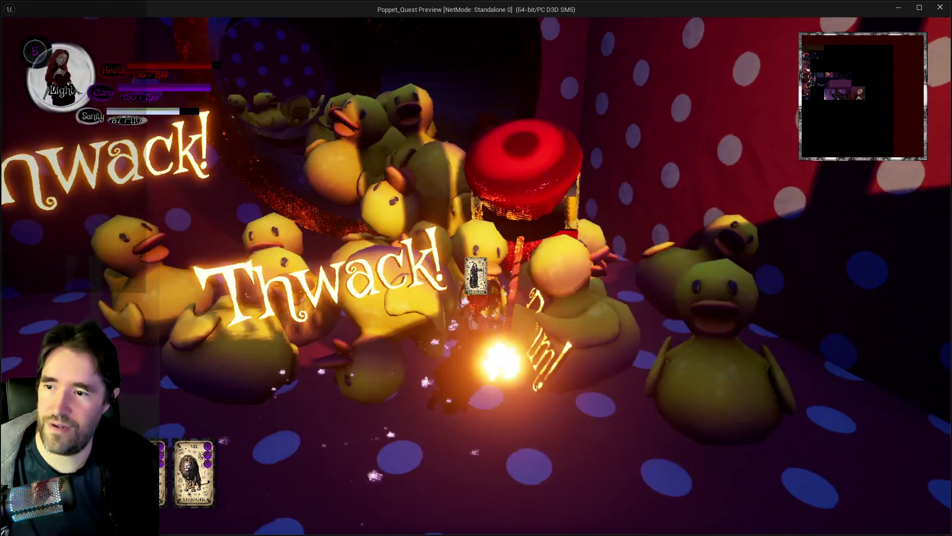
# Hammer the rubber ducks repeatedly, then end the standalone playtest with Esc.
pyautogui.click(476, 298)
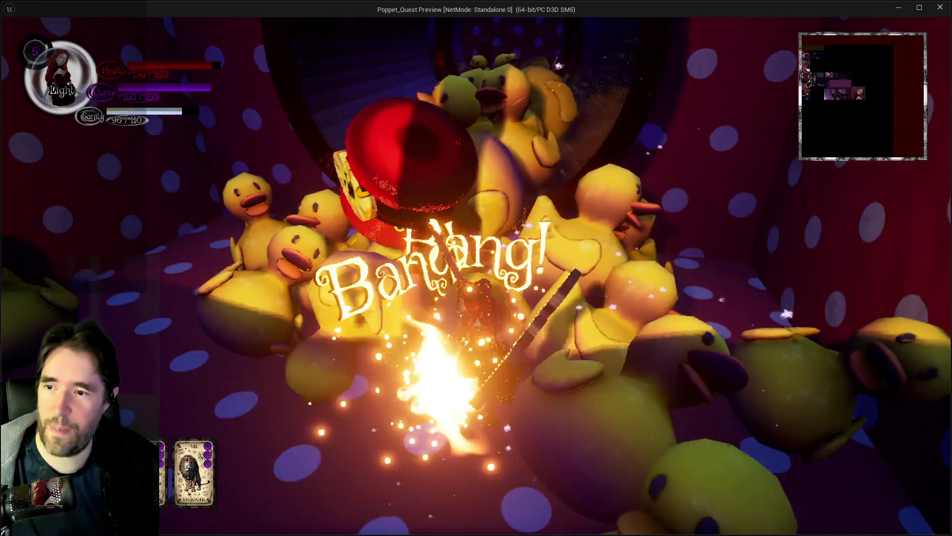
pyautogui.press('w')
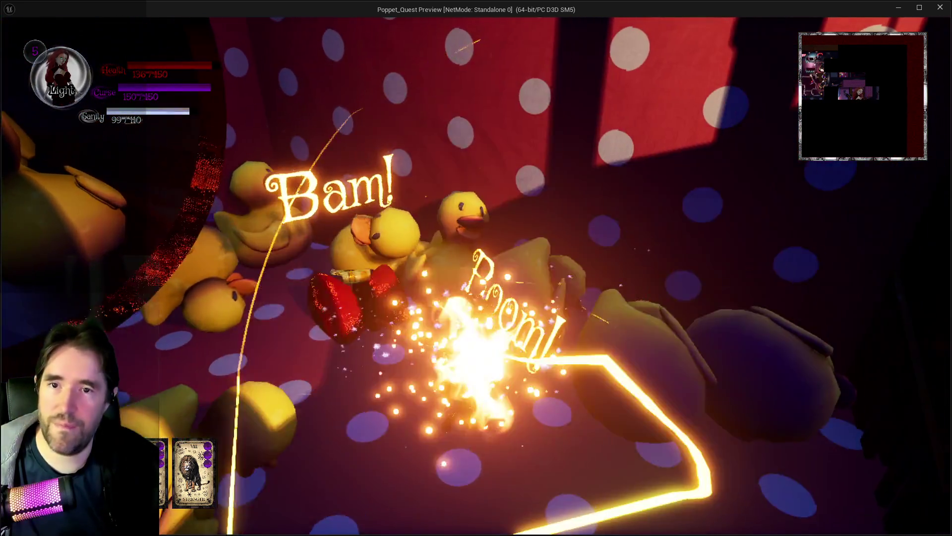
pyautogui.click(476, 298)
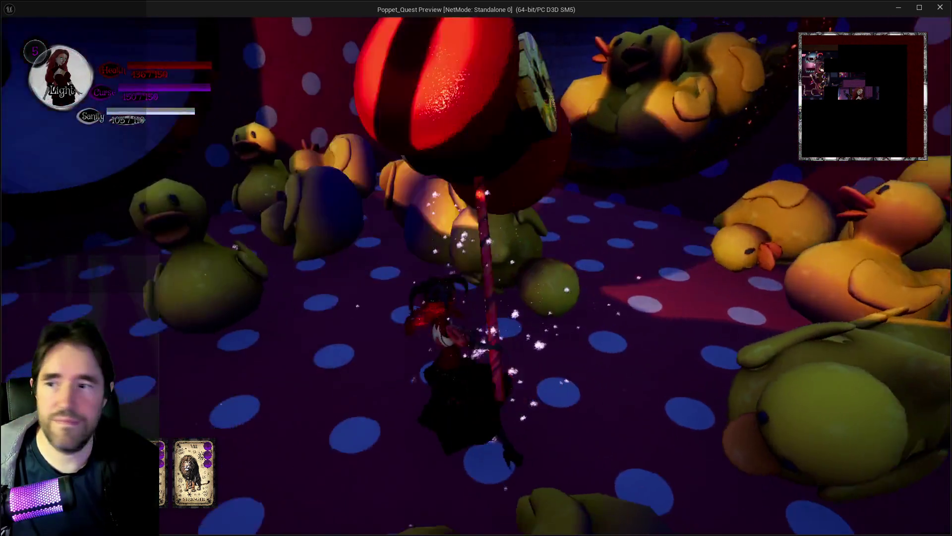
pyautogui.click(476, 297)
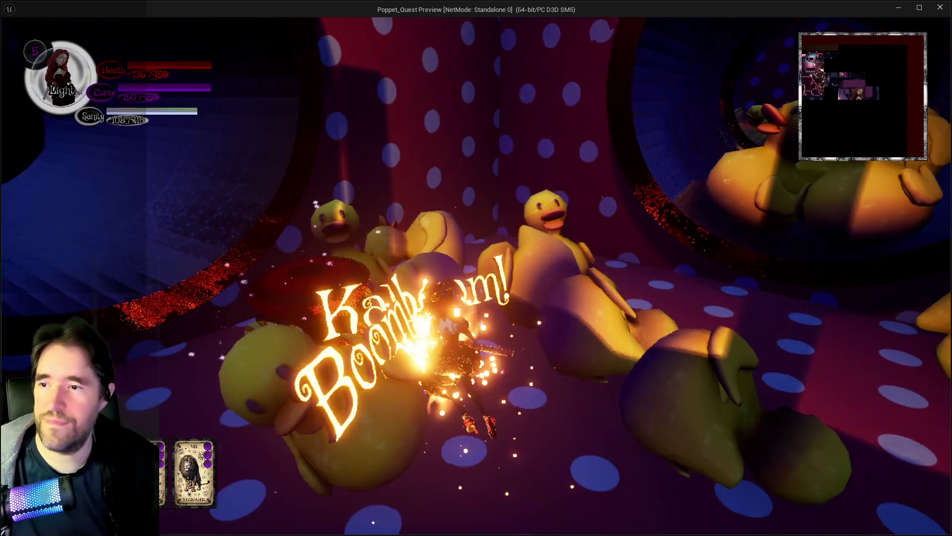
pyautogui.press('w')
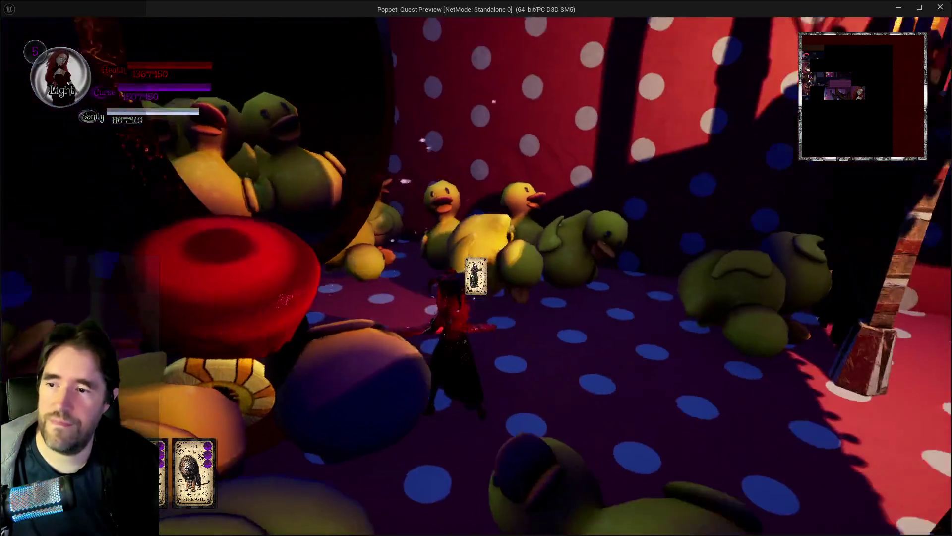
pyautogui.press('Escape')
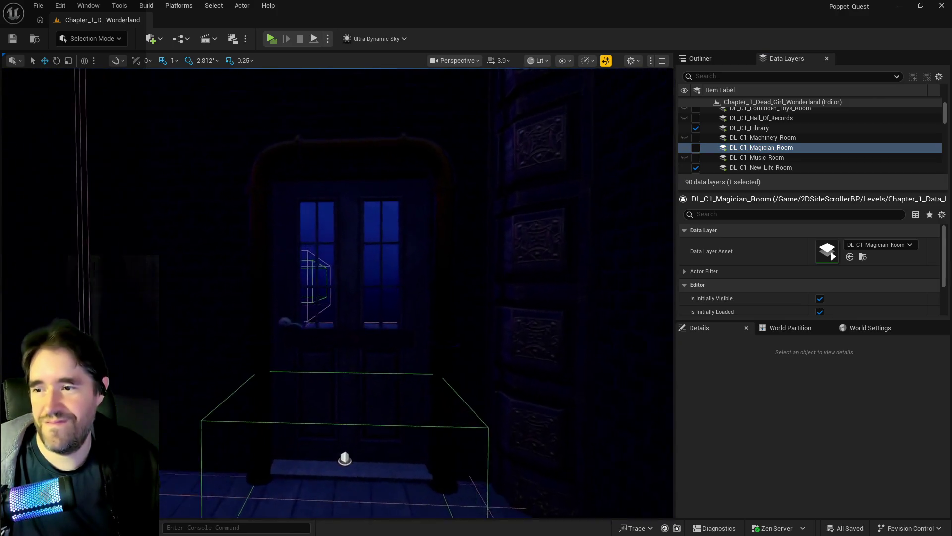
# Fly the editor view through the arched room and along the lit-shelf corridor.
pyautogui.press('w')
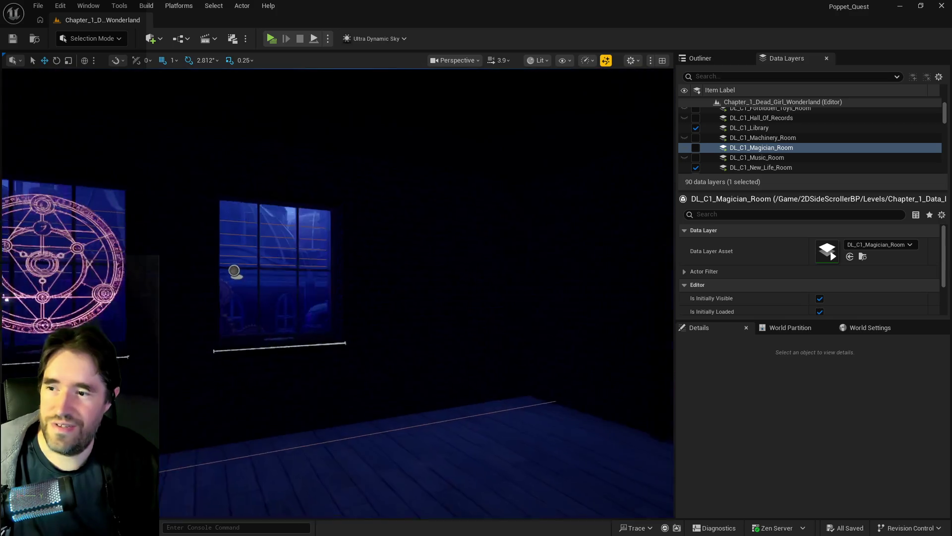
pyautogui.press('w')
pyautogui.press('w')
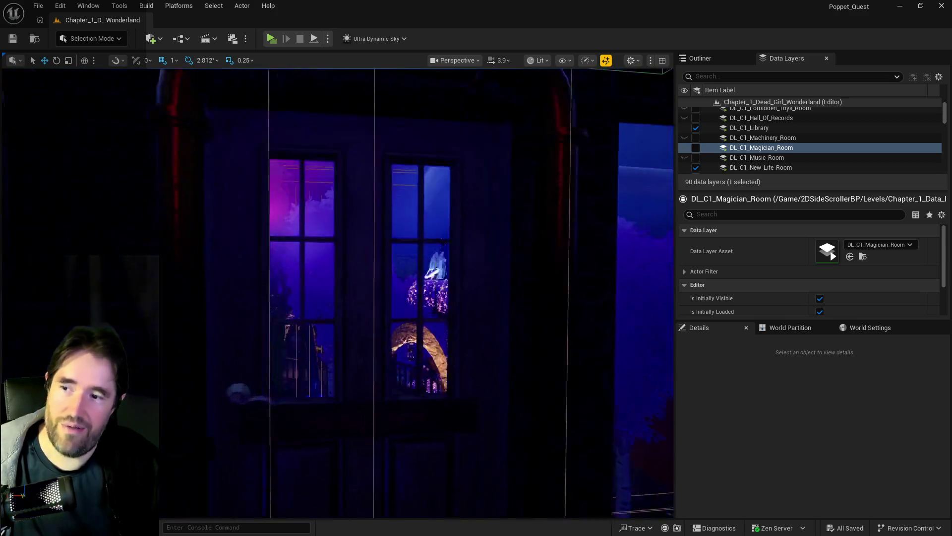
pyautogui.press('s')
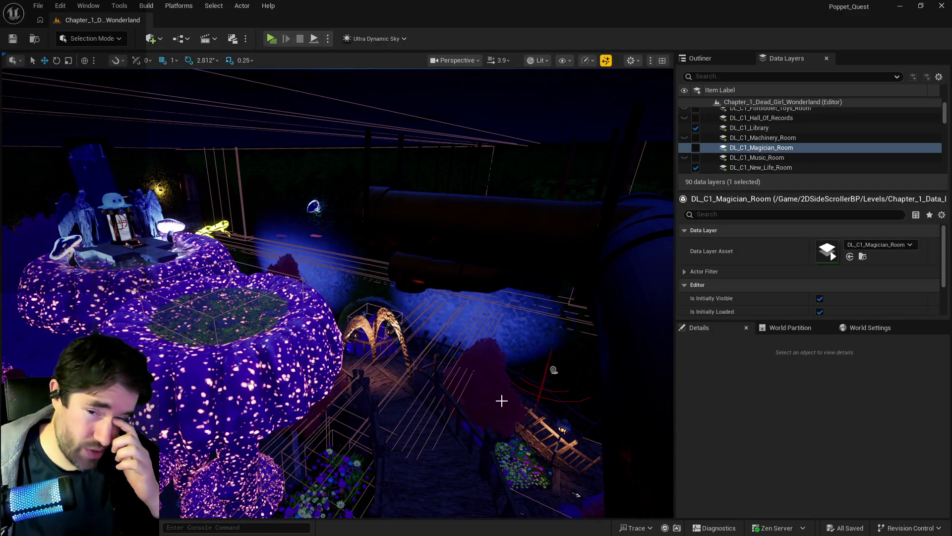
pyautogui.press('a')
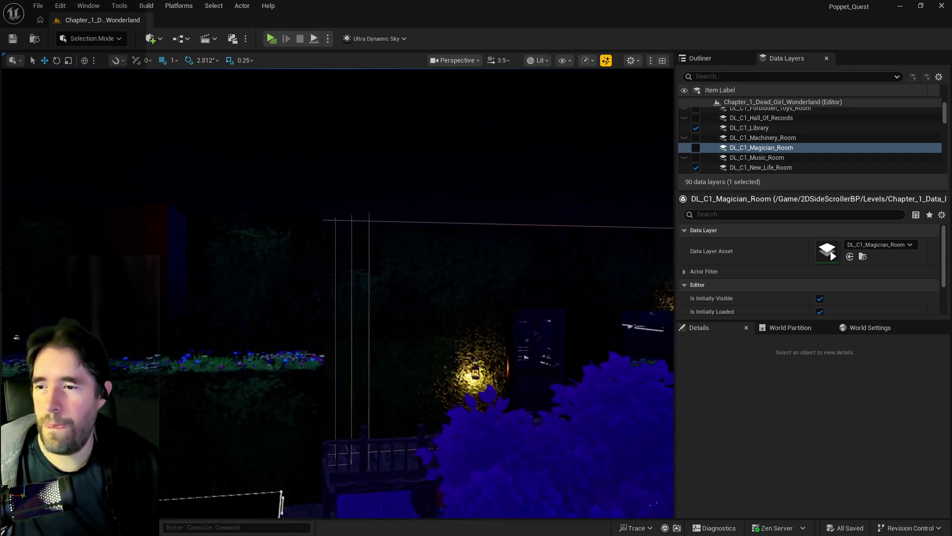
pyautogui.press('s')
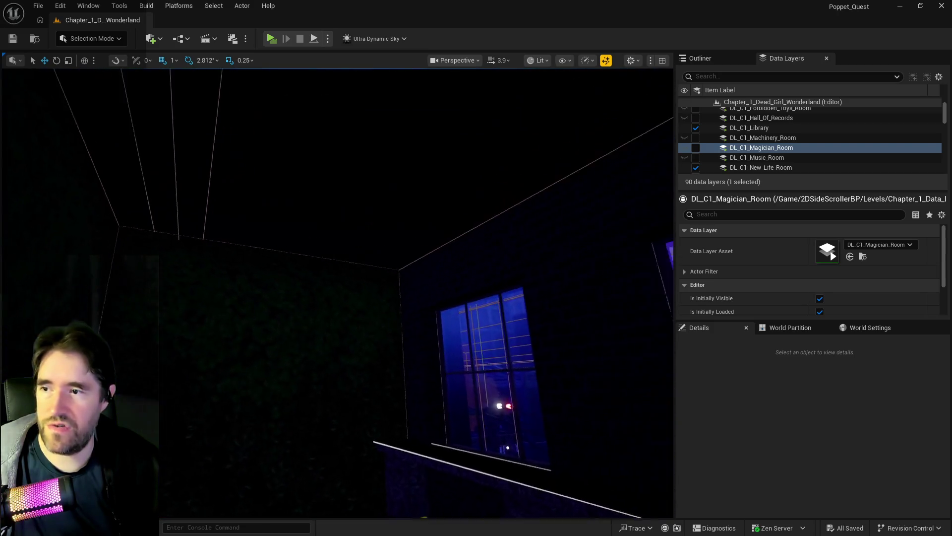
pyautogui.press('w')
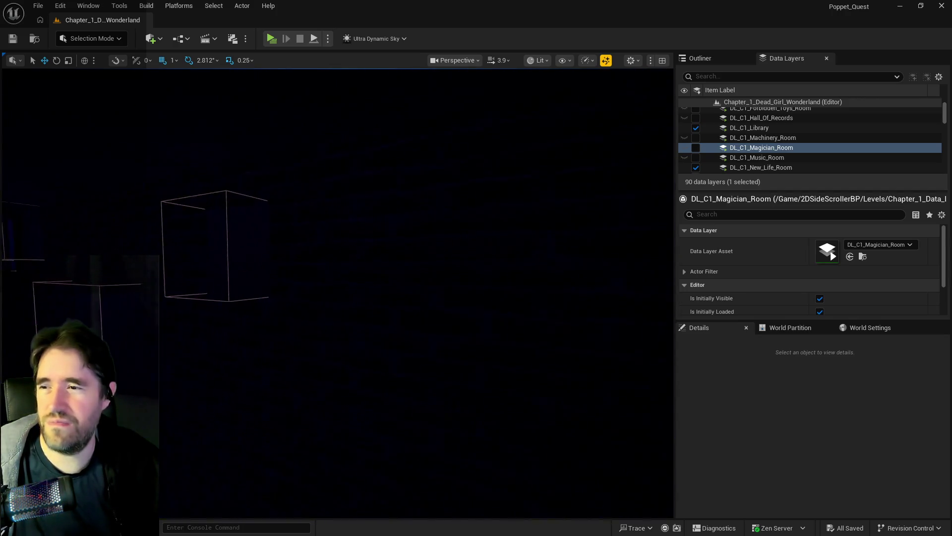
# Review the stained-glass window room and the music room with its pews, lantern and statue.
pyautogui.press('w')
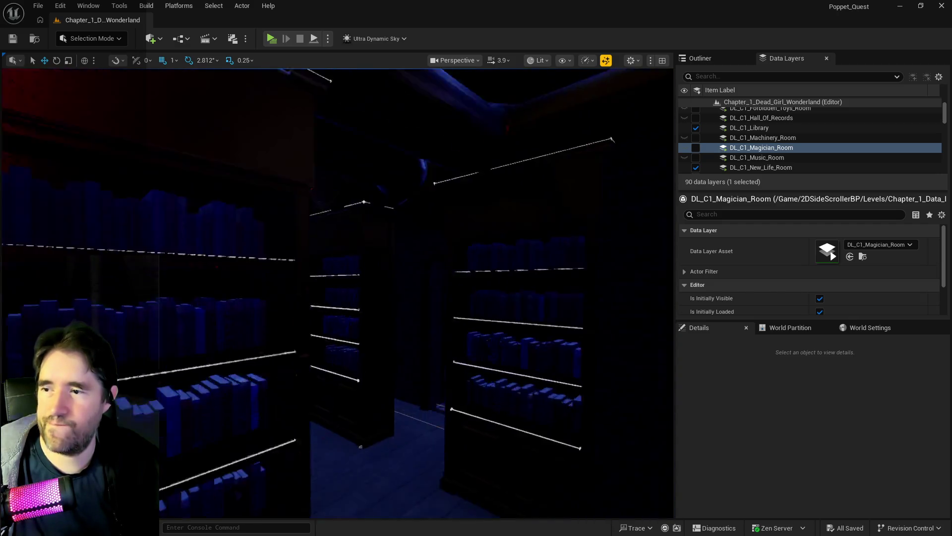
pyautogui.press('w')
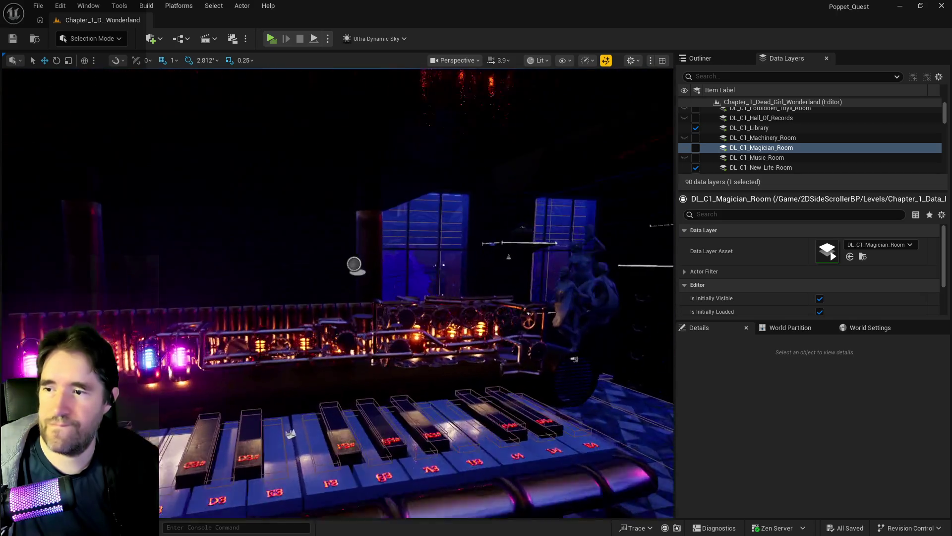
pyautogui.press('w')
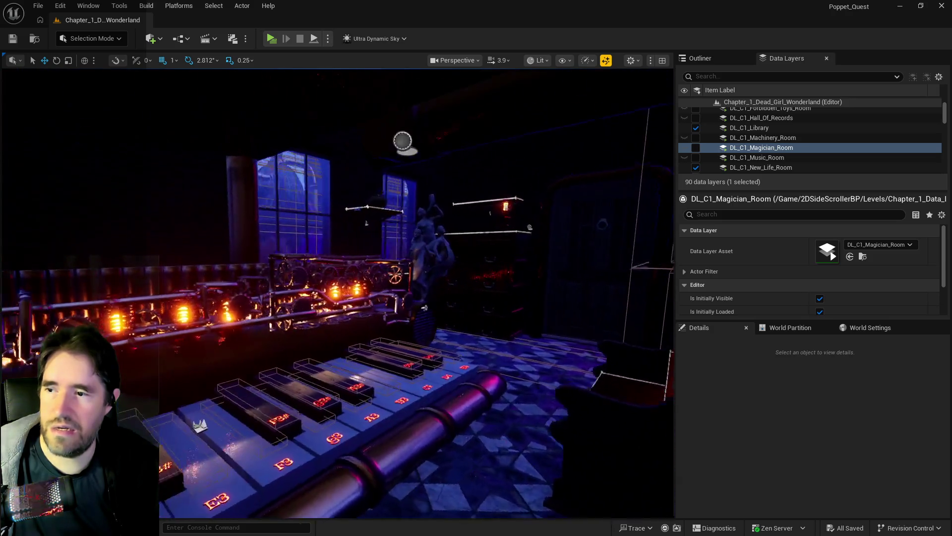
pyautogui.press('w')
pyautogui.press('w')
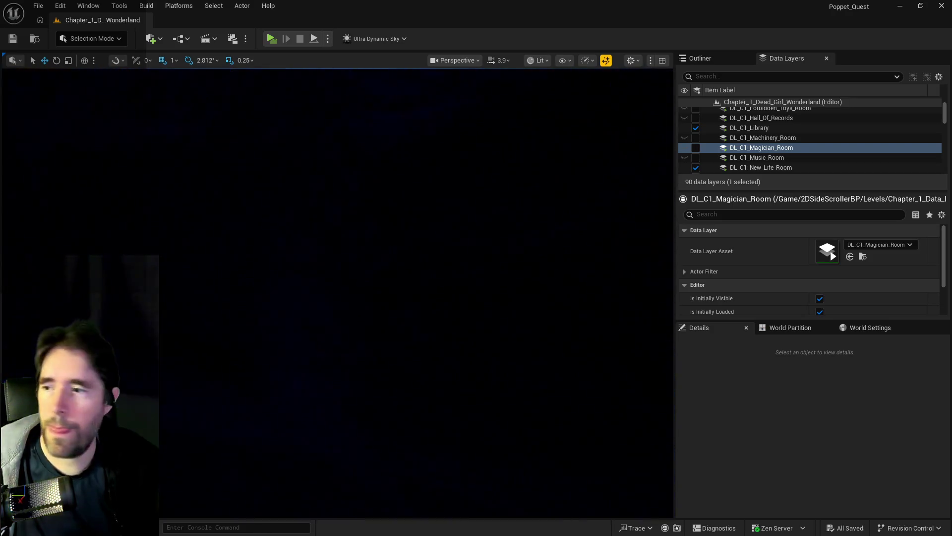
pyautogui.press('w')
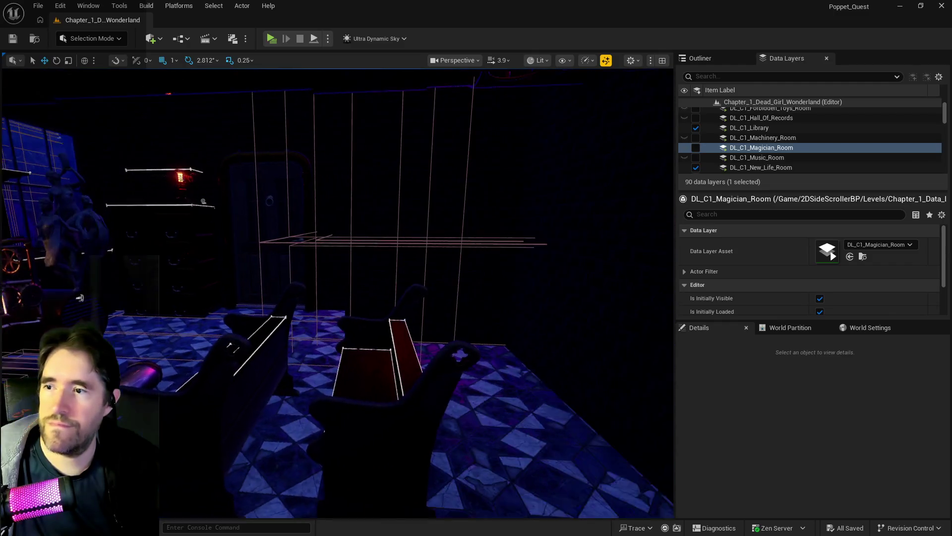
# Pass the lantern-lit room and stone bridge, then show the navigation mesh with P.
pyautogui.press('w')
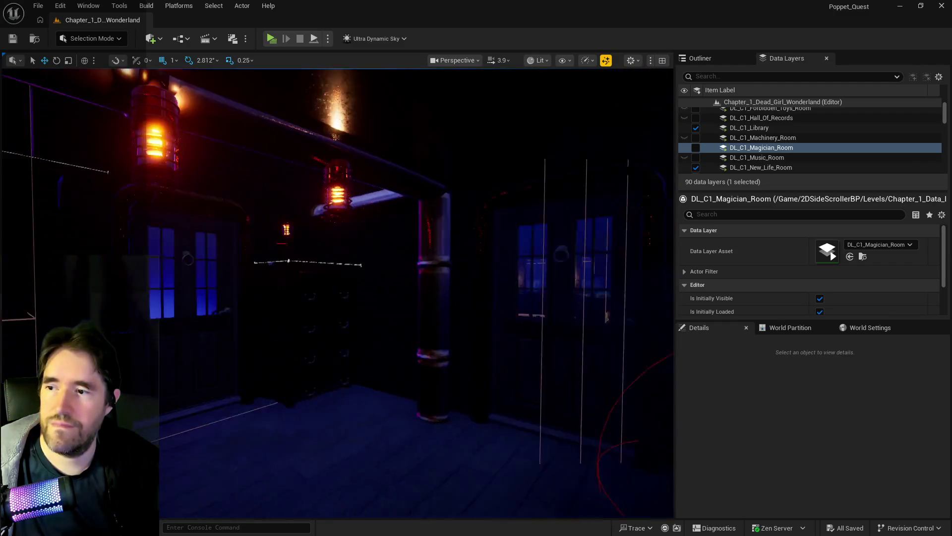
pyautogui.press('w')
pyautogui.press('w')
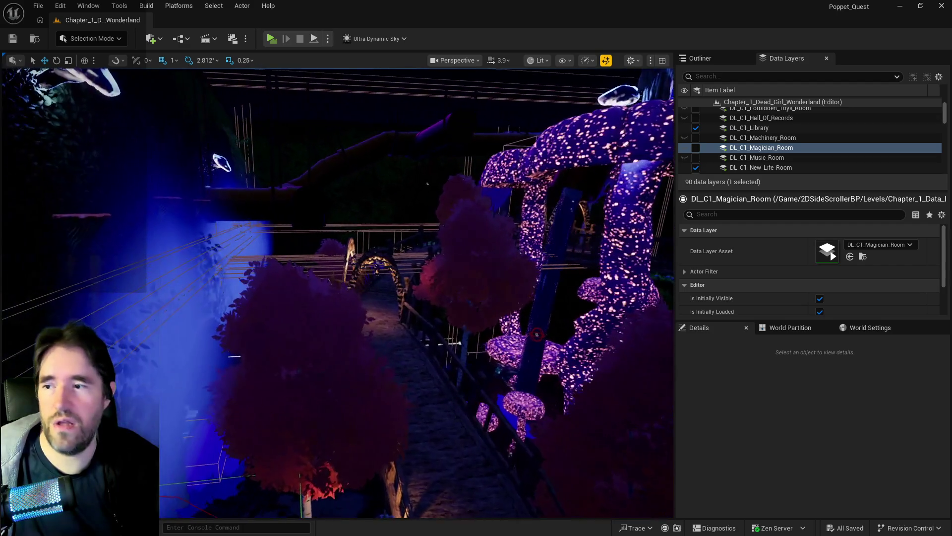
pyautogui.press('w')
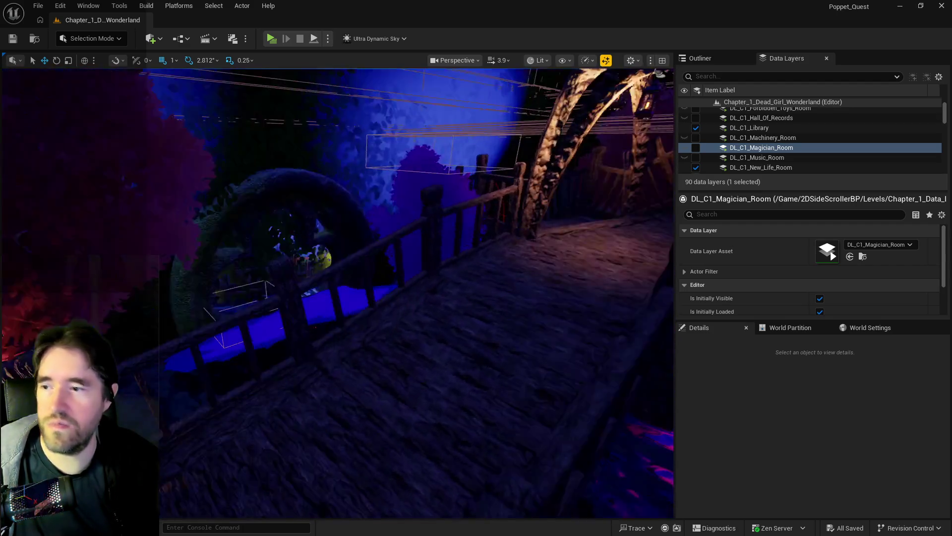
pyautogui.press('w')
pyautogui.press('p')
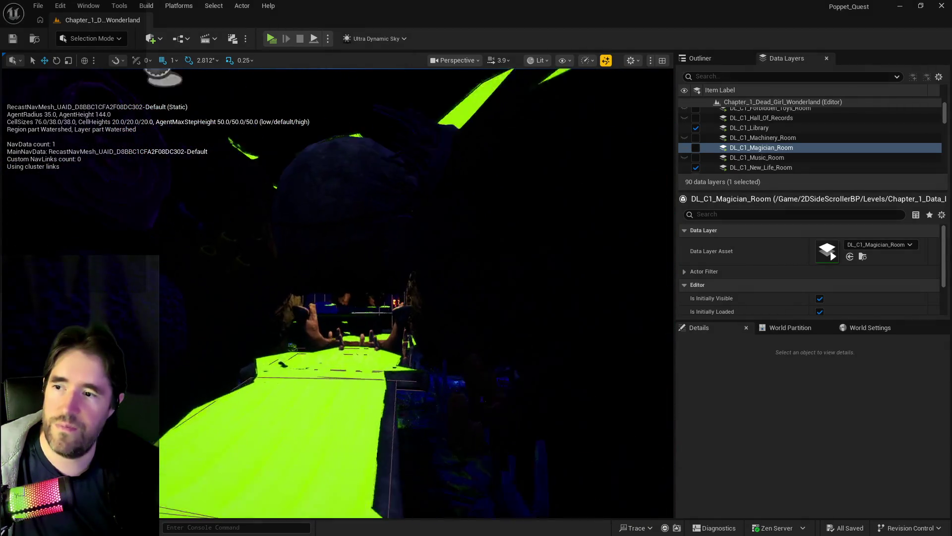
pyautogui.press('w')
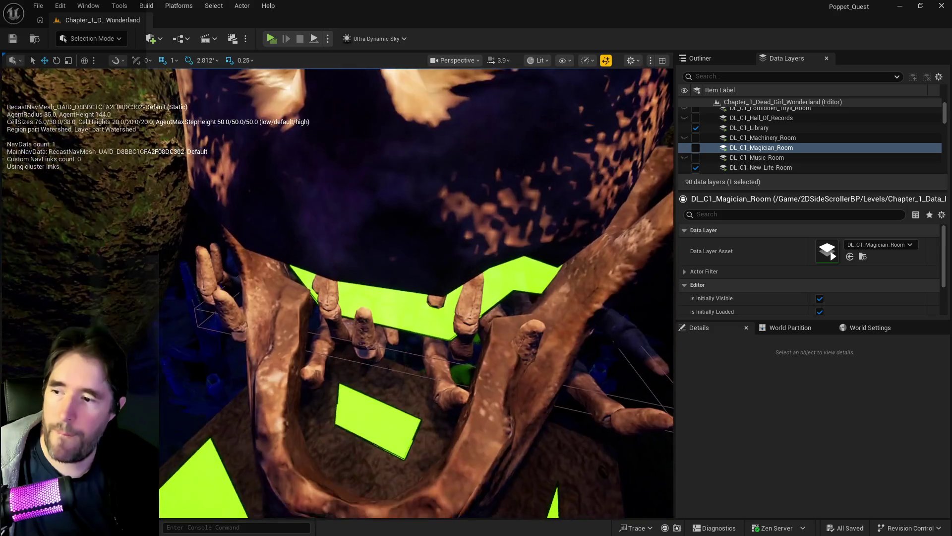
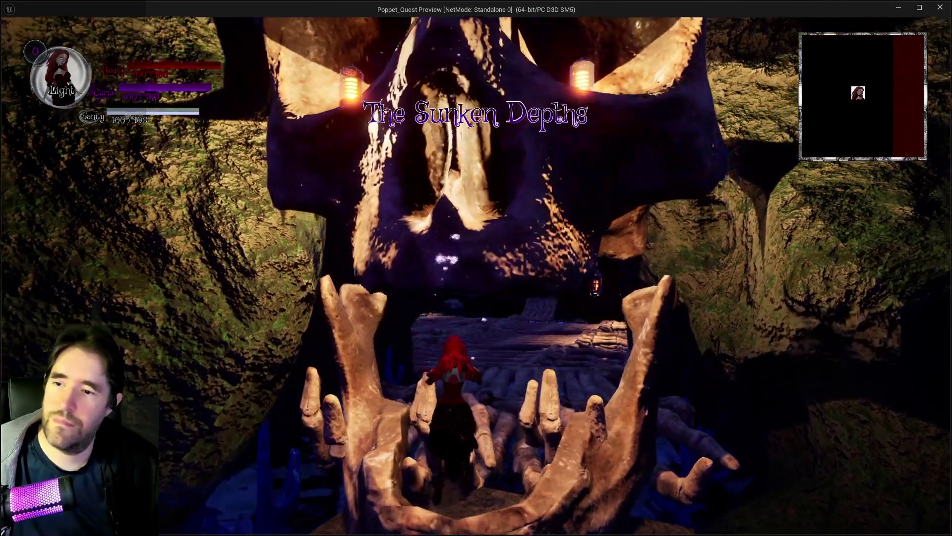
# Run the character through the giant skull's open jaws and out onto the log bridge.
pyautogui.press('w')
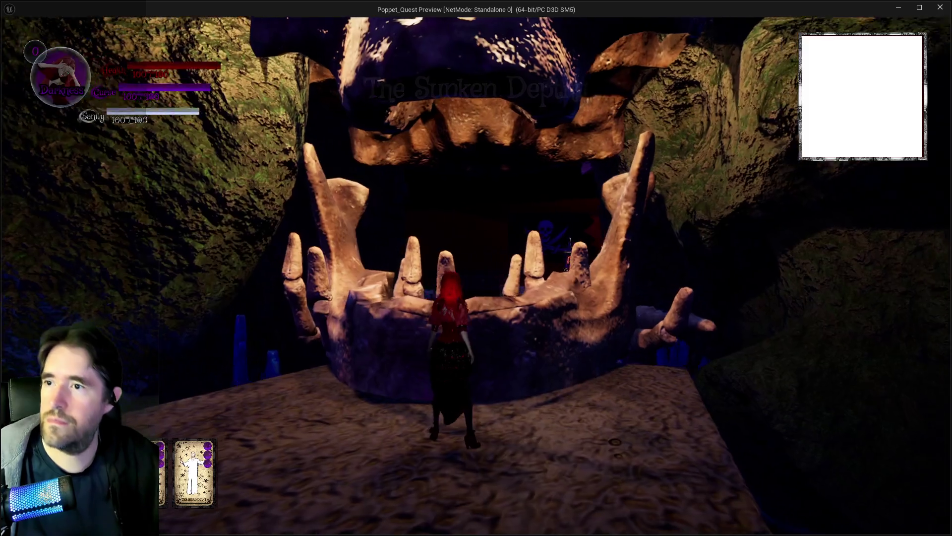
pyautogui.press('w')
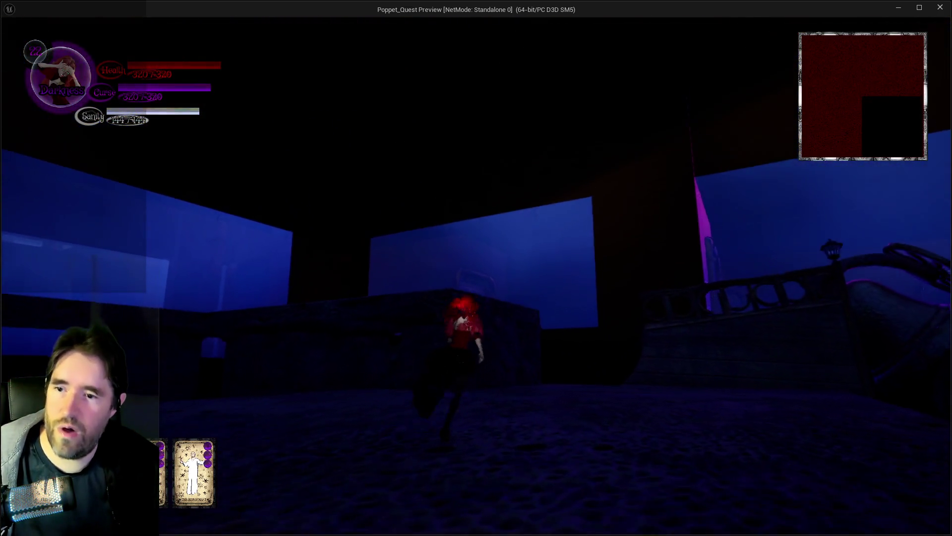
pyautogui.press('w')
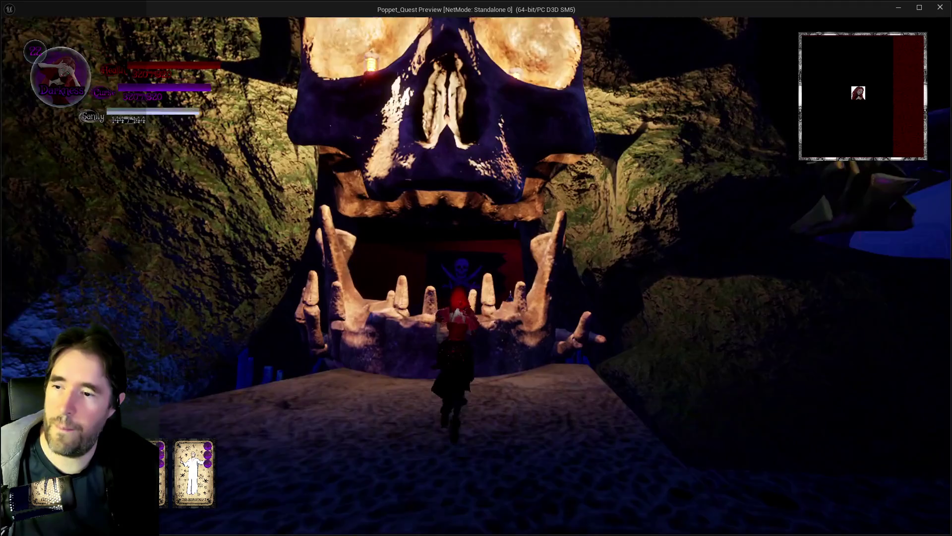
pyautogui.press('w')
pyautogui.press('w')
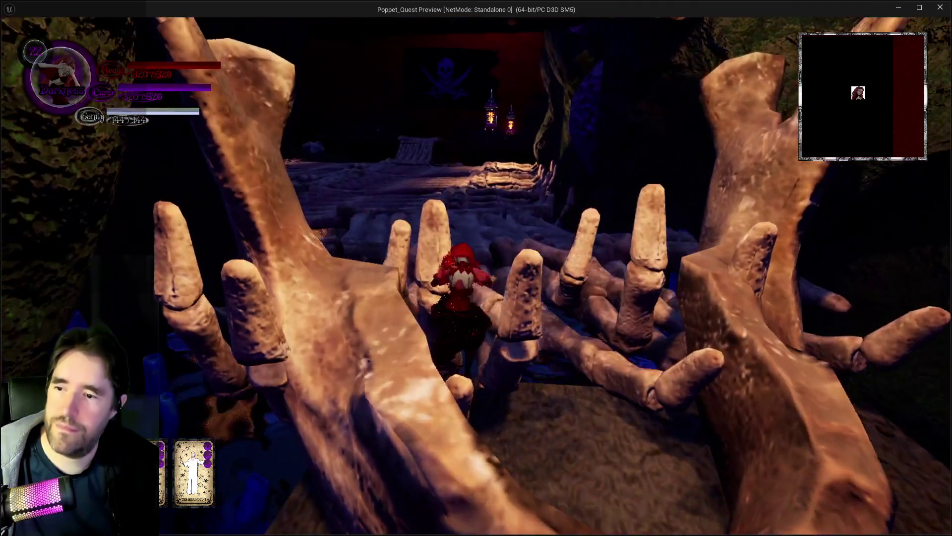
pyautogui.press('w')
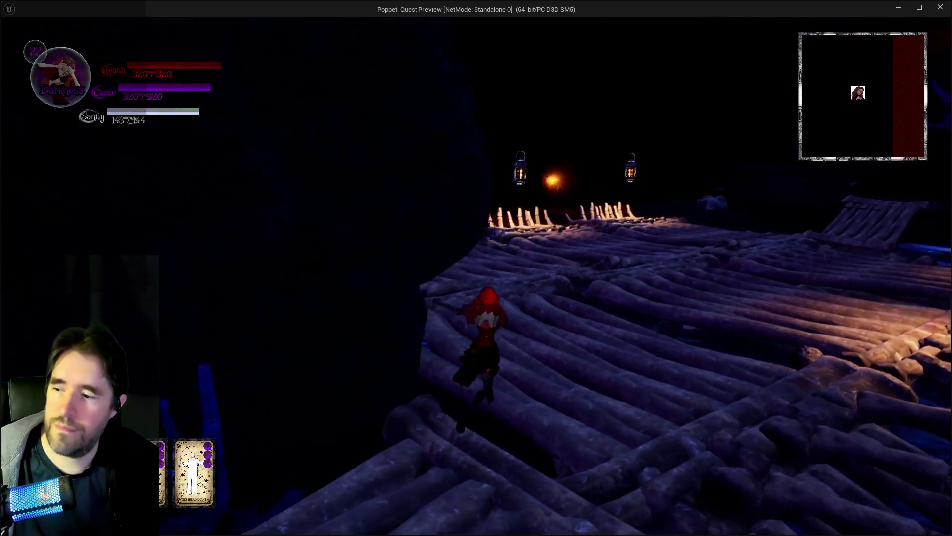
pyautogui.press('w')
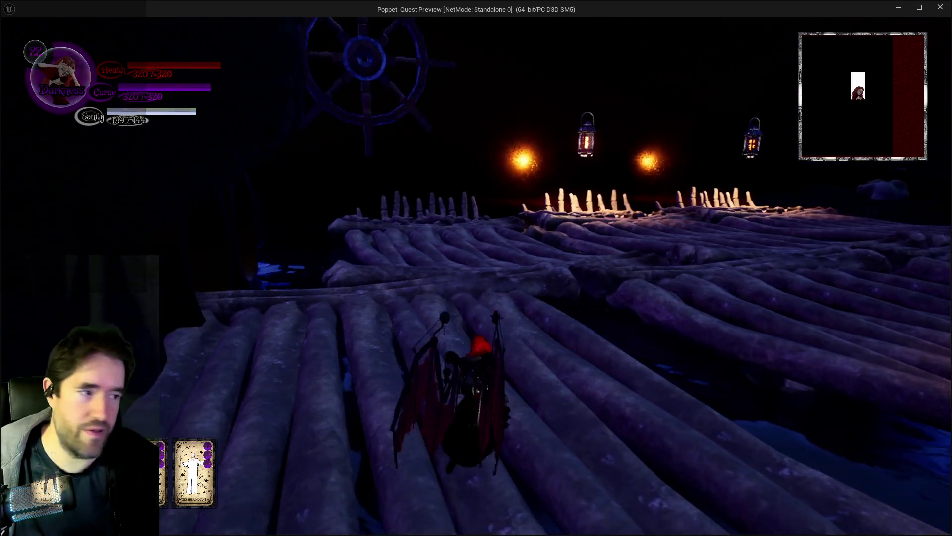
pyautogui.press('w')
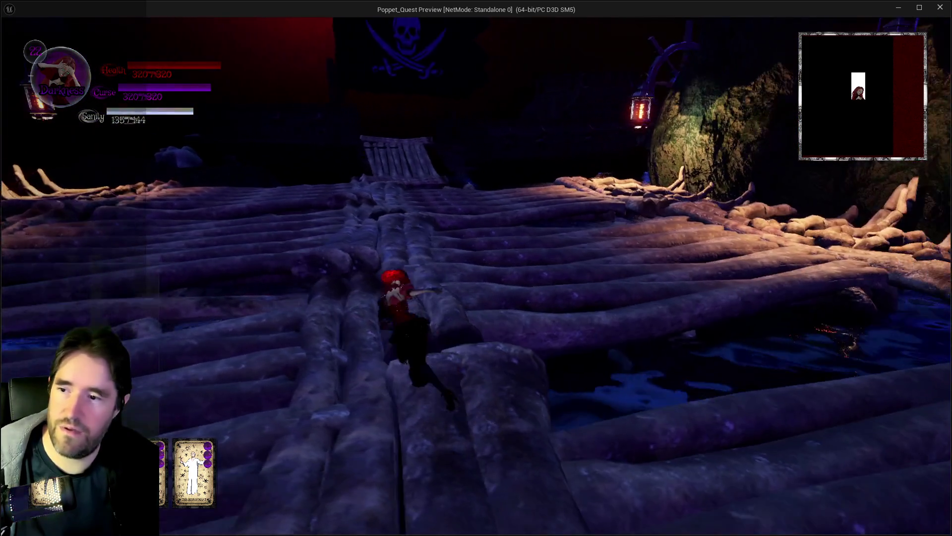
# Glide across the log floor, switch to Darkness form, and approach the pirate boss.
pyautogui.press('space')
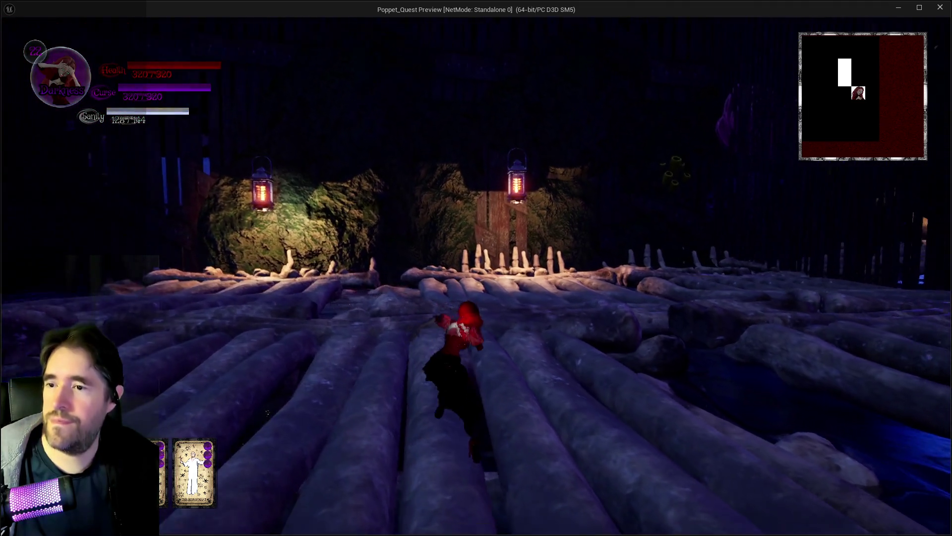
pyautogui.press('w')
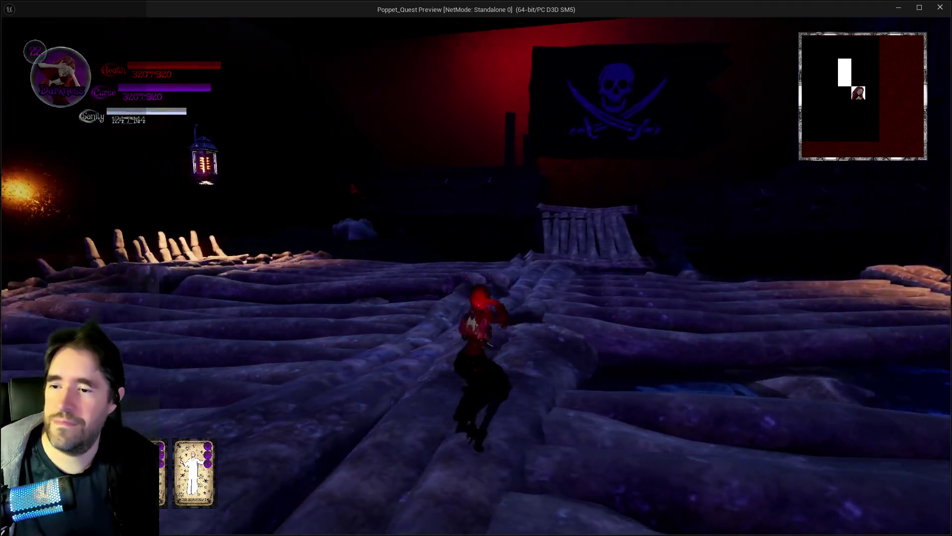
pyautogui.press('w')
pyautogui.press('w')
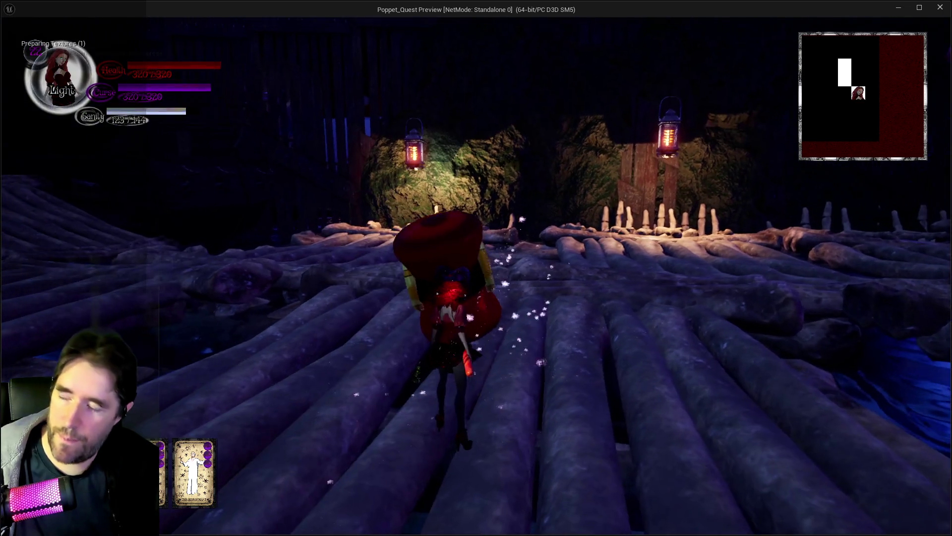
pyautogui.press('q')
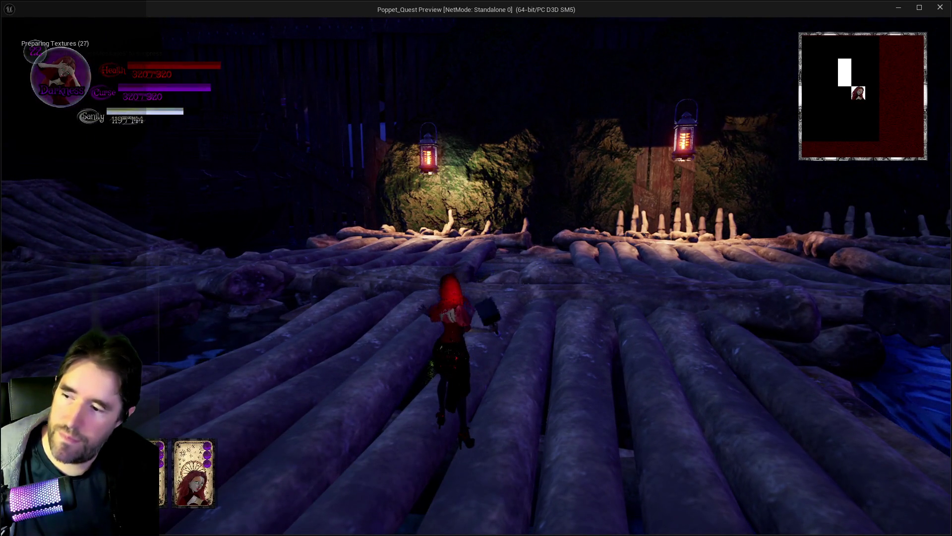
pyautogui.press('w')
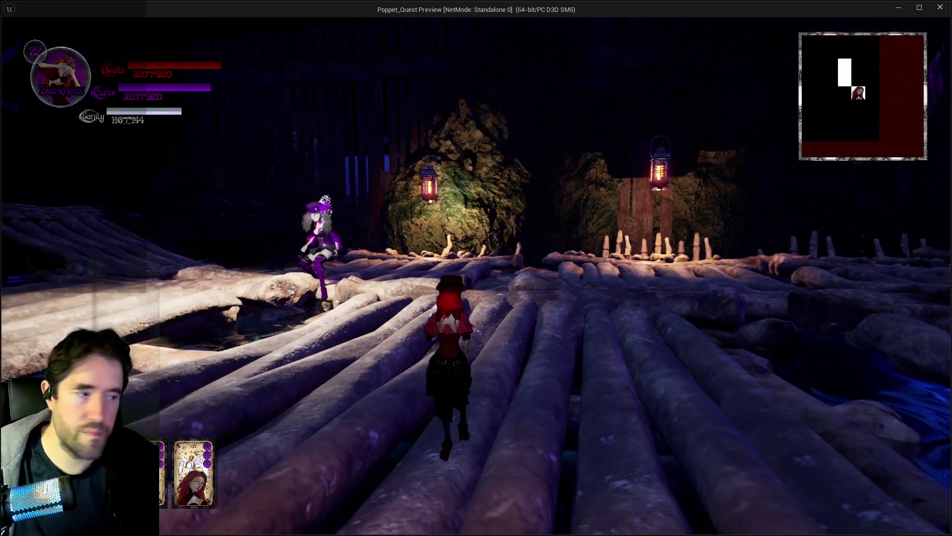
pyautogui.press('q')
pyautogui.press('w')
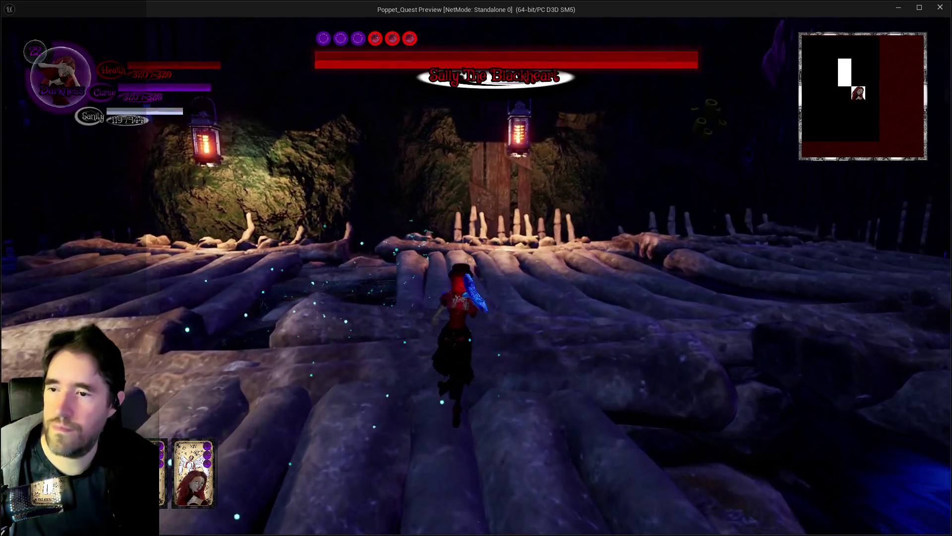
# Alternate Light and Darkness forms while advancing on the boss and attacking up close.
pyautogui.press('q')
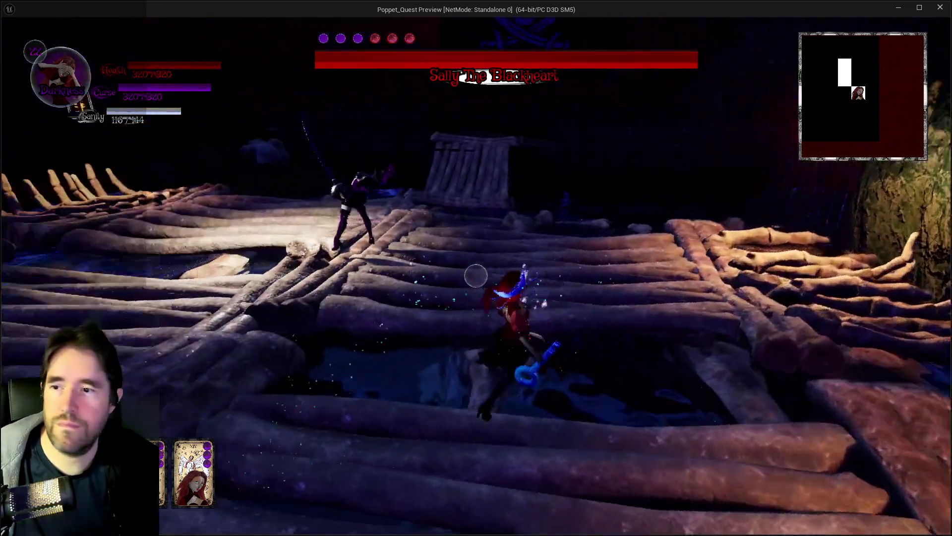
pyautogui.press('w')
pyautogui.press('w')
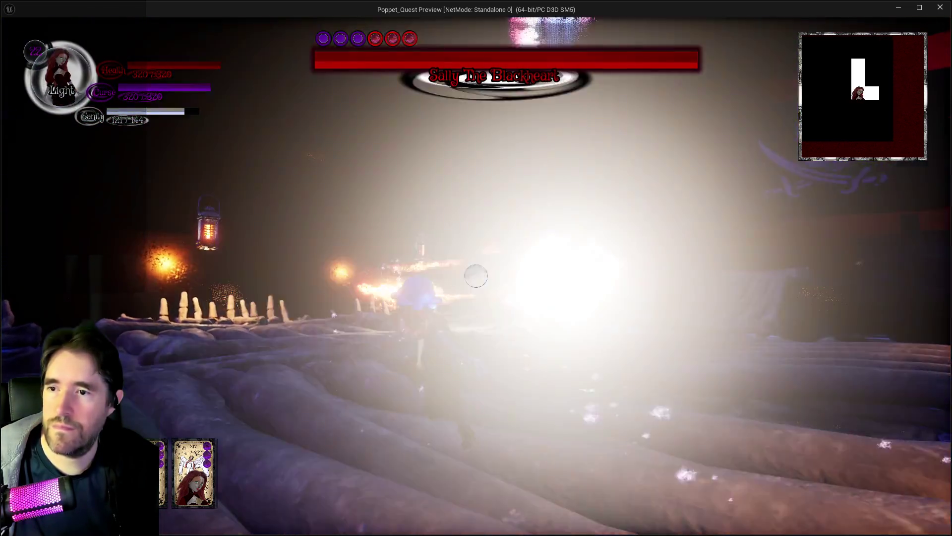
pyautogui.press('q')
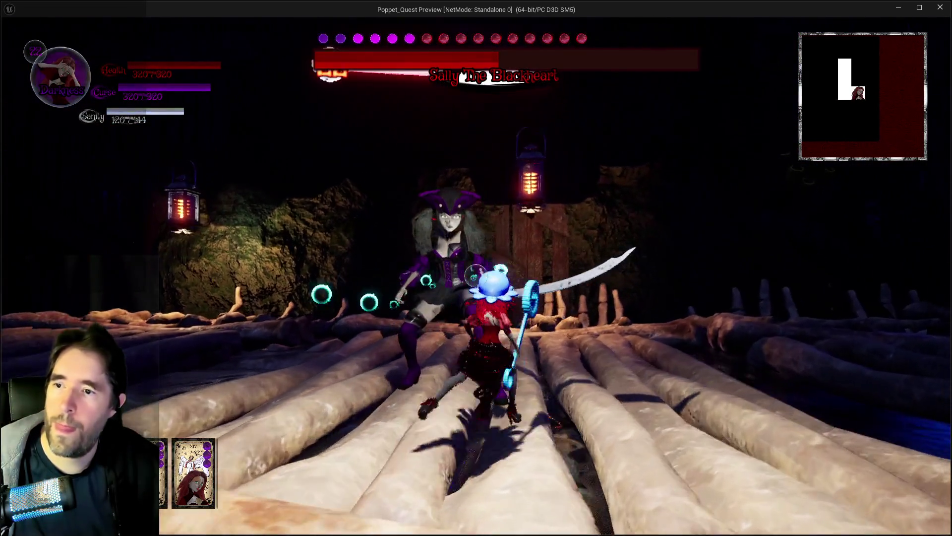
pyautogui.press('q')
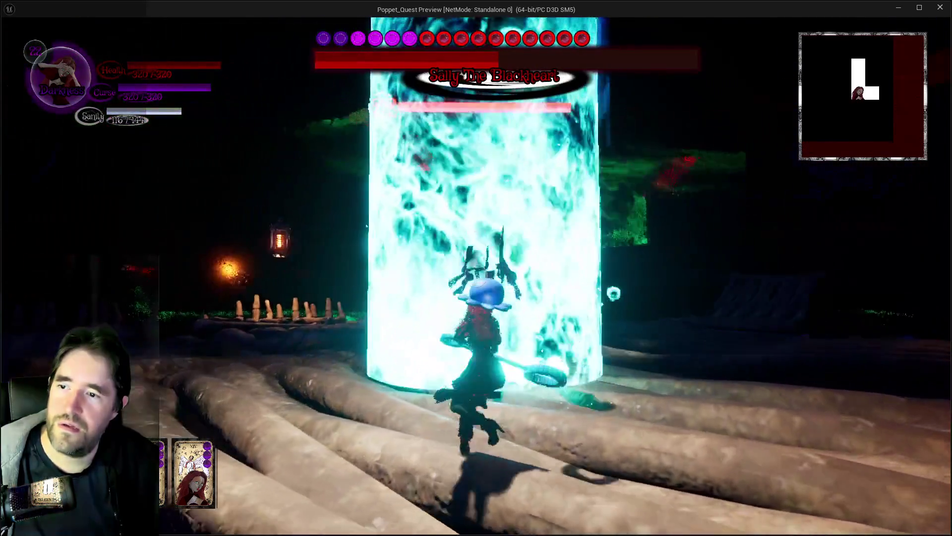
pyautogui.press('w')
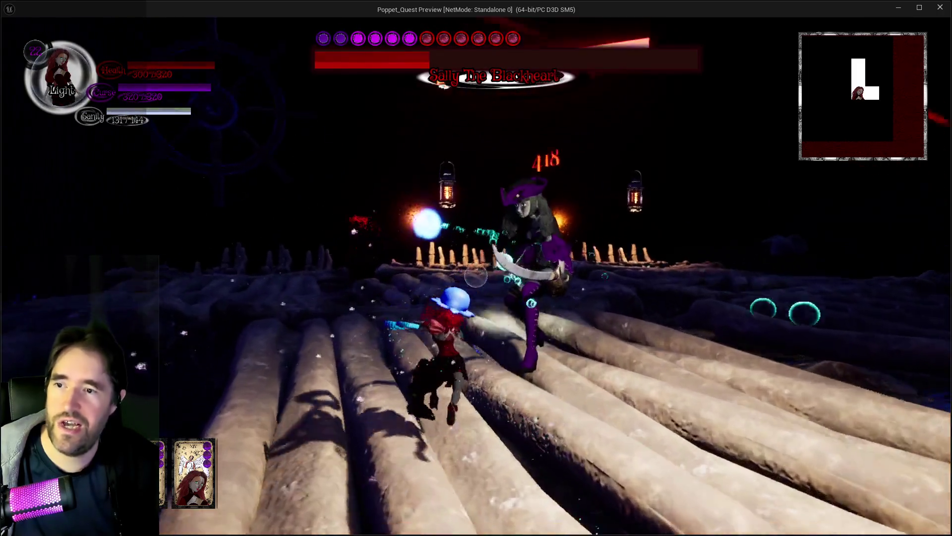
pyautogui.press('q')
pyautogui.press('w')
pyautogui.press('w')
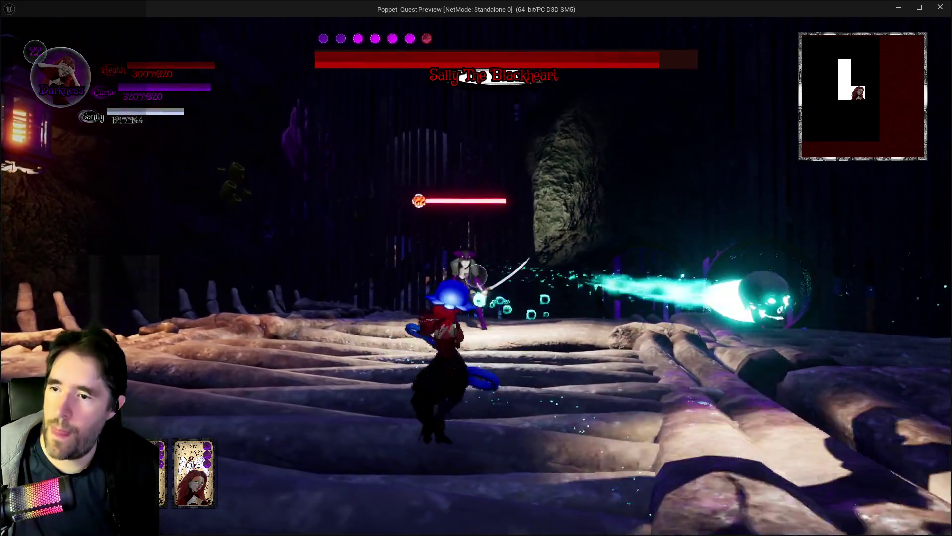
pyautogui.press('w')
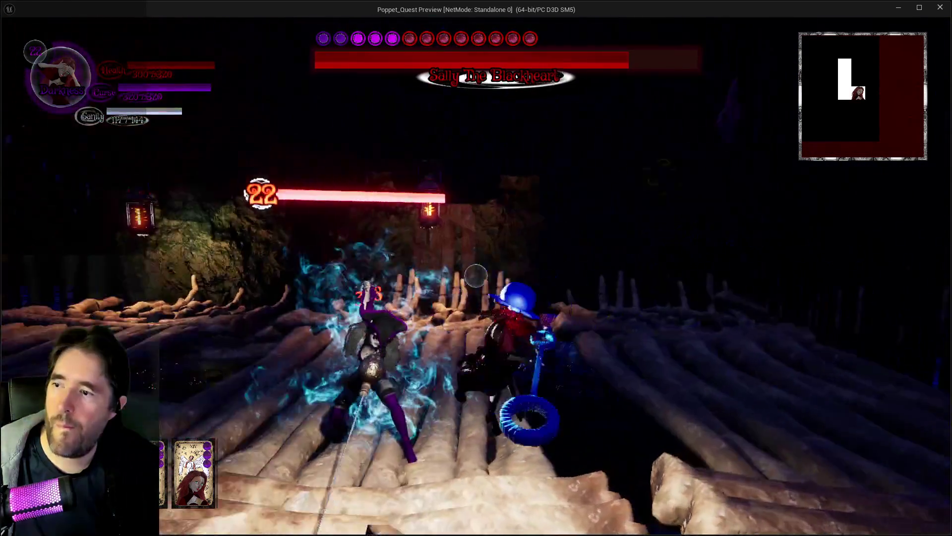
pyautogui.press('w')
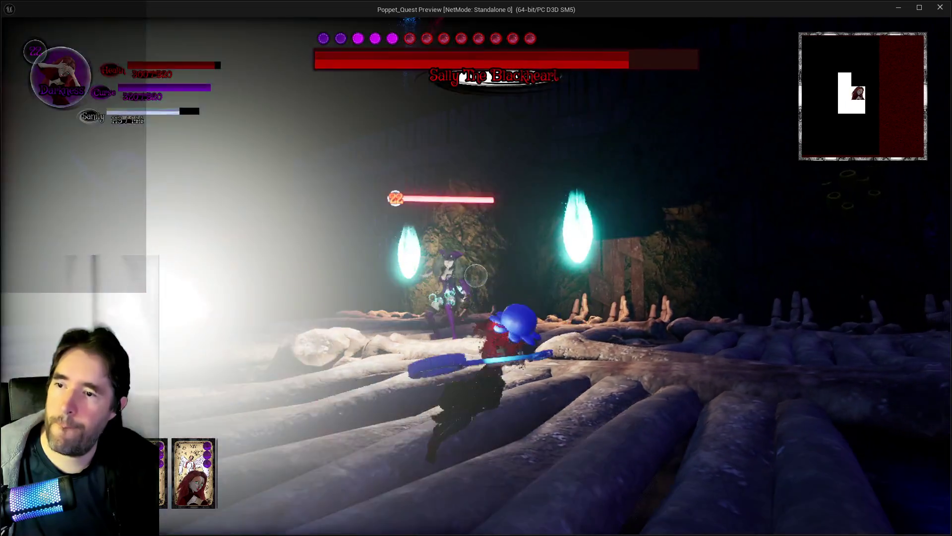
# Keep swapping forms and hitting Sally until her health bar drops to about three-quarters.
pyautogui.press('w')
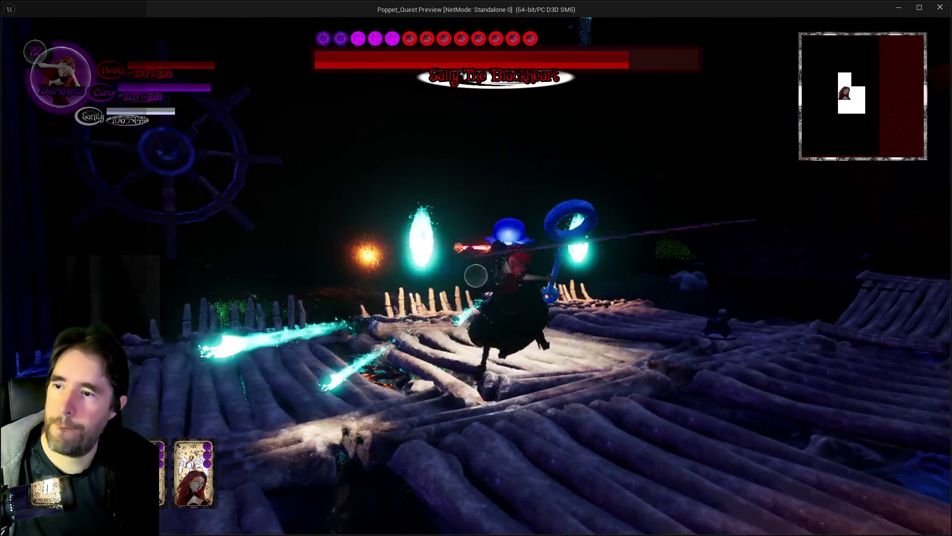
pyautogui.press('w')
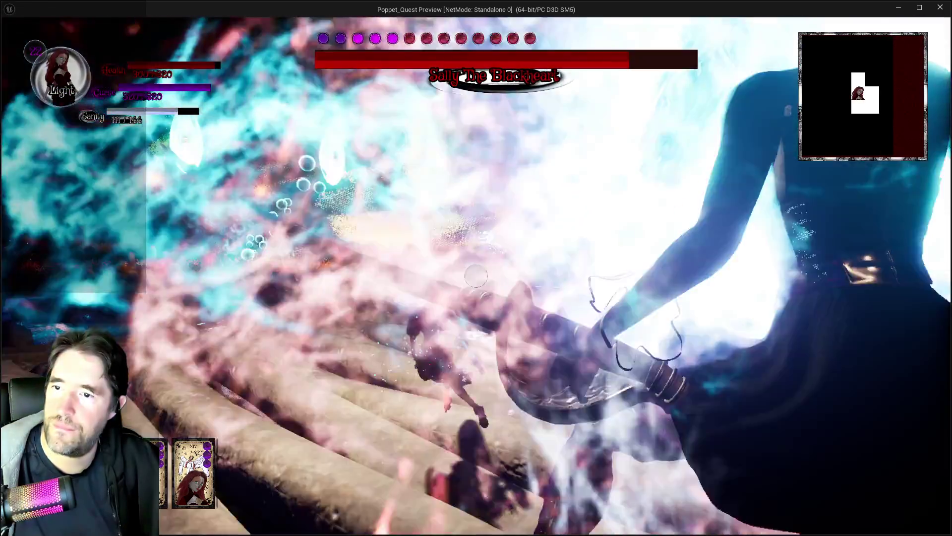
pyautogui.press('w')
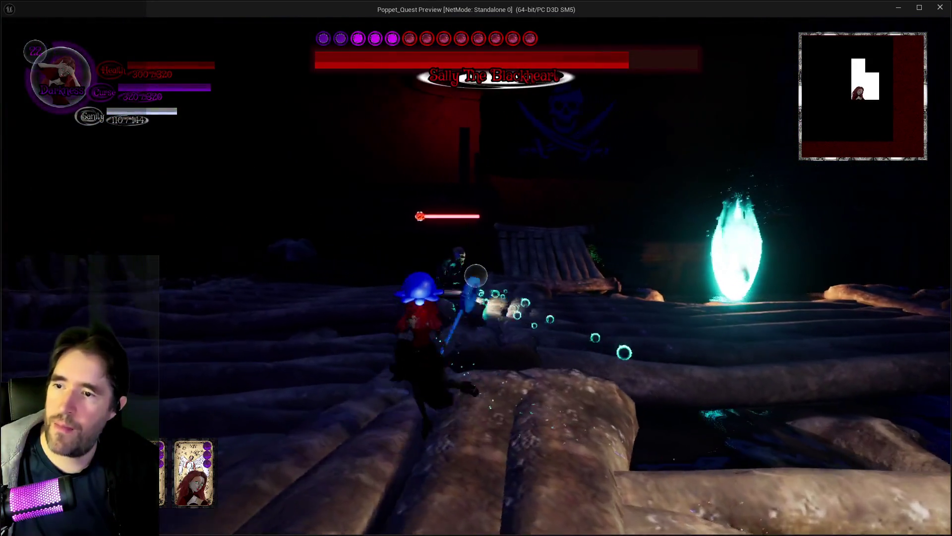
pyautogui.press('w')
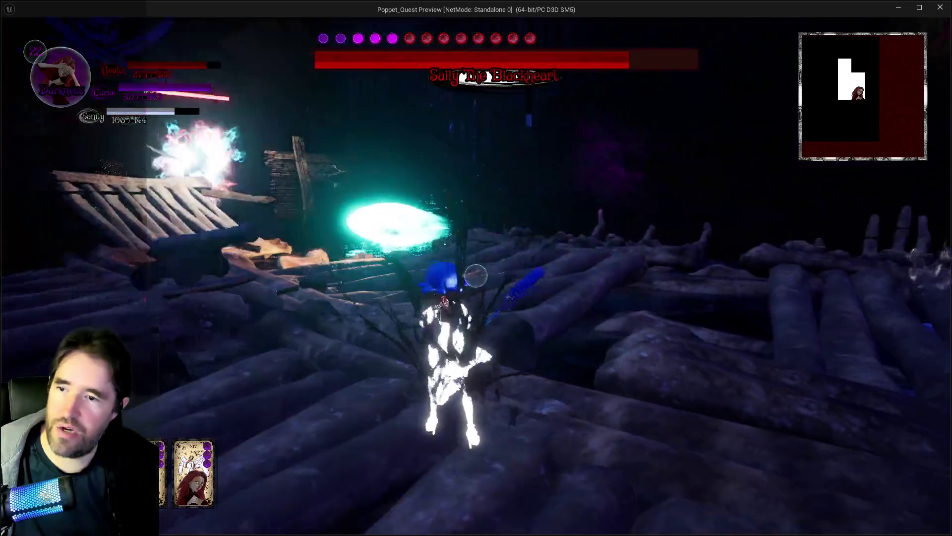
pyautogui.press('w')
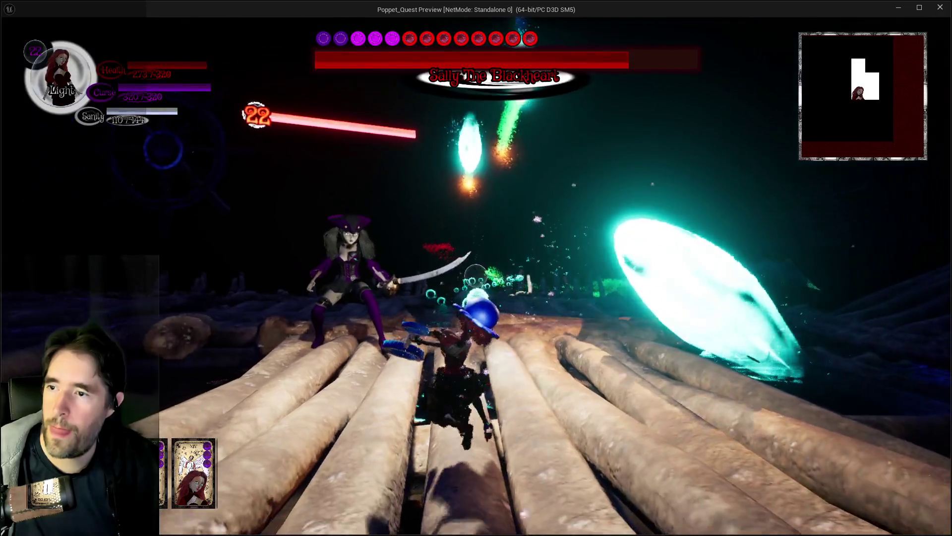
pyautogui.press('w')
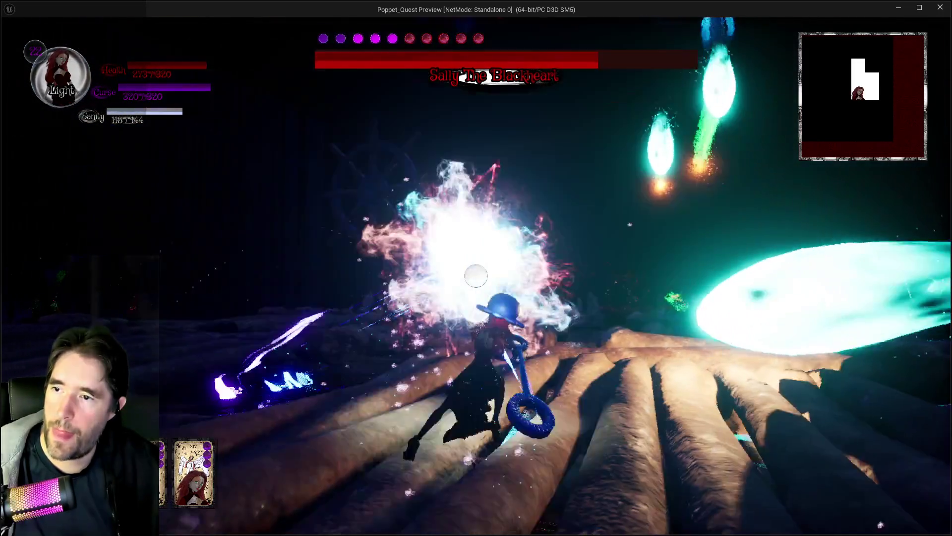
pyautogui.press('w')
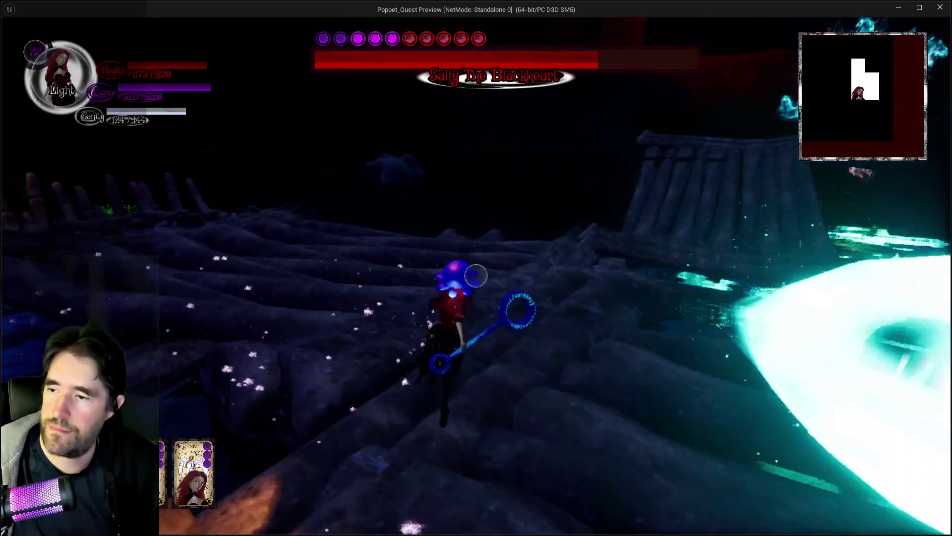
pyautogui.press('w')
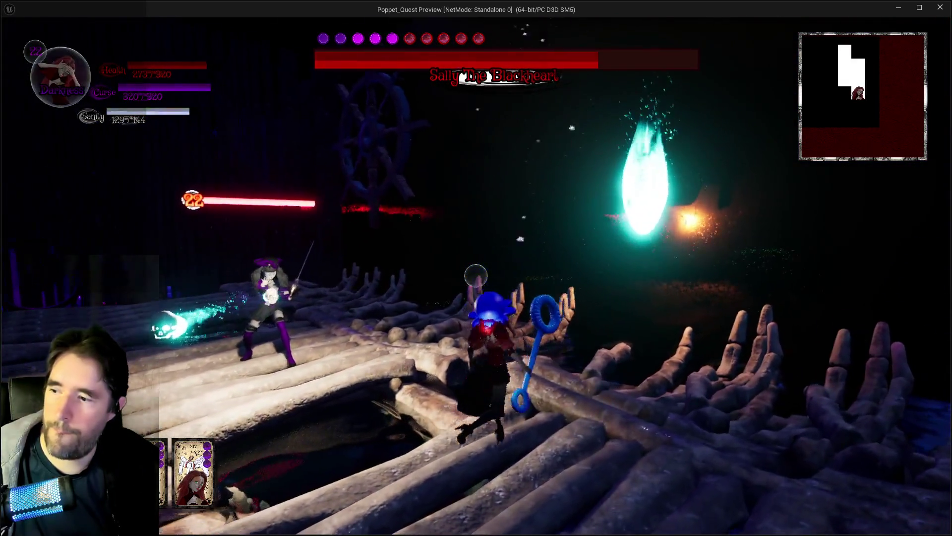
pyautogui.press('q')
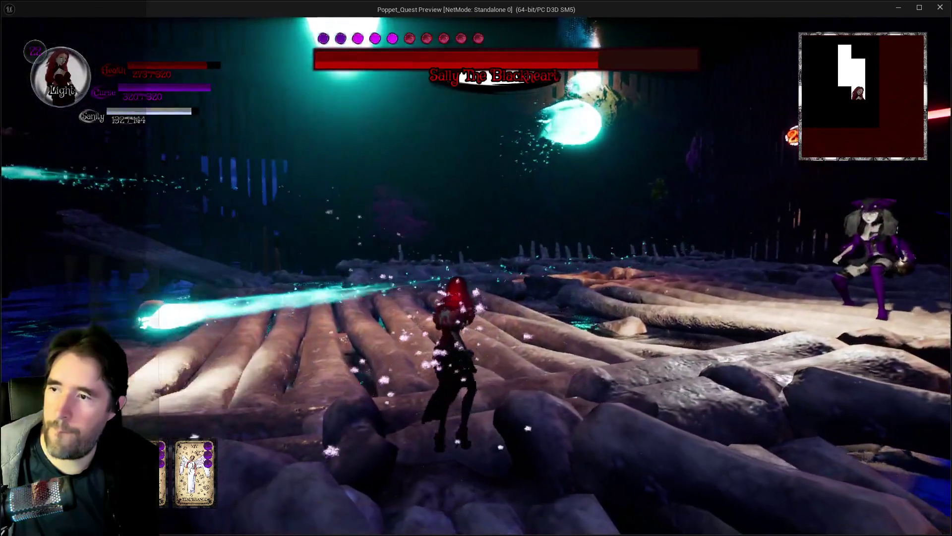
pyautogui.press('w')
pyautogui.press('w')
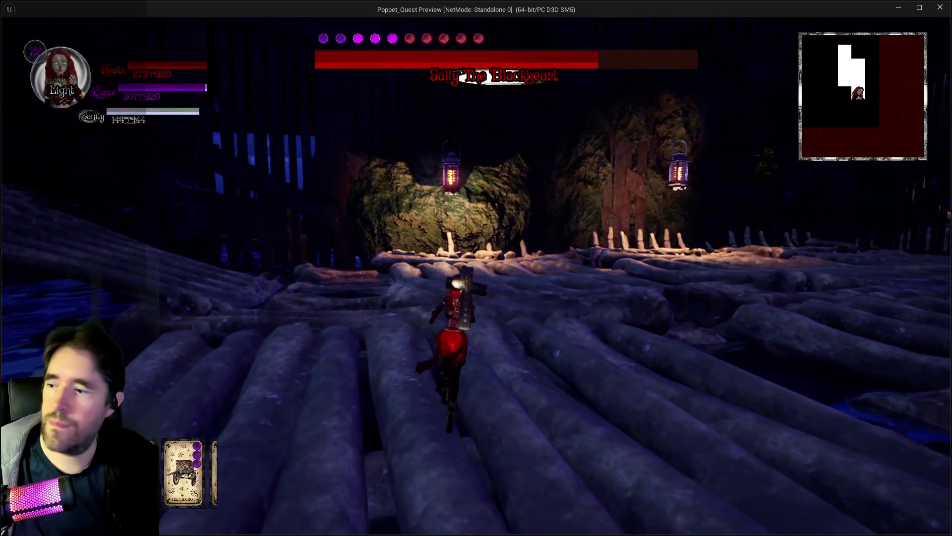
# Swap between Darkness and Light forms, striking the boss with hammer swings and flash attacks.
pyautogui.press('q')
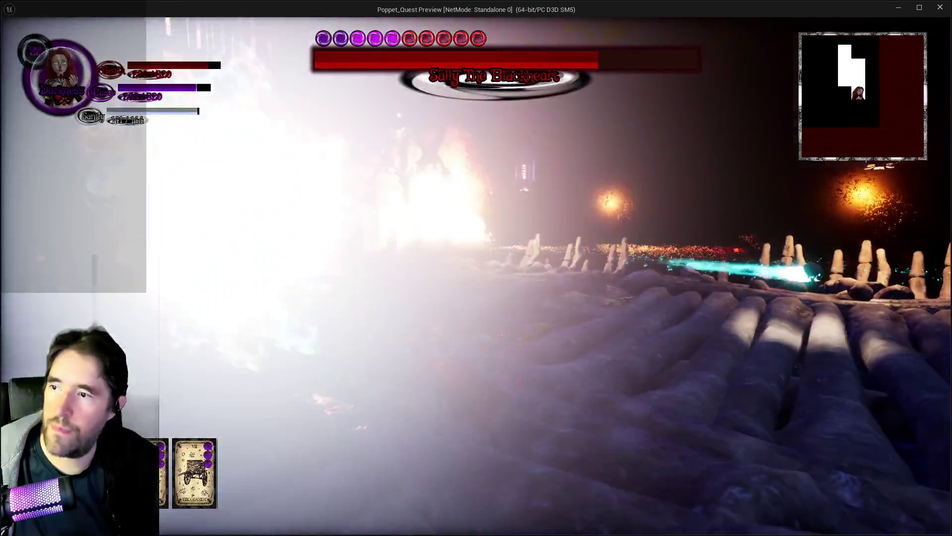
pyautogui.press('w')
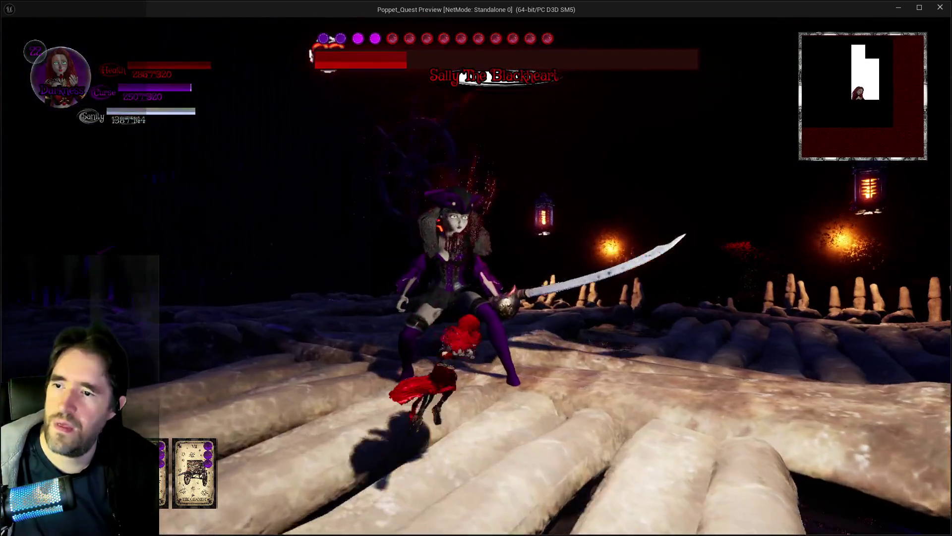
pyautogui.press('w')
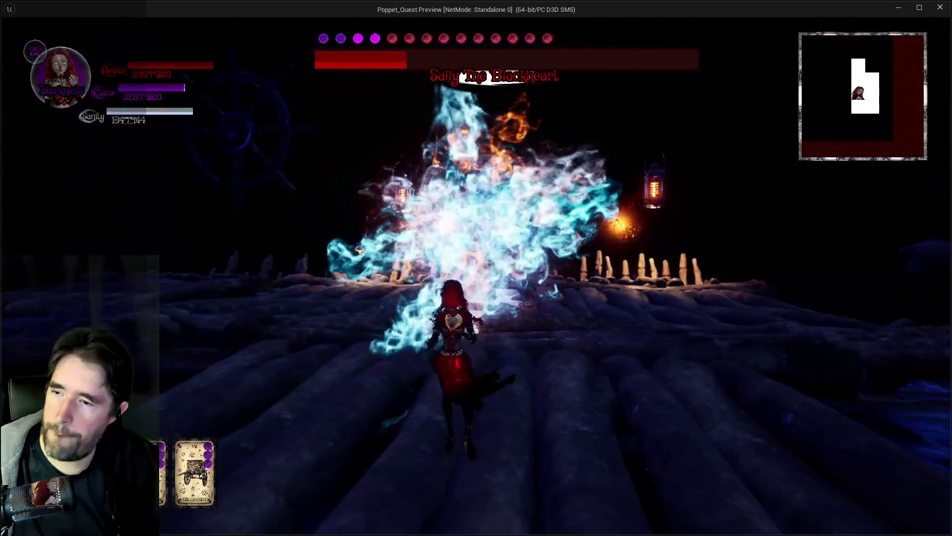
pyautogui.press('q')
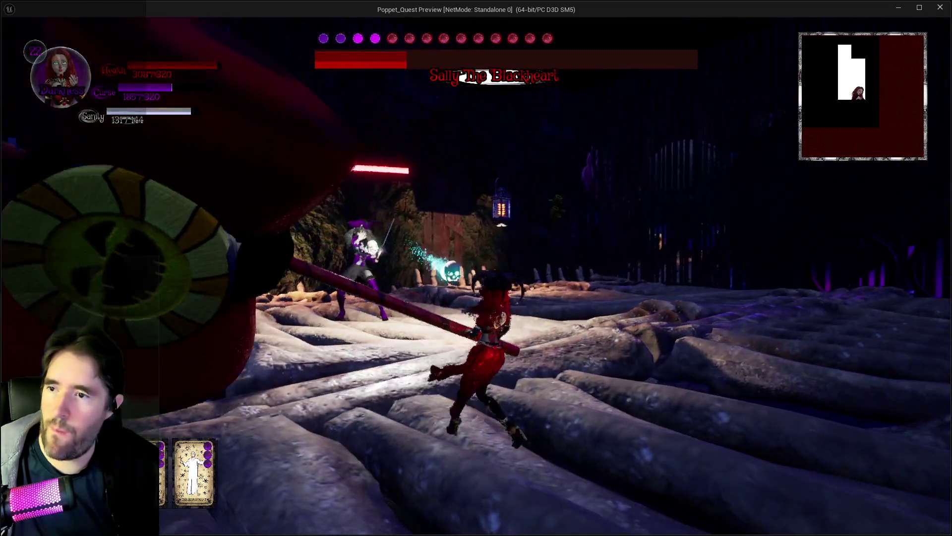
pyautogui.press('w')
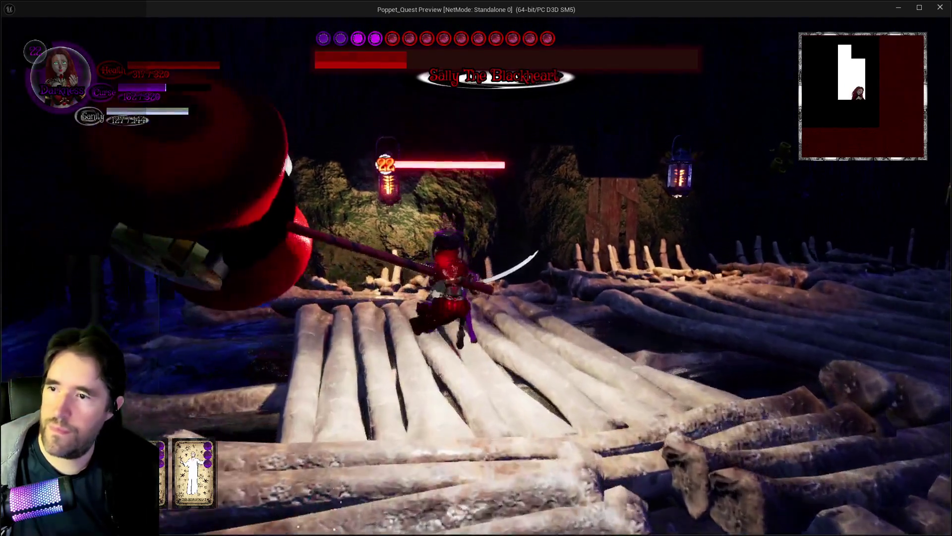
pyautogui.press('w')
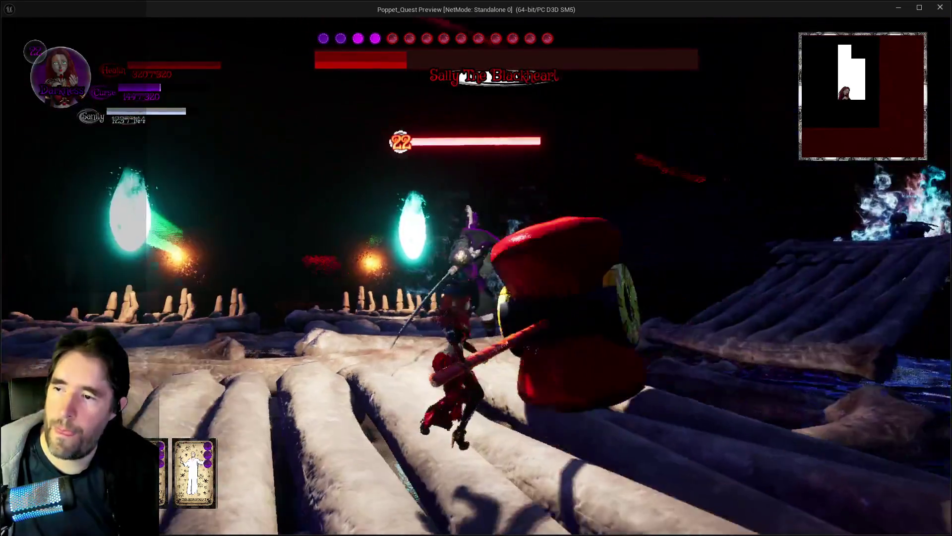
pyautogui.press('q')
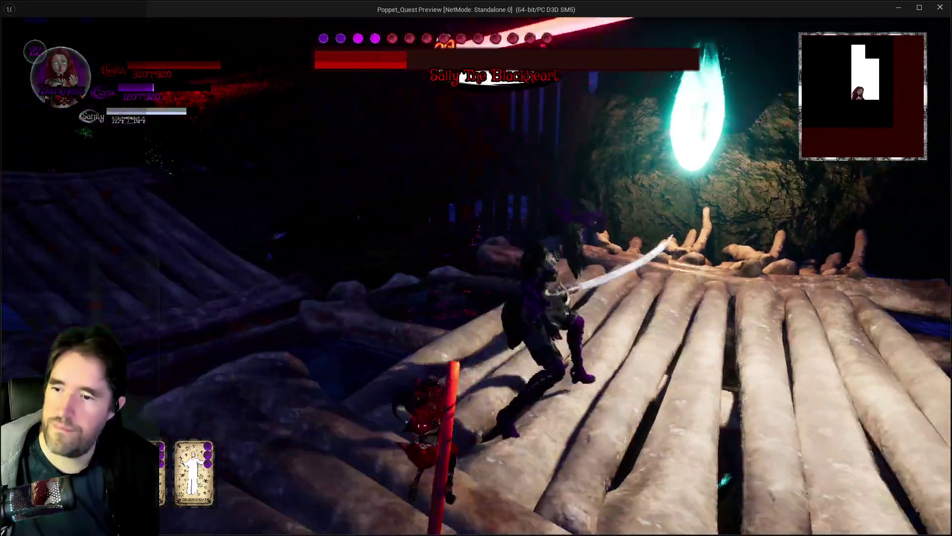
pyautogui.click(249, 148)
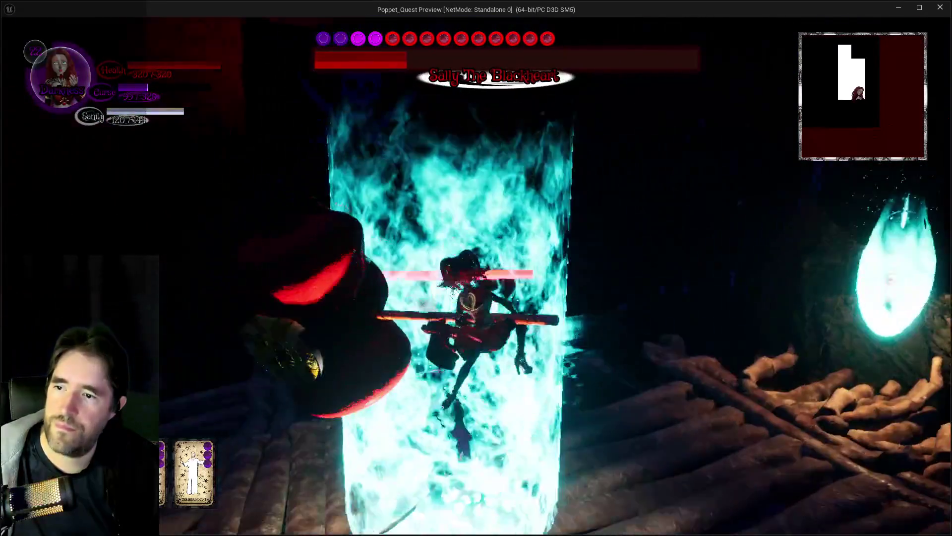
pyautogui.press('w')
pyautogui.press('w')
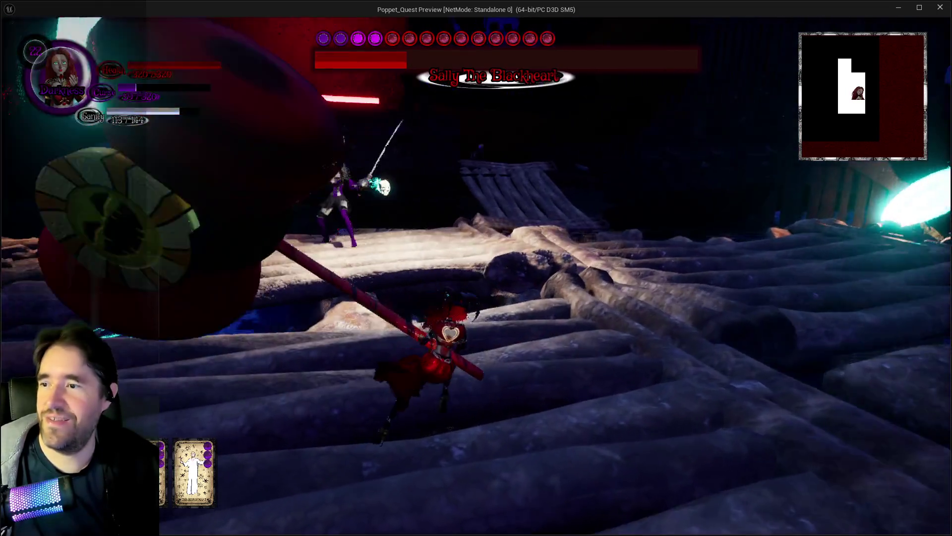
pyautogui.press('w')
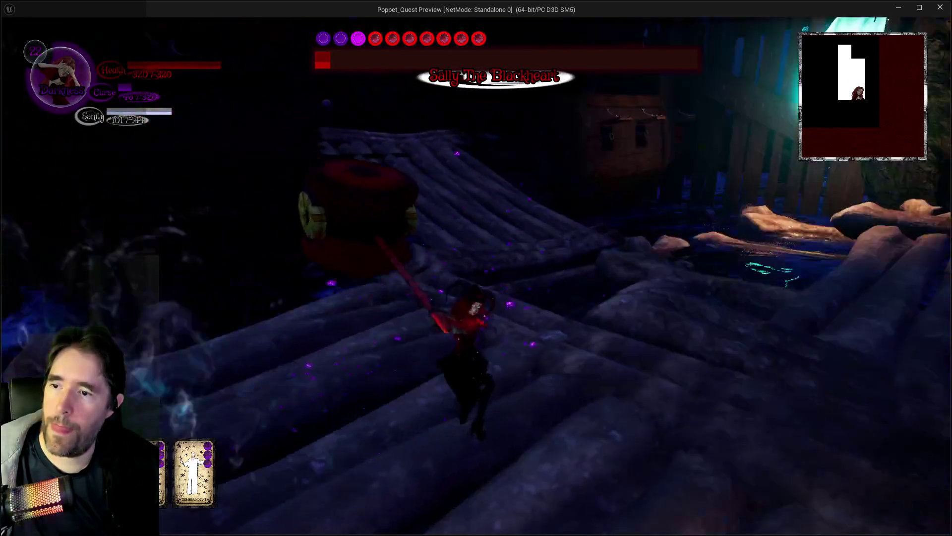
# Repeatedly swing the giant hammer and fire cyan projectiles at the boss.
pyautogui.press('e')
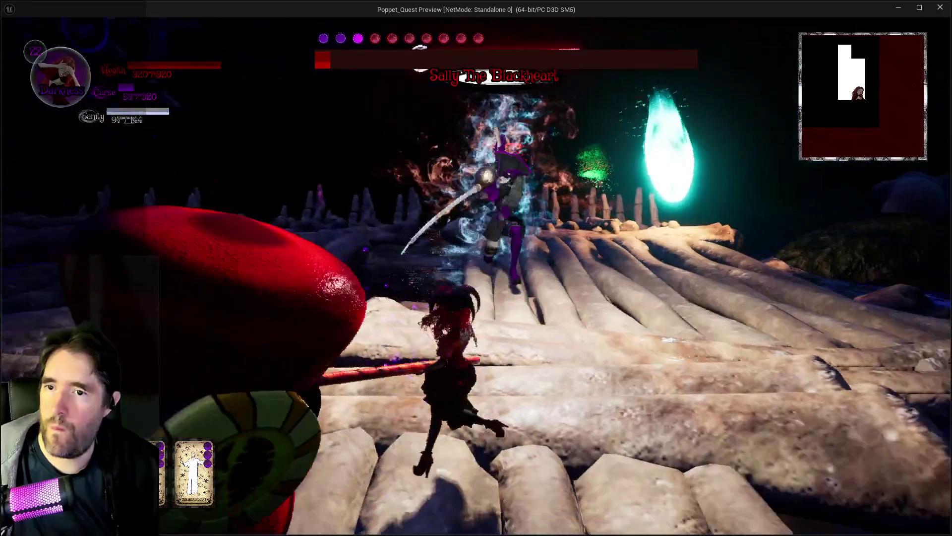
pyautogui.press('e')
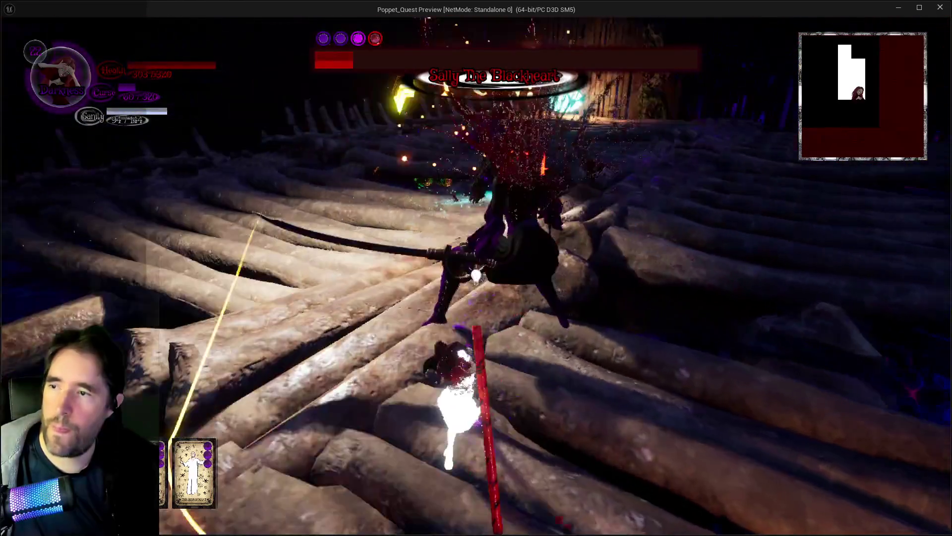
pyautogui.press('e')
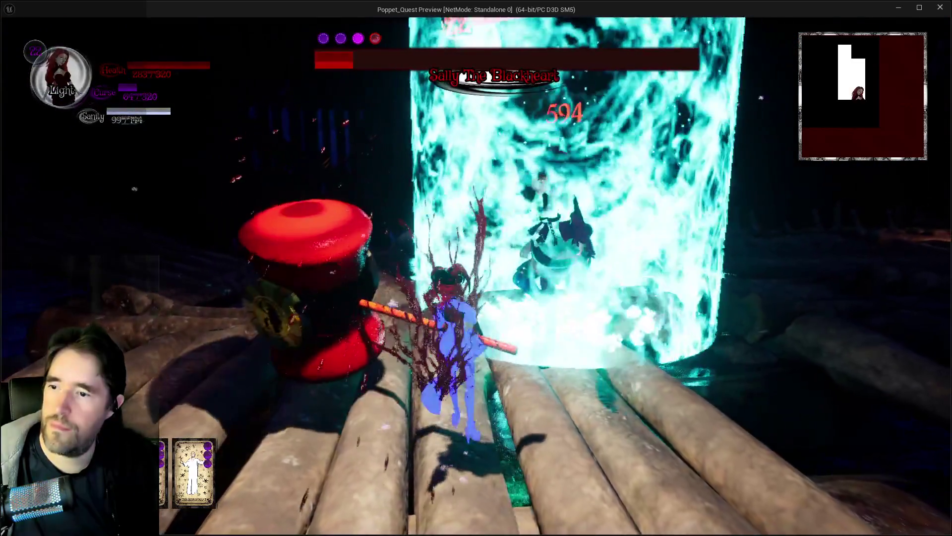
pyautogui.press('e')
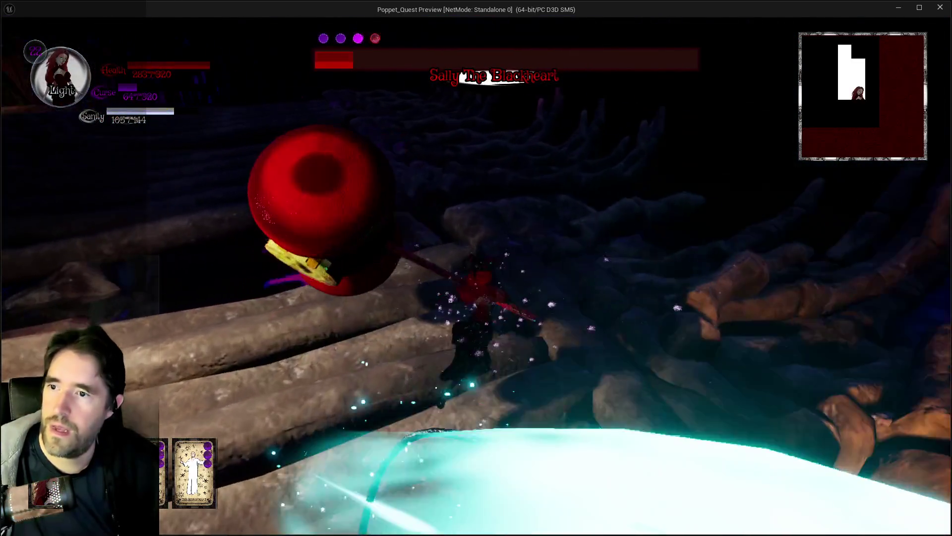
pyautogui.press('e')
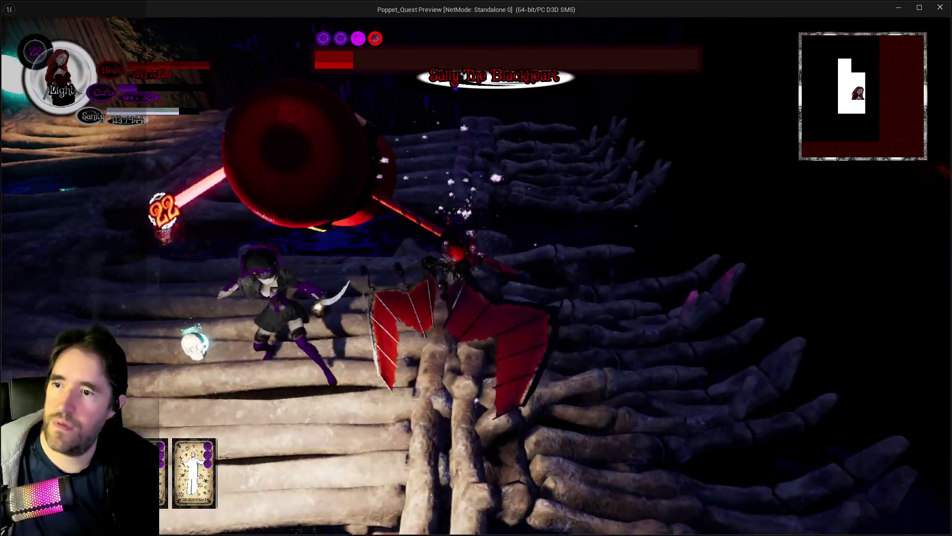
pyautogui.press('e')
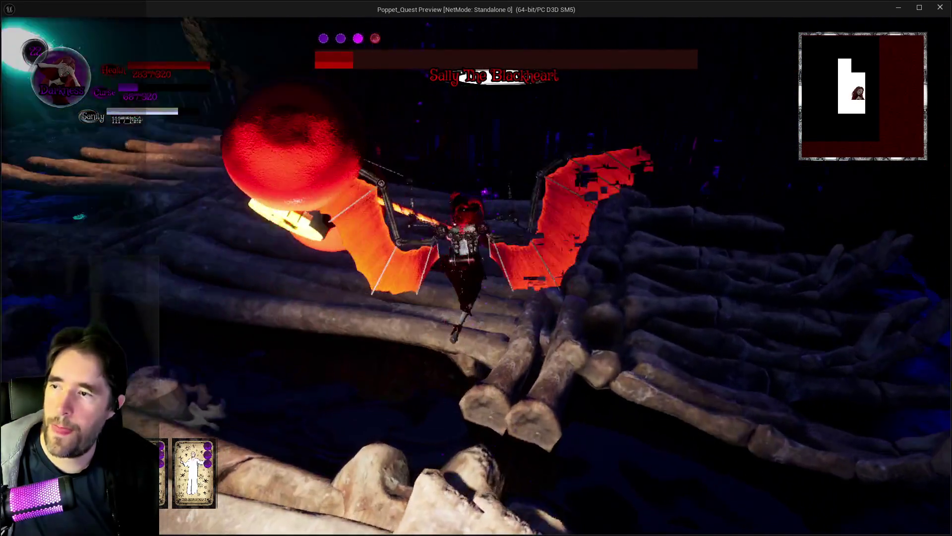
pyautogui.press('e')
pyautogui.press('e')
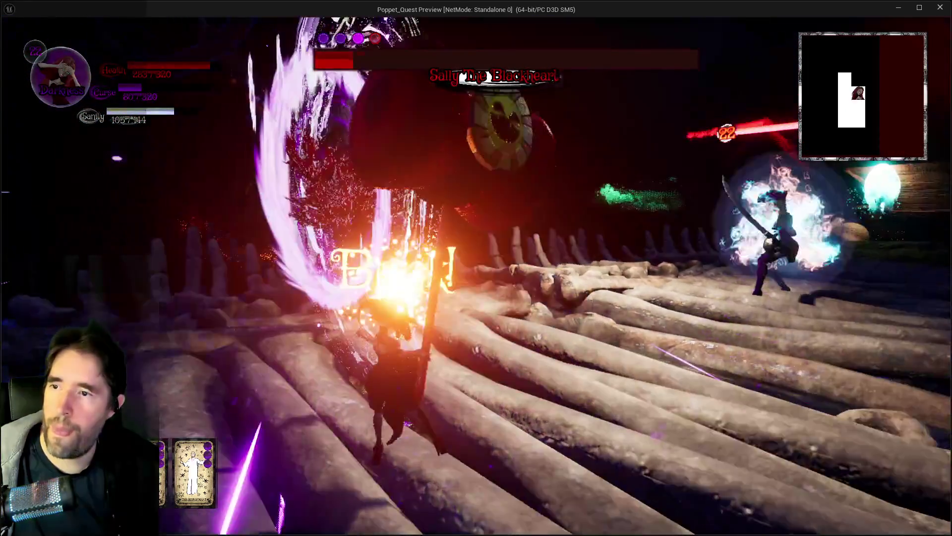
pyautogui.press('e')
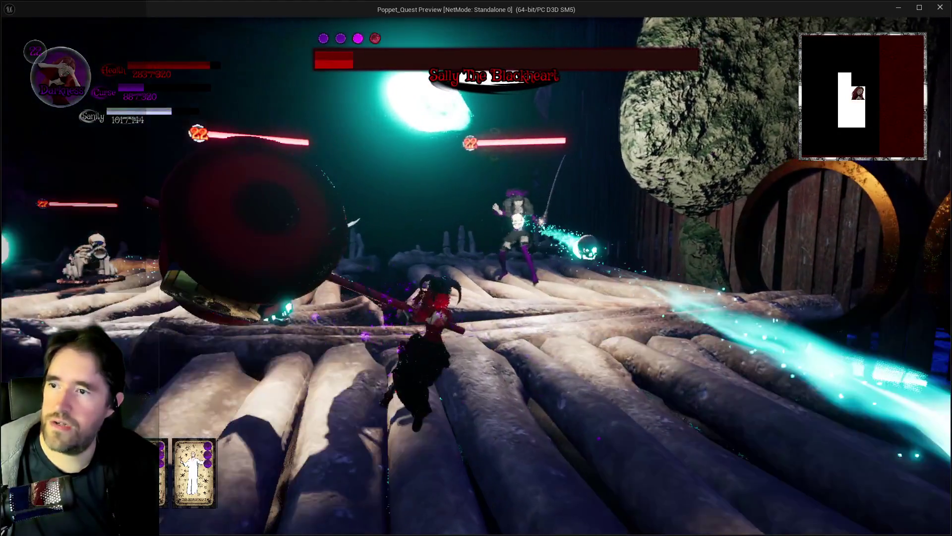
# Alternate Light and Darkness forms with explosive attacks while moving along the log bridge.
pyautogui.press('q')
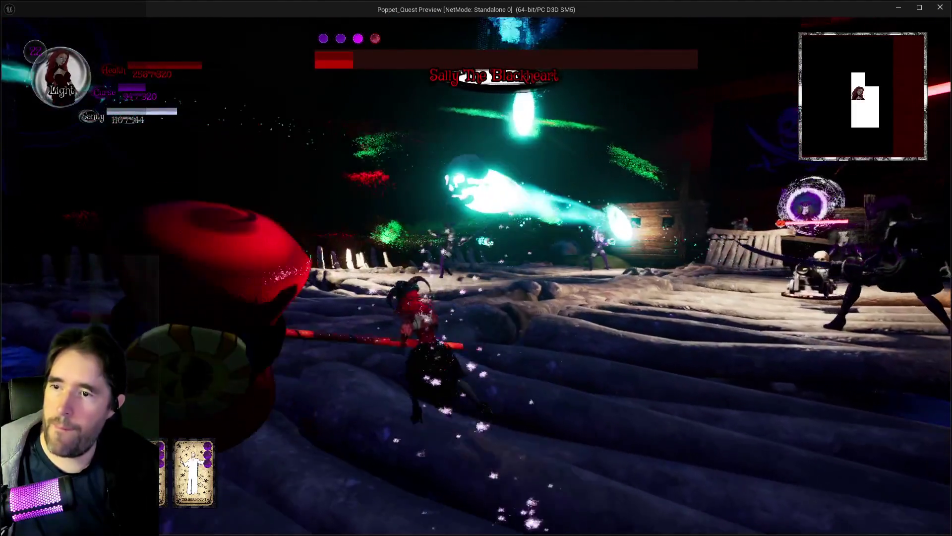
pyautogui.press('q')
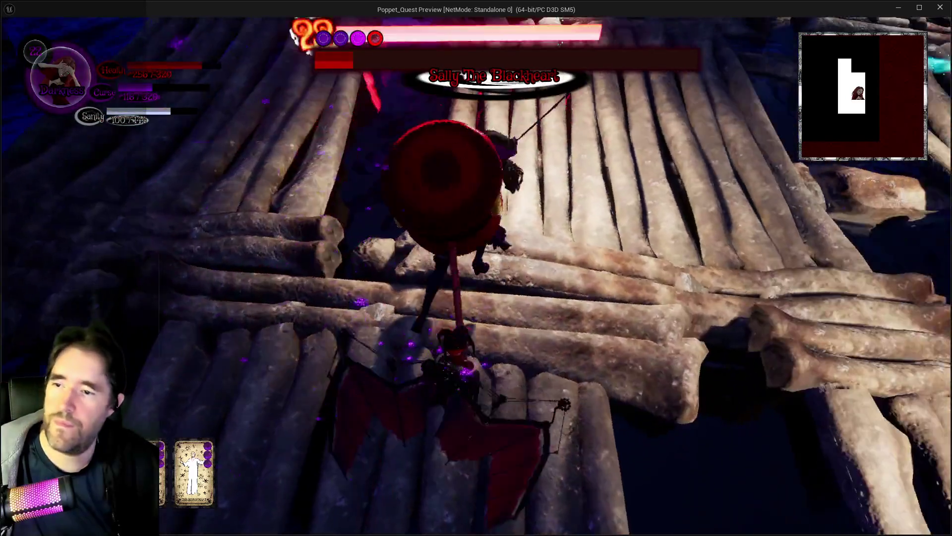
pyautogui.press('q')
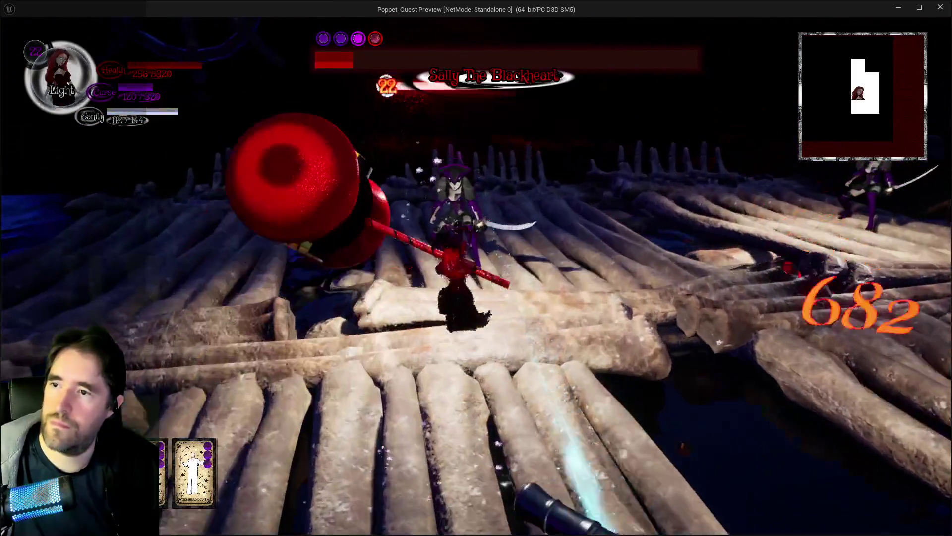
pyautogui.press('q')
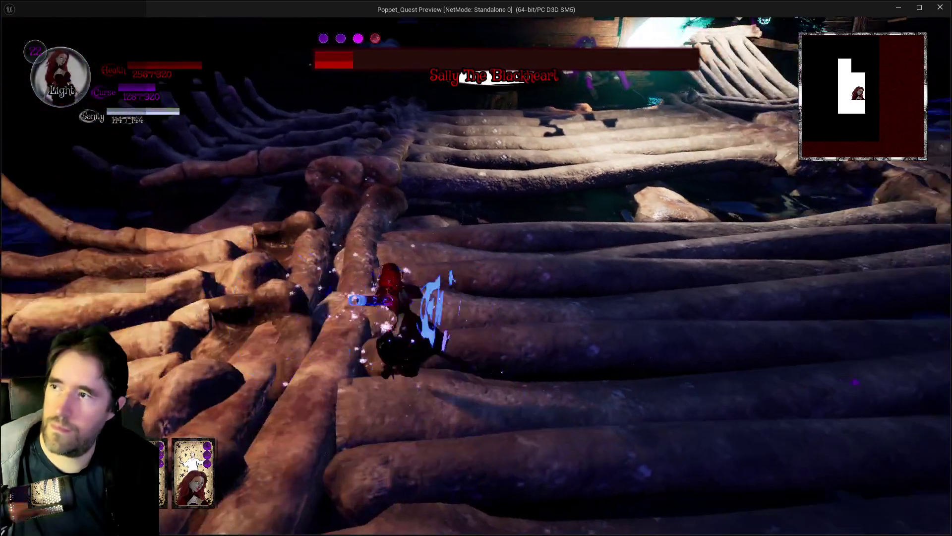
pyautogui.press('q')
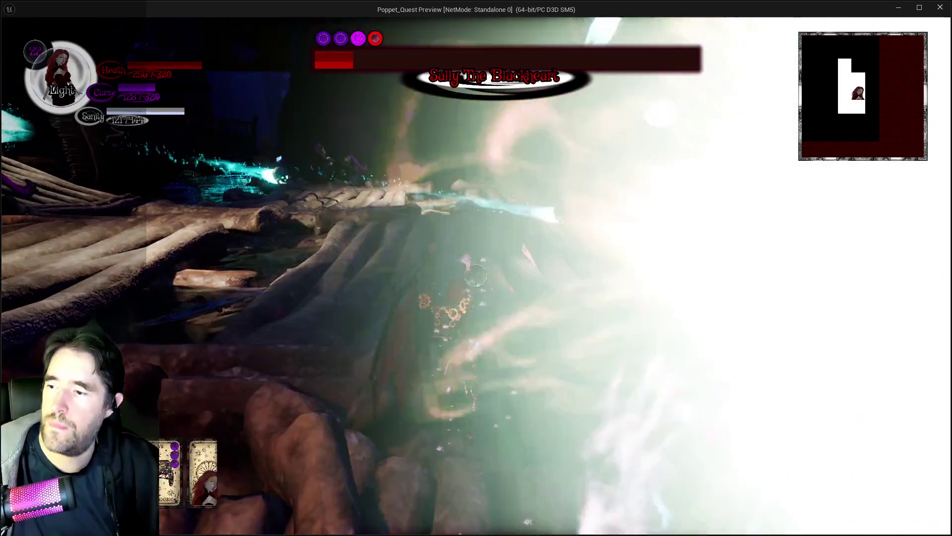
pyautogui.press('q')
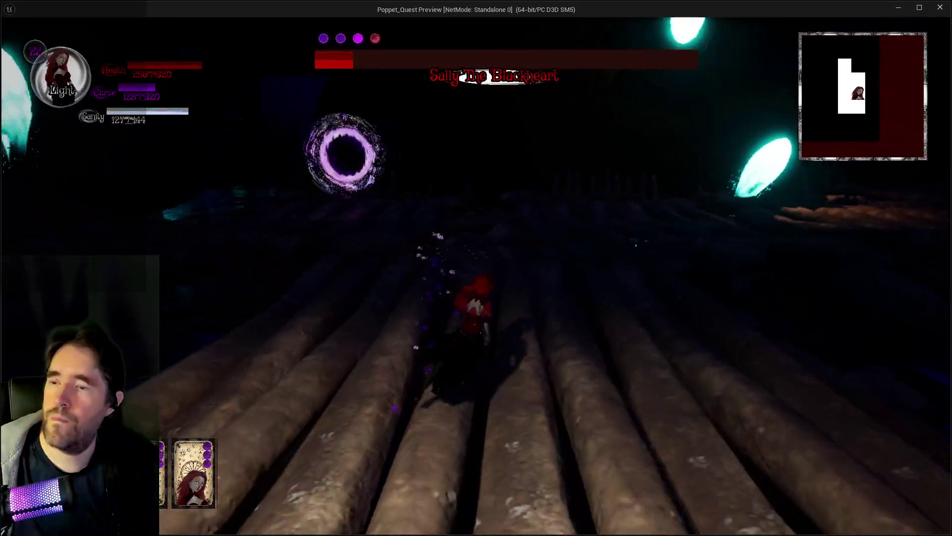
pyautogui.press('q')
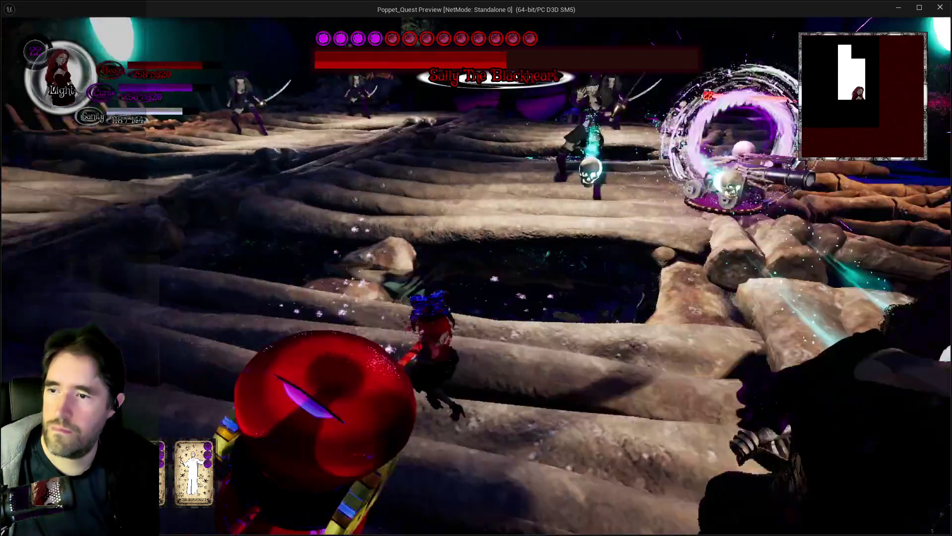
pyautogui.press('w')
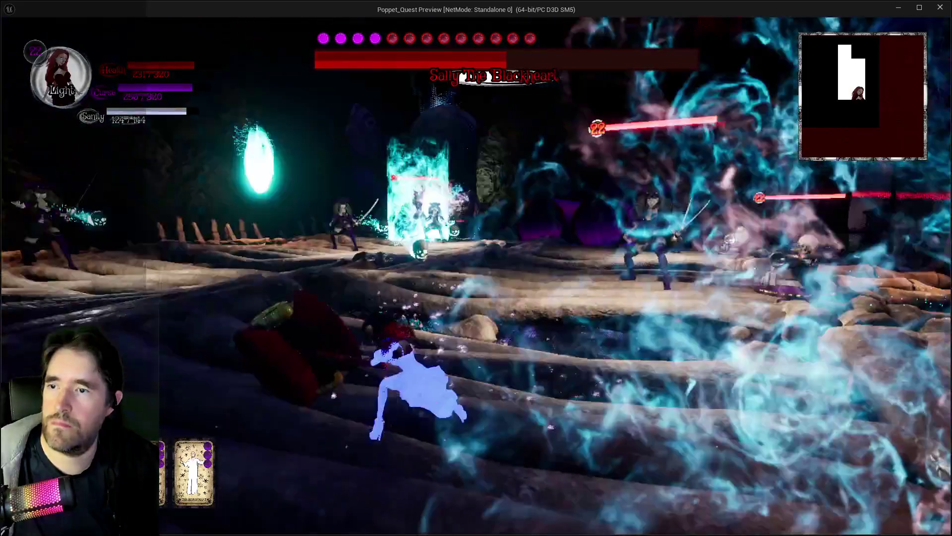
# Land final attacks on the boss, then return to the editor and stop Play In Editor.
pyautogui.press('q')
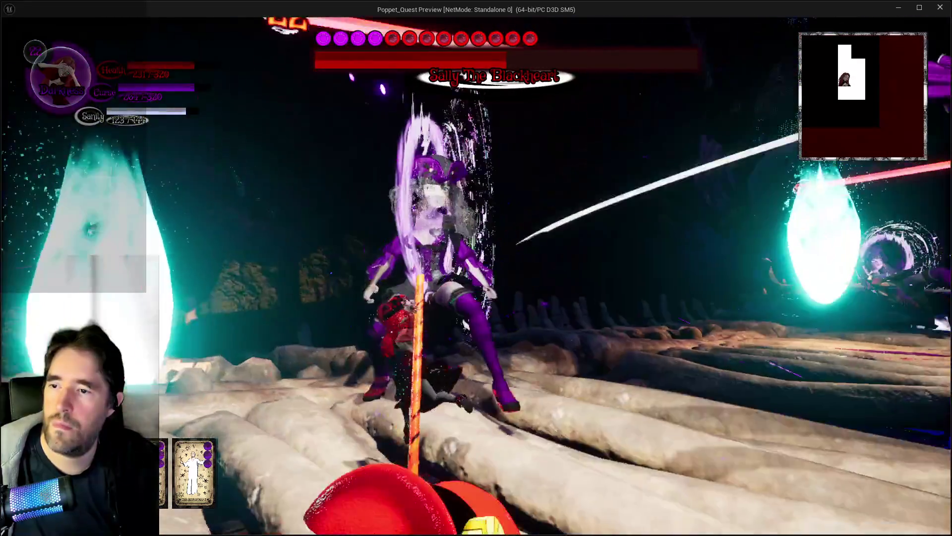
pyautogui.press('q')
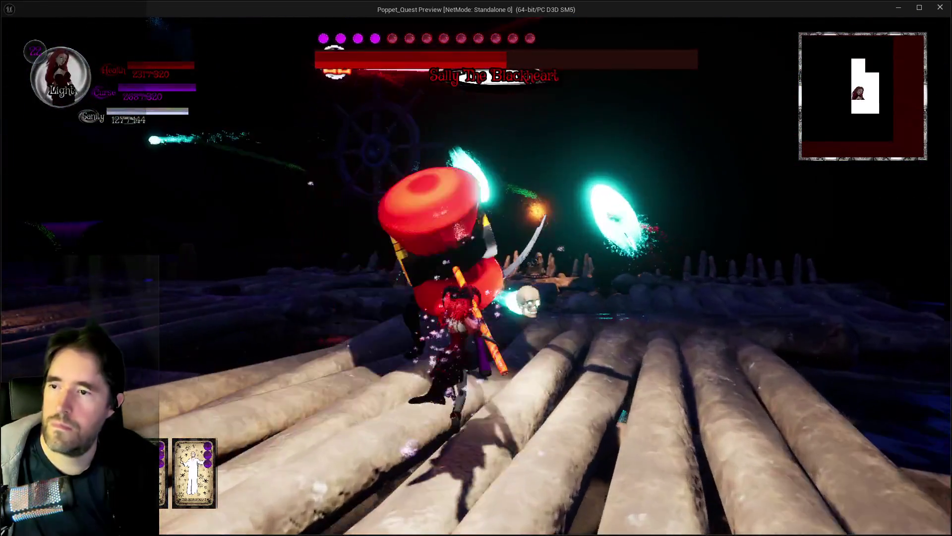
pyautogui.press('w')
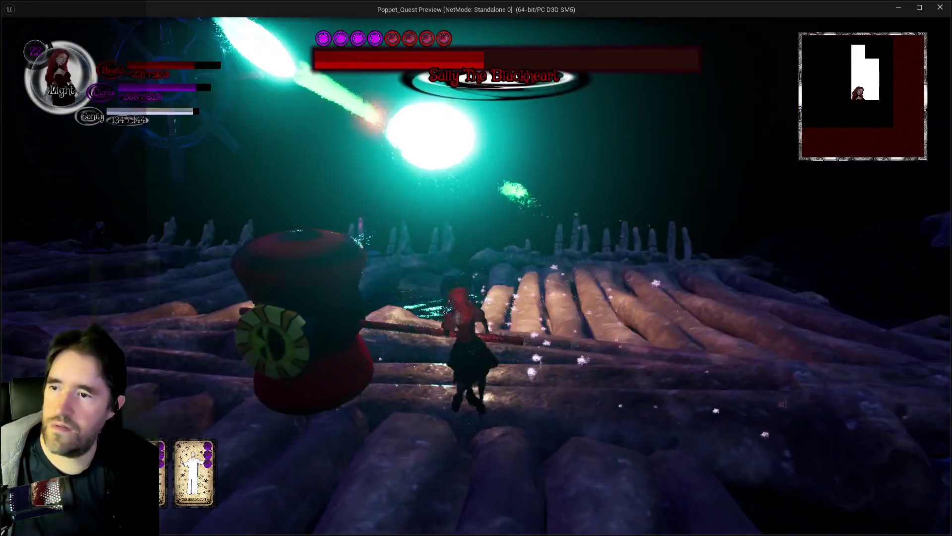
pyautogui.press('w')
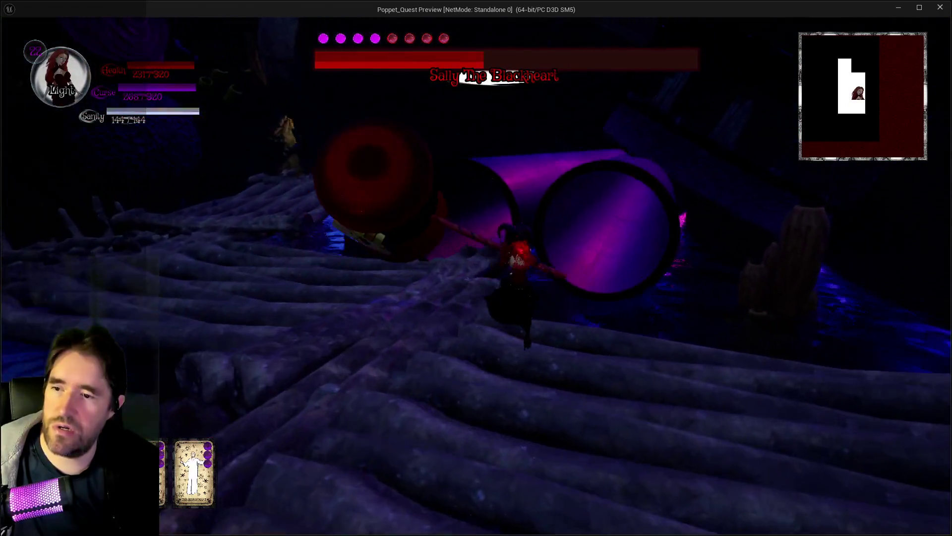
pyautogui.press('q')
pyautogui.press('w')
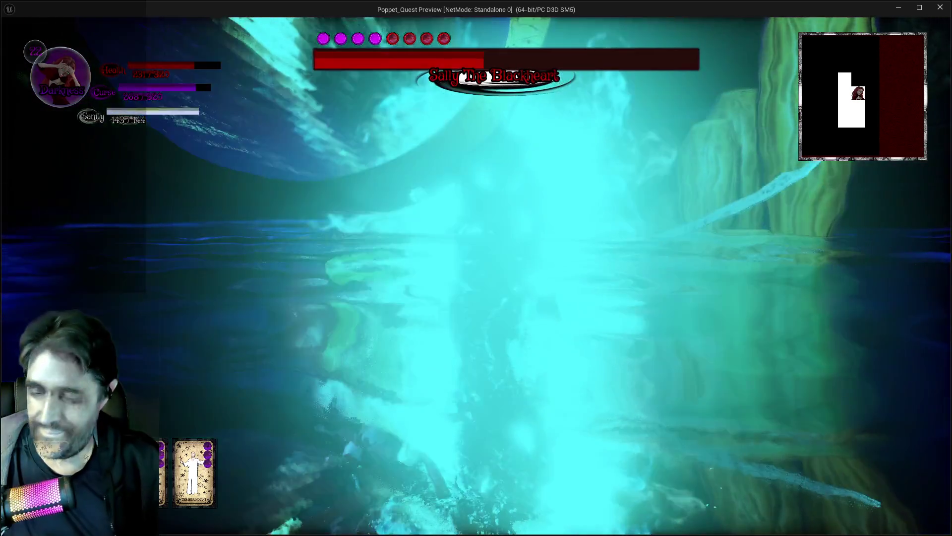
pyautogui.hotkey('alt', 'Tab')
pyautogui.press('Escape')
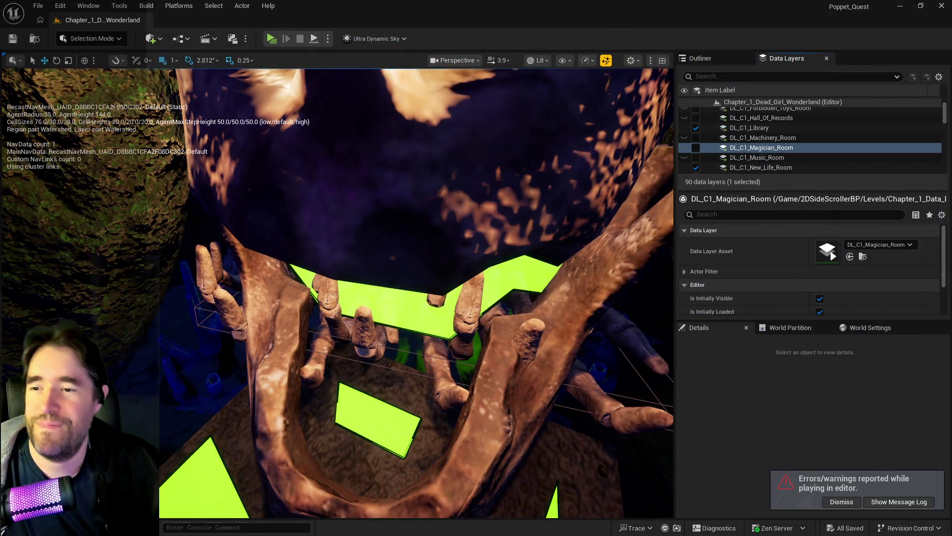
# Fly the viewport to the log-deck platform, peek at the Content Drawer, then switch to BP_Sally_The_Blackheart_Clone.
pyautogui.moveTo(290, 450)
pyautogui.mouseDown()
pyautogui.moveTo(305, 387)
pyautogui.moveTo(289, 452)
pyautogui.mouseUp()
pyautogui.moveTo(379, 478); pyautogui.dragTo(562, 284)
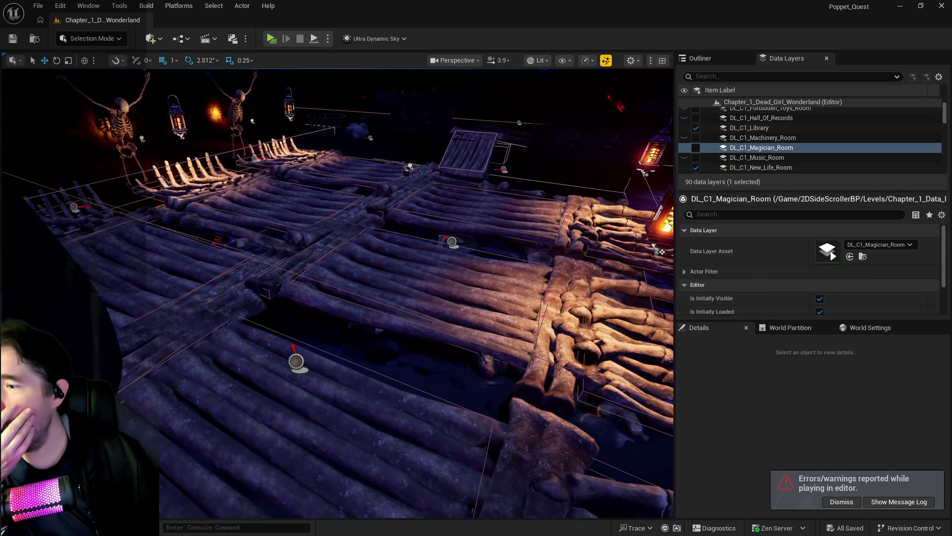
pyautogui.hotkey('ctrl', 'space')
pyautogui.hotkey('ctrl', 'space')
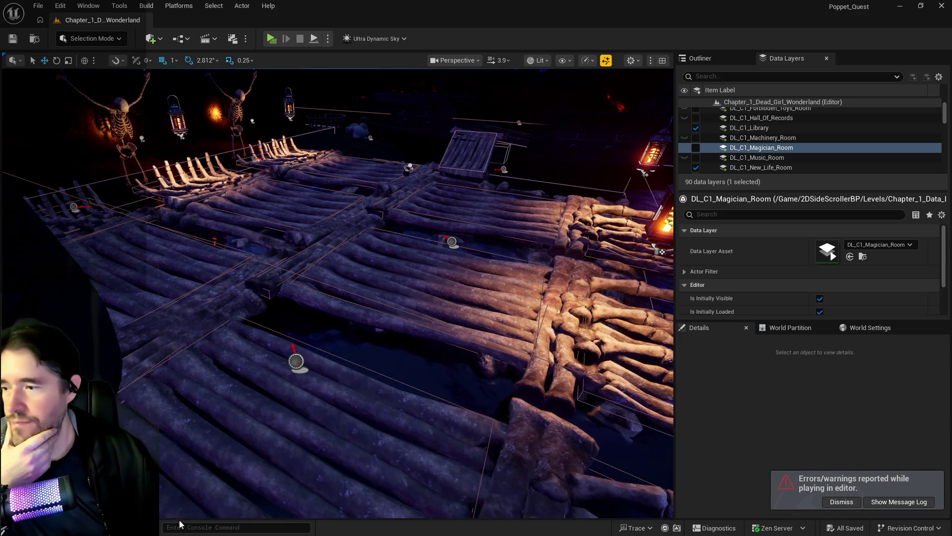
pyautogui.hotkey('ctrl', 'space')
pyautogui.hotkey('ctrl', 'space')
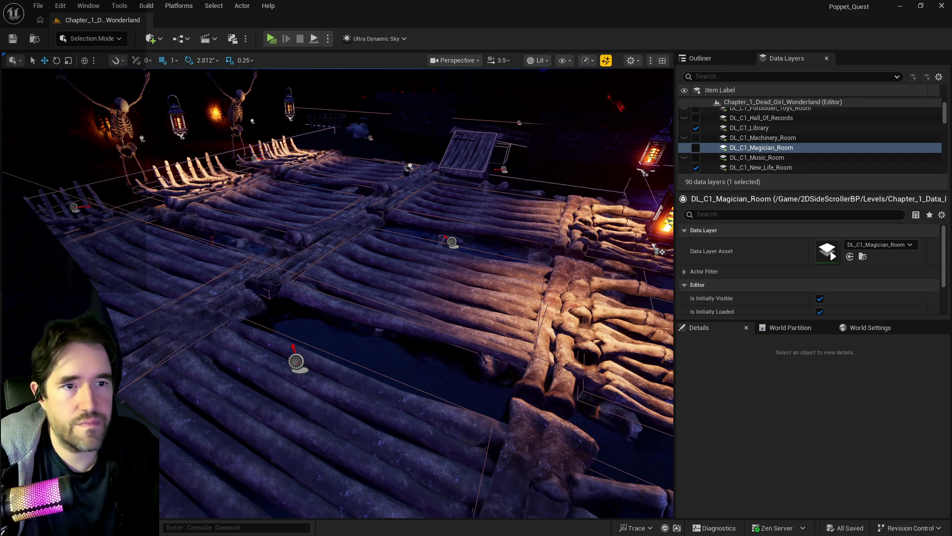
pyautogui.hotkey('alt', 'Tab')
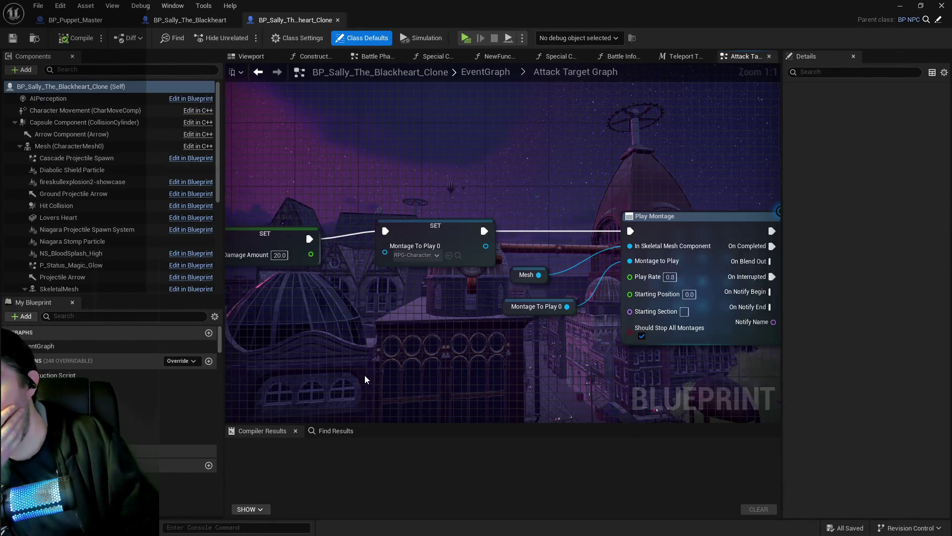
# Zoom out and pan the clone's Attack Target Graph, then move to the original BP_Sally_The_Blackheart's graph.
pyautogui.scroll(-6, 368, 371)
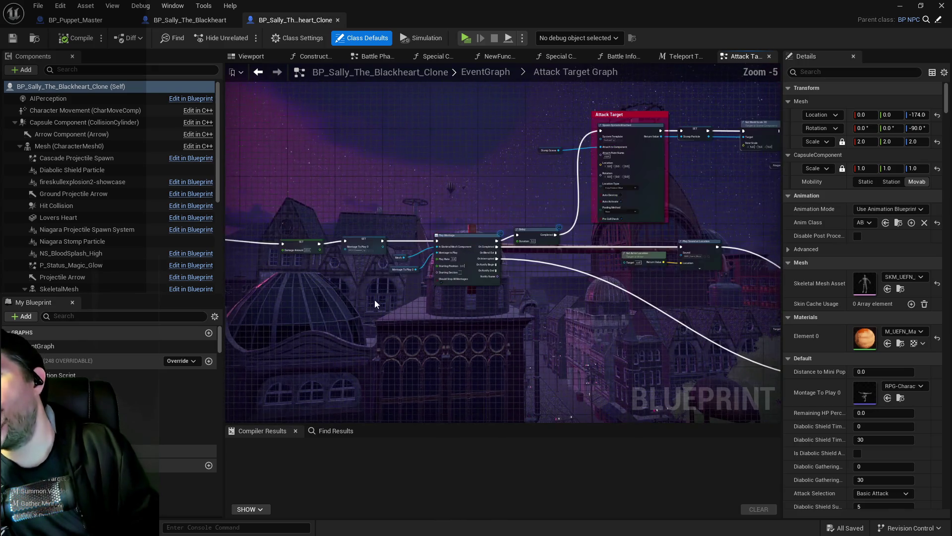
pyautogui.moveTo(602, 316)
pyautogui.mouseDown()
pyautogui.moveTo(435, 298)
pyautogui.moveTo(503, 293)
pyautogui.moveTo(534, 277)
pyautogui.mouseUp()
pyautogui.scroll(-2, 485, 317)
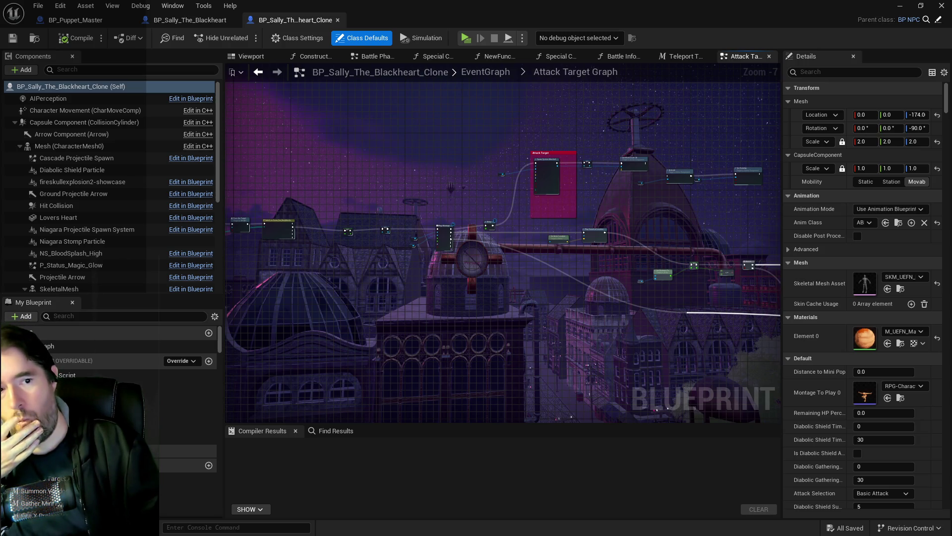
pyautogui.moveTo(443, 274); pyautogui.dragTo(401, 261)
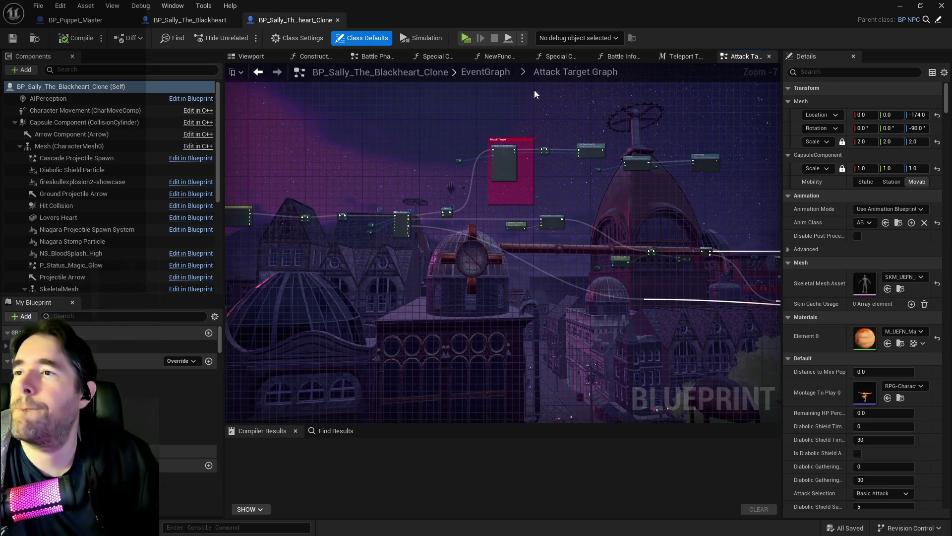
pyautogui.click(194, 25)
pyautogui.scroll(-5, 508, 227)
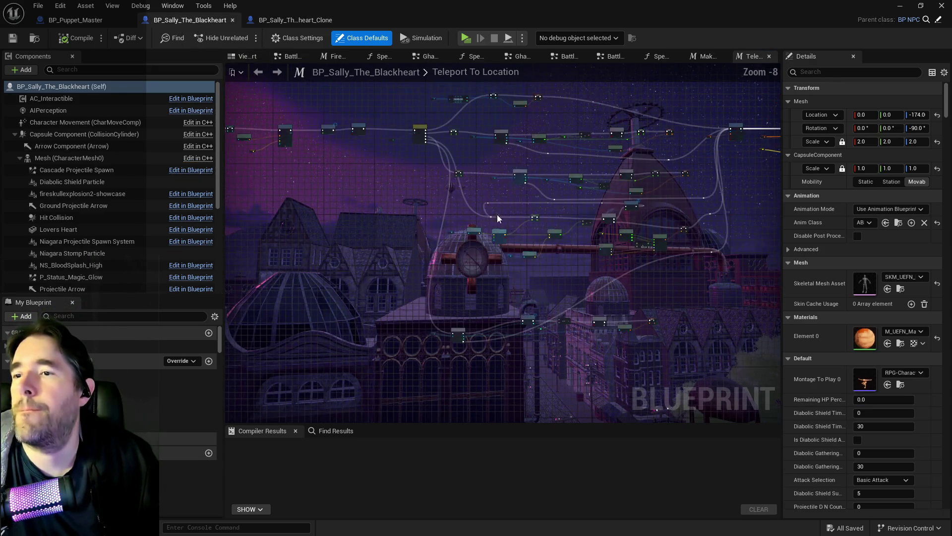
# Browse the Make An Attack, Special Check 2 and Battle Phase 3 graphs, closing the Special Check tab.
pyautogui.click(699, 58)
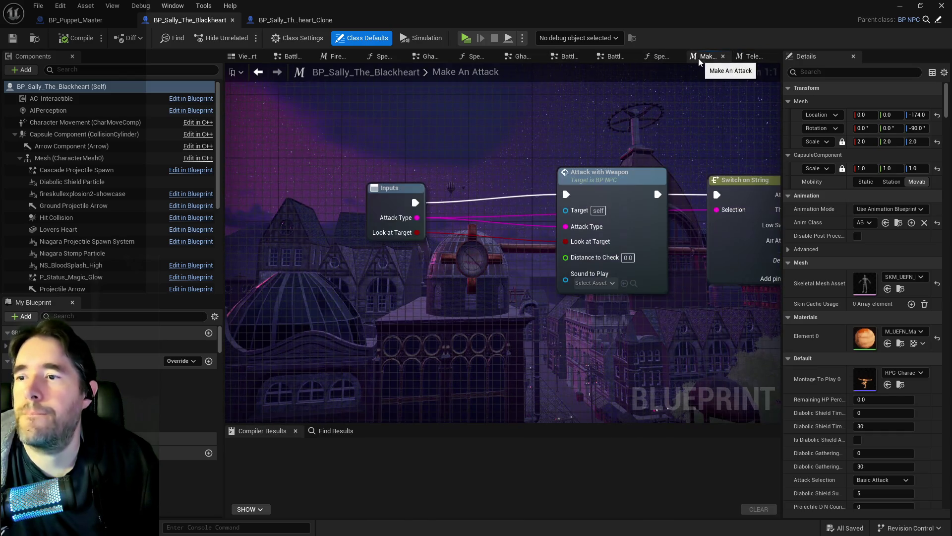
pyautogui.click(662, 58)
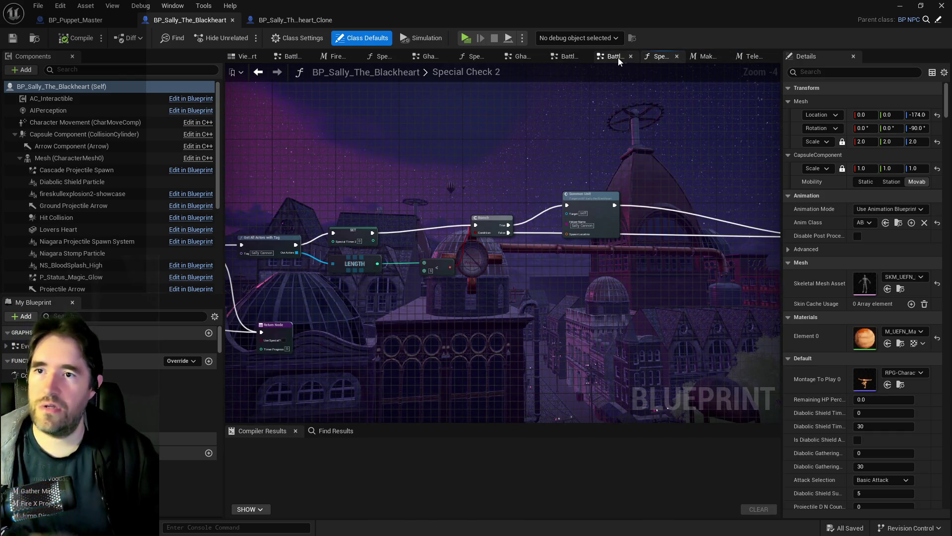
pyautogui.click(618, 58)
pyautogui.middleClick(656, 59)
pyautogui.scroll(-4, 485, 154)
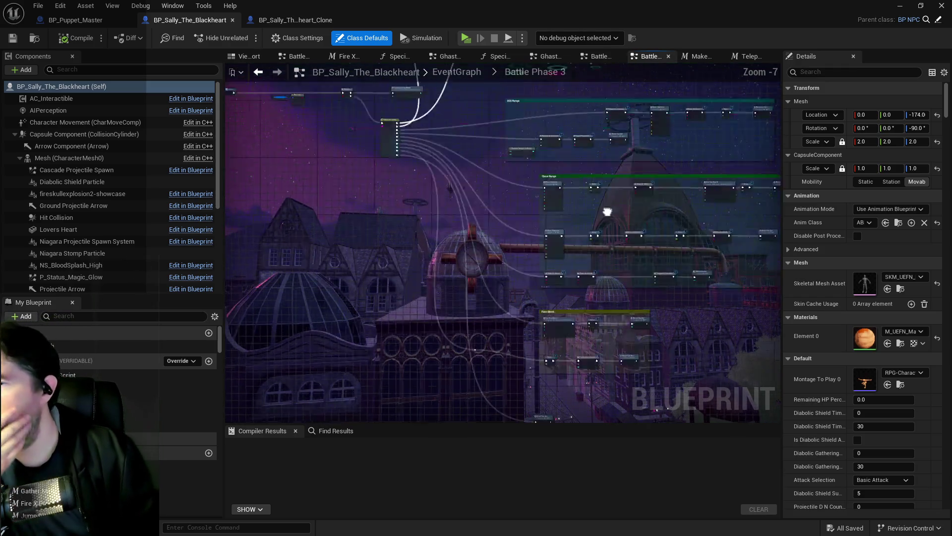
pyautogui.scroll(4, 488, 178)
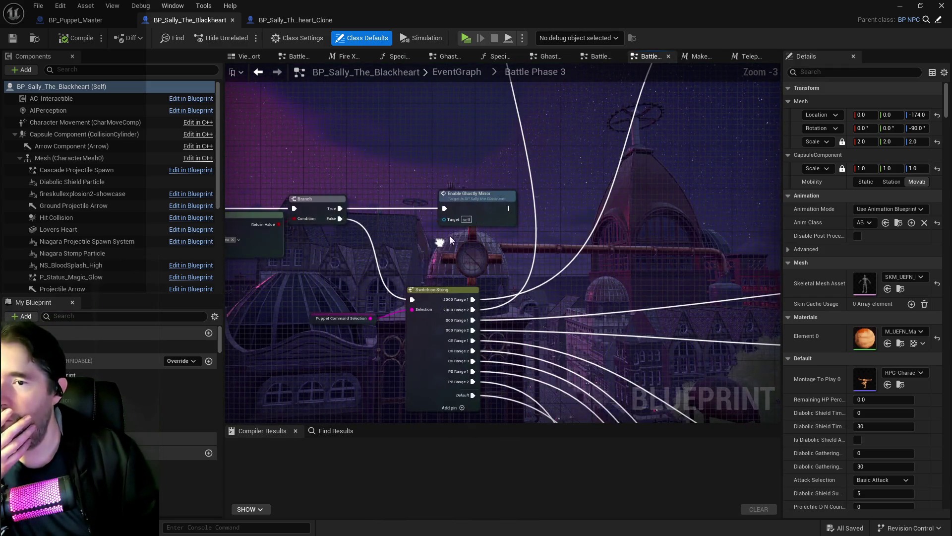
pyautogui.click(457, 73)
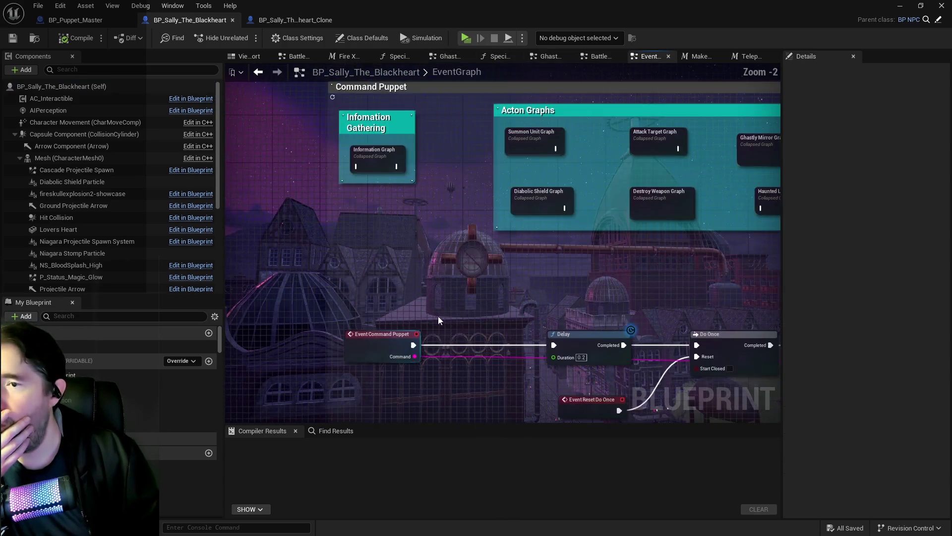
# Open the collapsed Ghastly Mirror Graph and inspect its Ghastly Mirror Active and Disable Ghastly Mirror nodes.
pyautogui.click(540, 201)
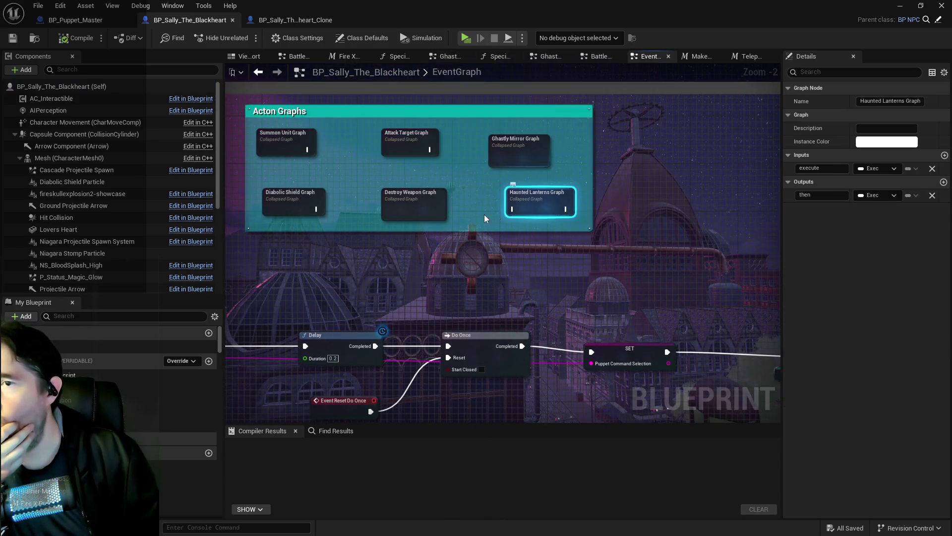
pyautogui.doubleClick(580, 143)
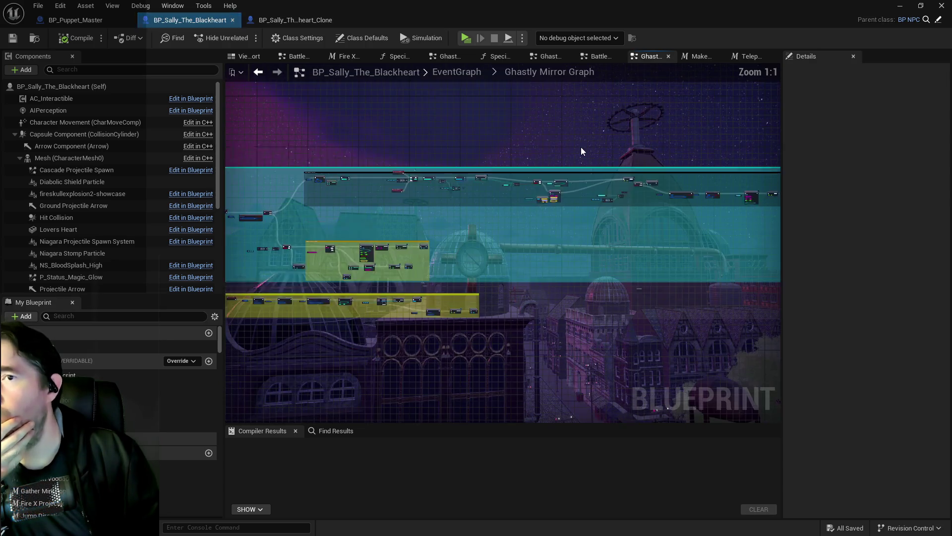
pyautogui.moveTo(511, 248); pyautogui.dragTo(610, 248)
pyautogui.scroll(7, 510, 217)
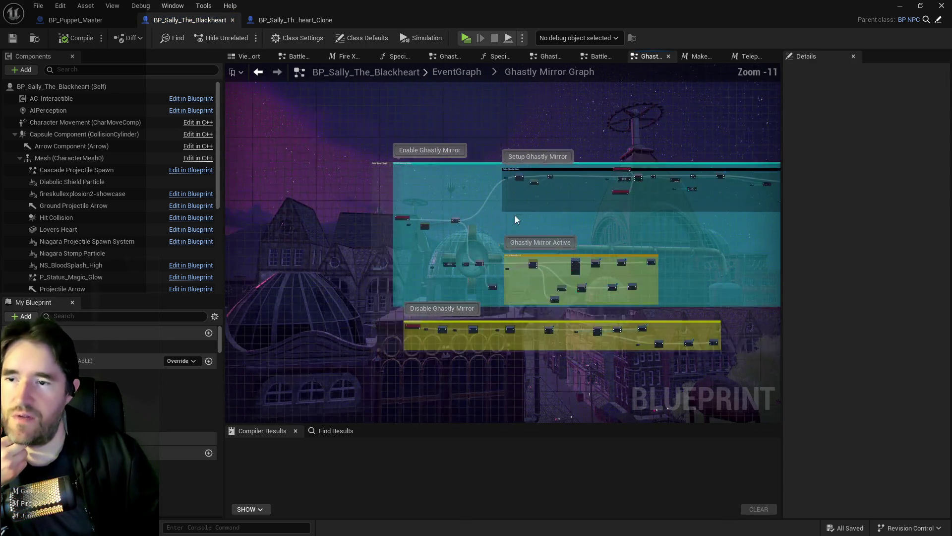
pyautogui.moveTo(625, 409)
pyautogui.mouseDown()
pyautogui.moveTo(578, 291)
pyautogui.moveTo(475, 223)
pyautogui.moveTo(486, 225)
pyautogui.moveTo(431, 229)
pyautogui.mouseUp()
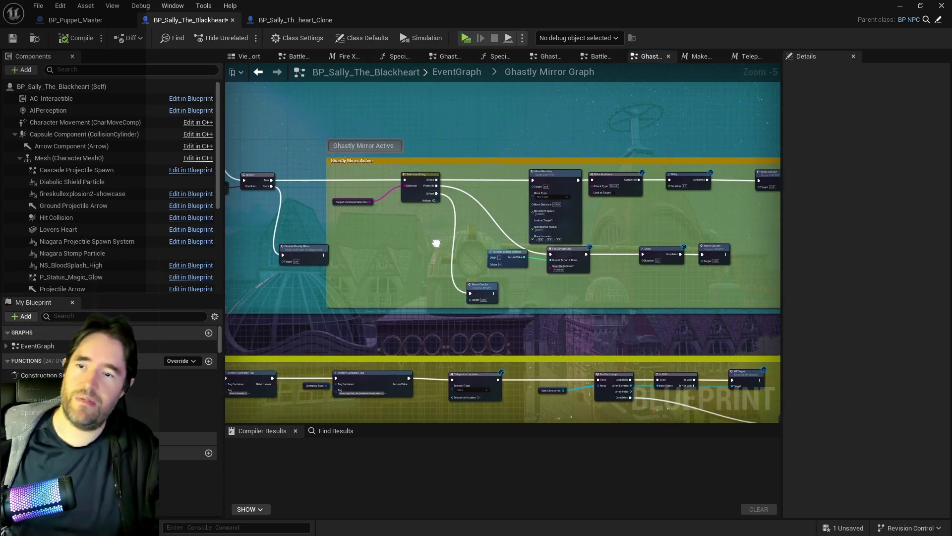
pyautogui.moveTo(556, 285)
pyautogui.mouseDown()
pyautogui.moveTo(526, 272)
pyautogui.moveTo(556, 247)
pyautogui.mouseUp()
pyautogui.scroll(2, 556, 248)
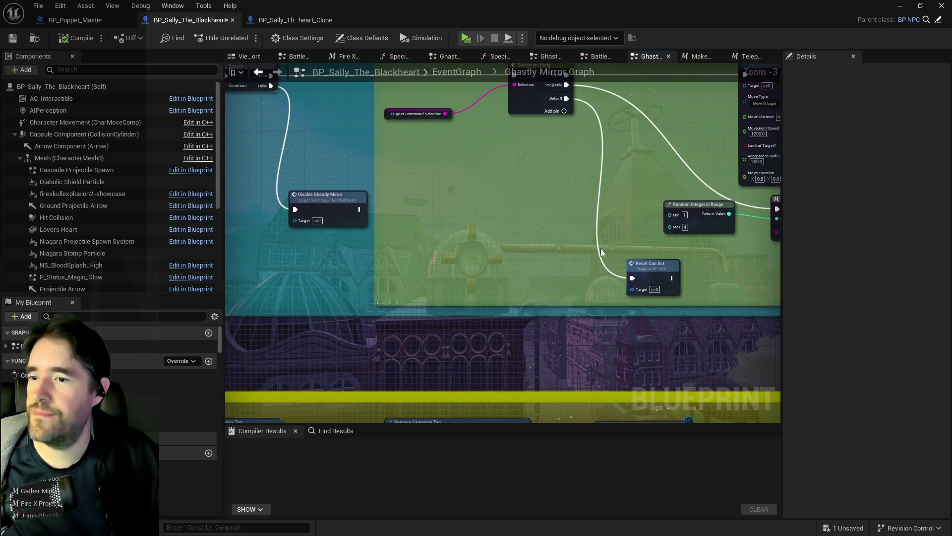
pyautogui.scroll(-3, 595, 249)
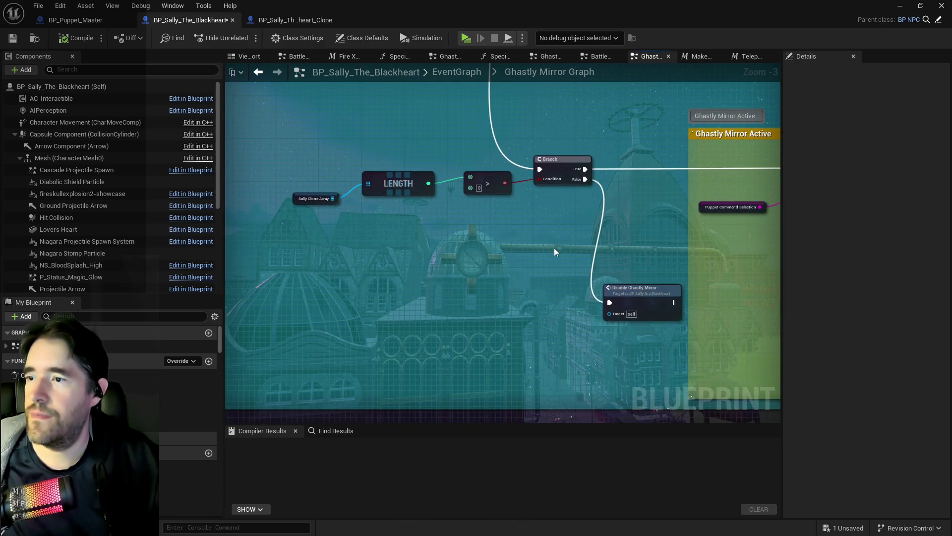
pyautogui.moveTo(567, 239); pyautogui.dragTo(340, 180)
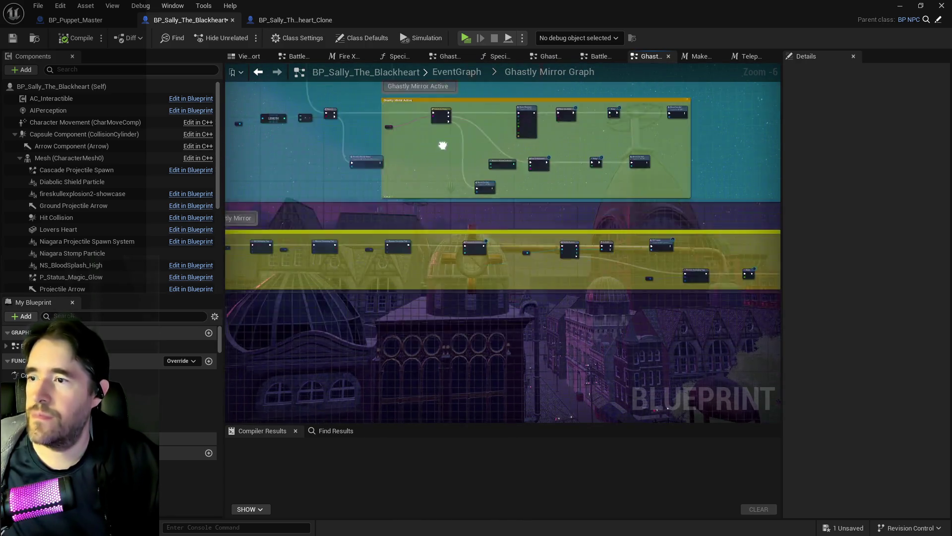
# Inspect the Teleport to Location node, then return to the main EventGraph.
pyautogui.scroll(2, 607, 277)
pyautogui.scroll(-2, 455, 260)
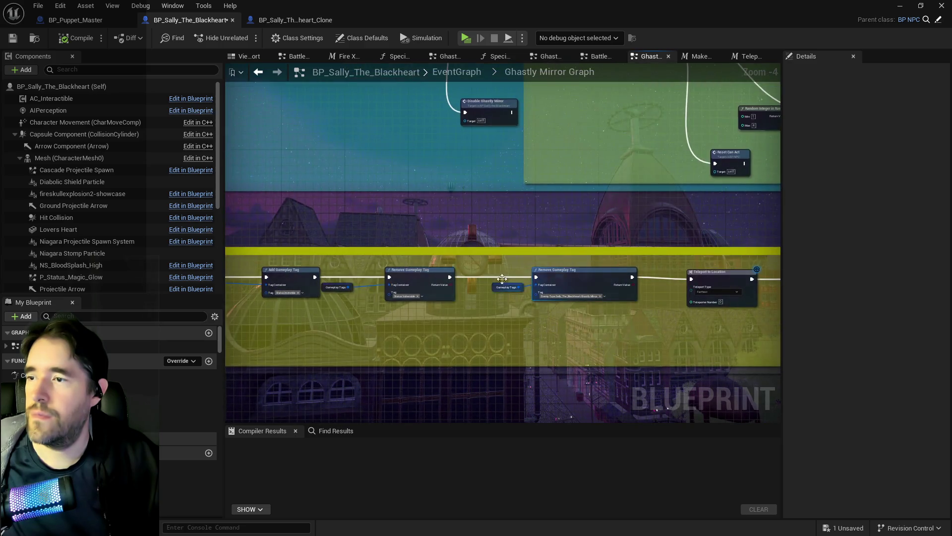
pyautogui.scroll(2, 638, 213)
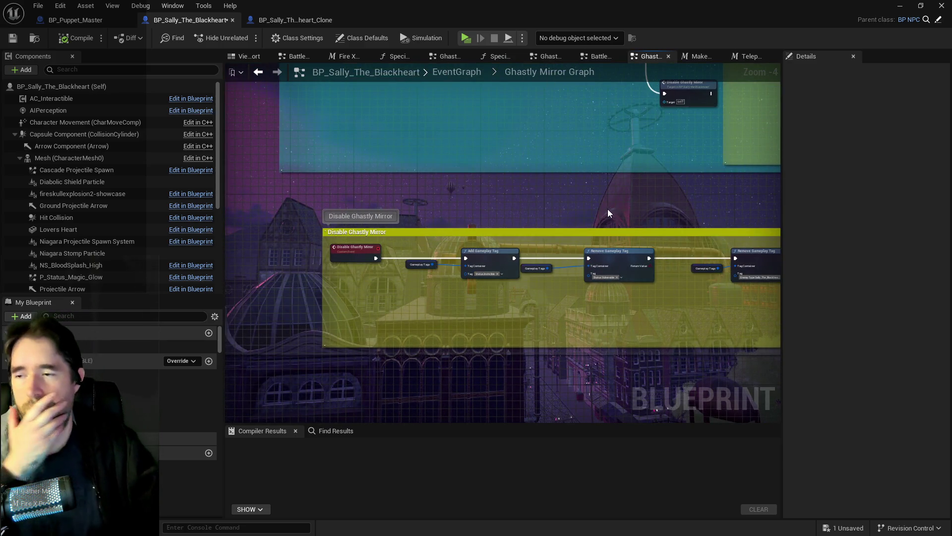
pyautogui.moveTo(607, 210); pyautogui.dragTo(329, 228)
pyautogui.scroll(-3, 329, 227)
pyautogui.moveTo(493, 314); pyautogui.dragTo(391, 346)
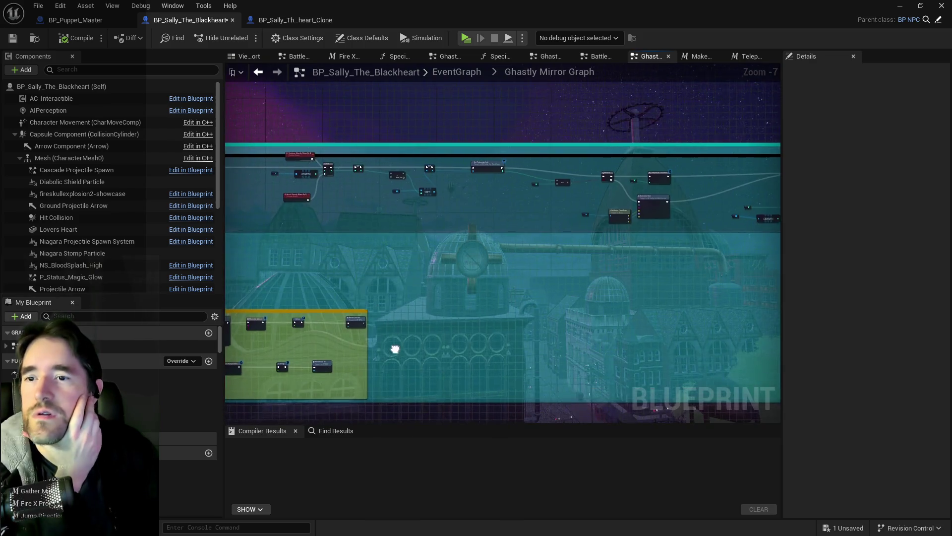
pyautogui.click(461, 72)
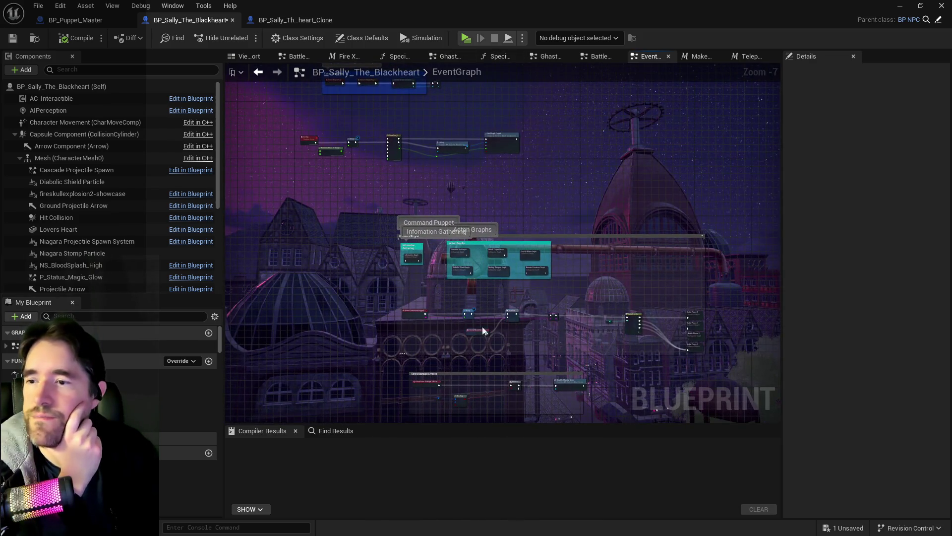
# Disconnect the Extra Damage Effects section from its Branch in the EventGraph.
pyautogui.moveTo(474, 317); pyautogui.dragTo(498, 220)
pyautogui.scroll(5, 498, 219)
pyautogui.moveTo(491, 307)
pyautogui.mouseDown()
pyautogui.moveTo(606, 306)
pyautogui.moveTo(548, 282)
pyautogui.mouseUp()
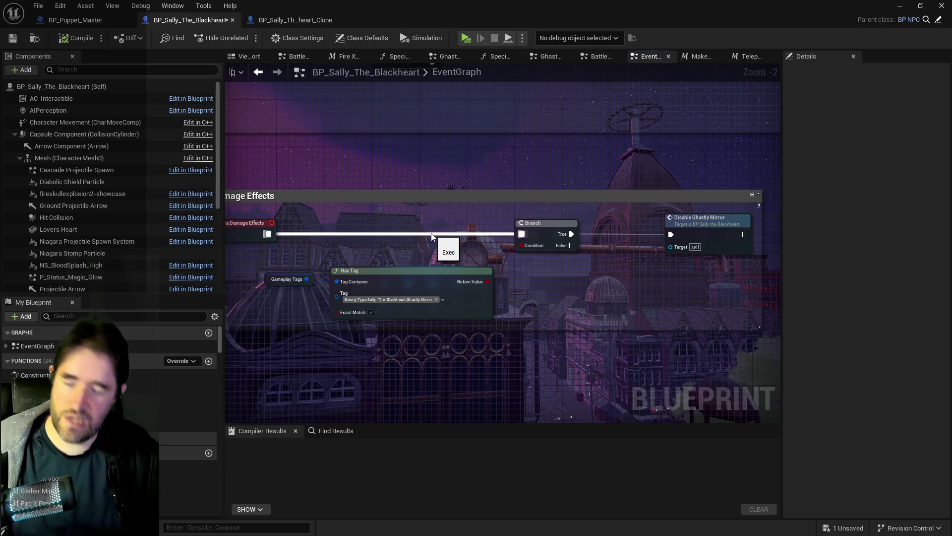
pyautogui.keyDown('alt'); pyautogui.click(392, 234); pyautogui.keyUp('alt')
# Compile and save BP_Sally_The_Blackheart, then view the Battle Phase 3 and Ghastly Mirror graphs.
pyautogui.click(77, 38)
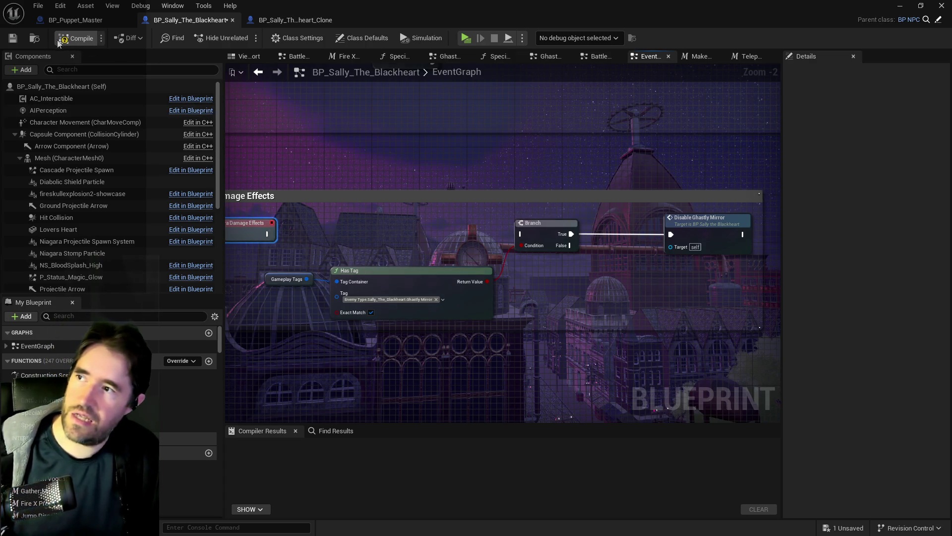
pyautogui.click(13, 38)
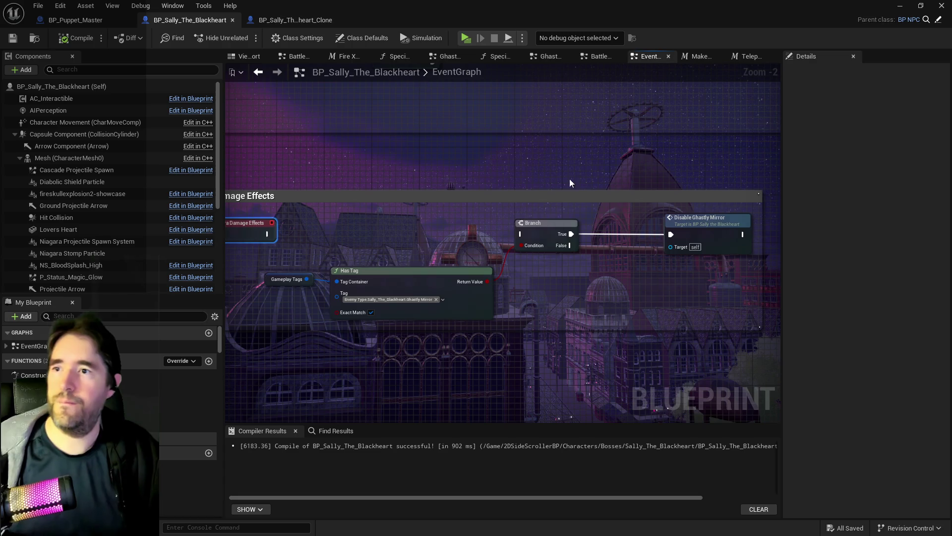
pyautogui.click(602, 57)
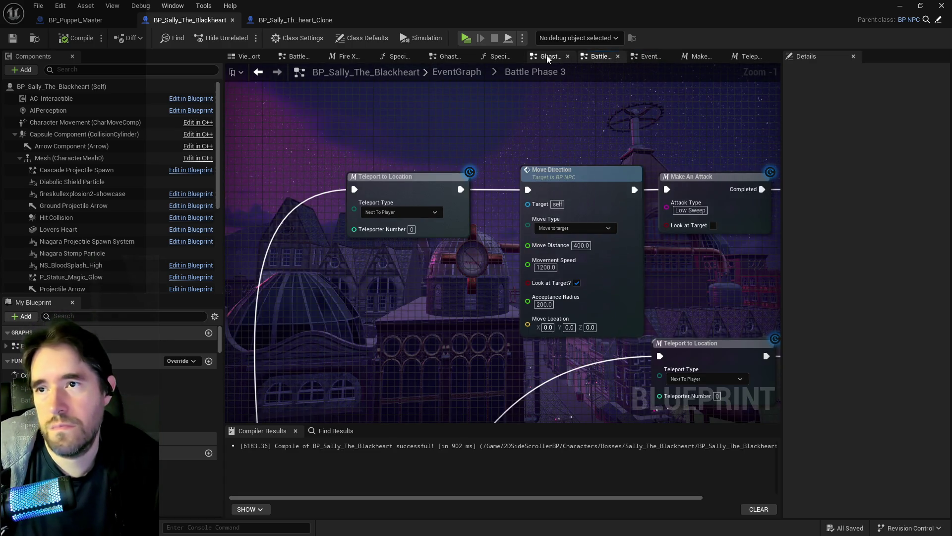
pyautogui.click(548, 57)
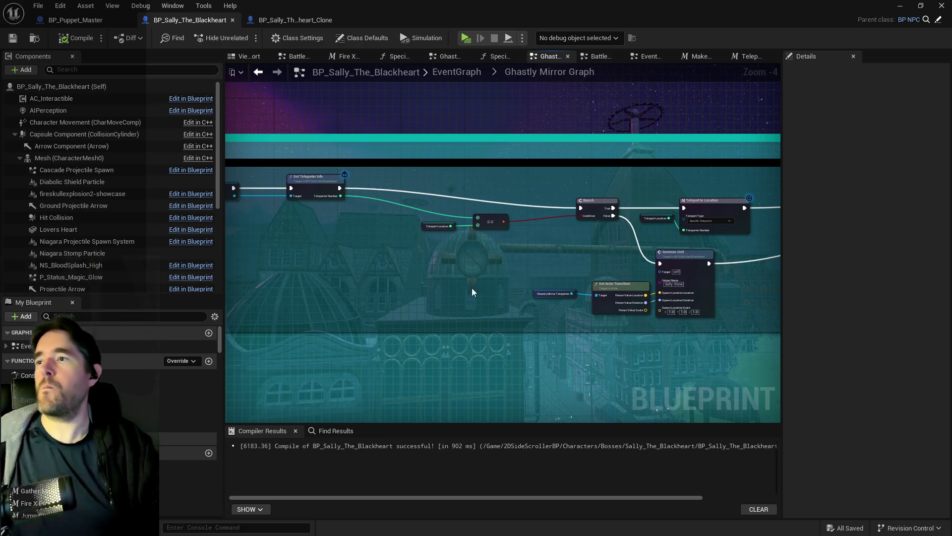
# Switch to the BP_Sally_The_Blackheart_Clone Blueprint and briefly browse the Content Browser.
pyautogui.click(286, 21)
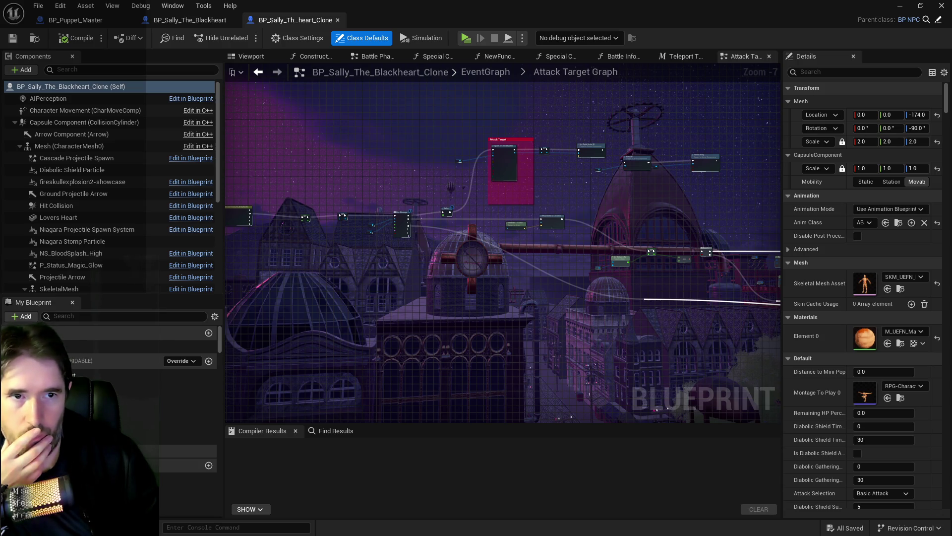
pyautogui.hotkey('ctrl', 'space')
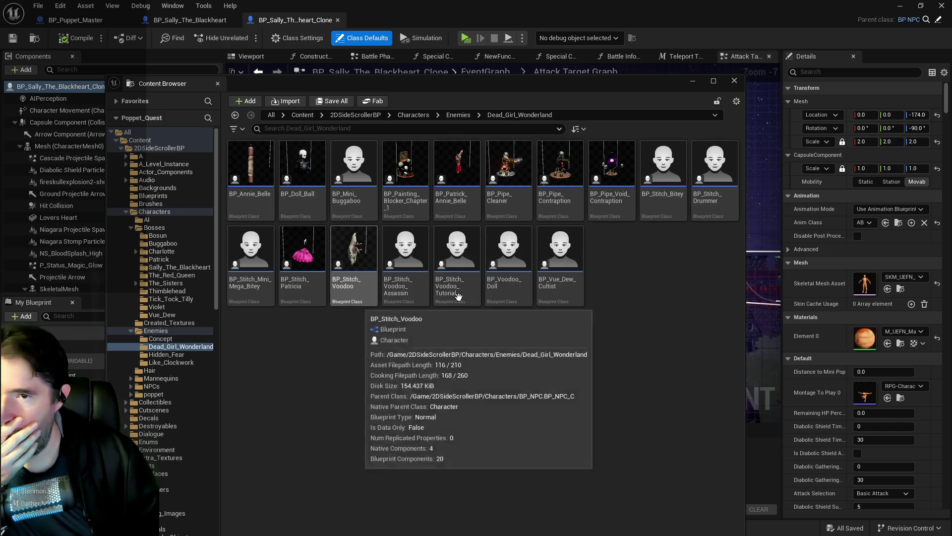
pyautogui.moveTo(421, 308)
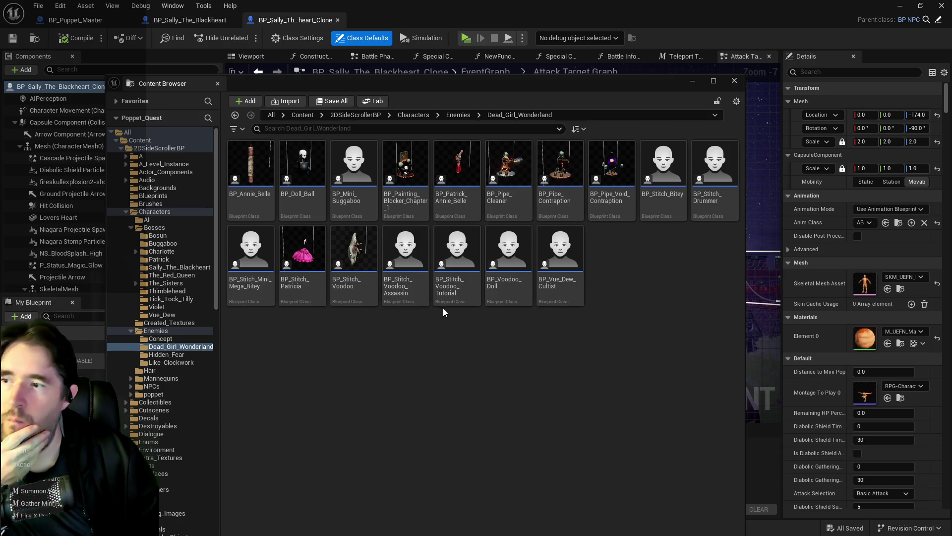
pyautogui.hotkey('ctrl', 'space')
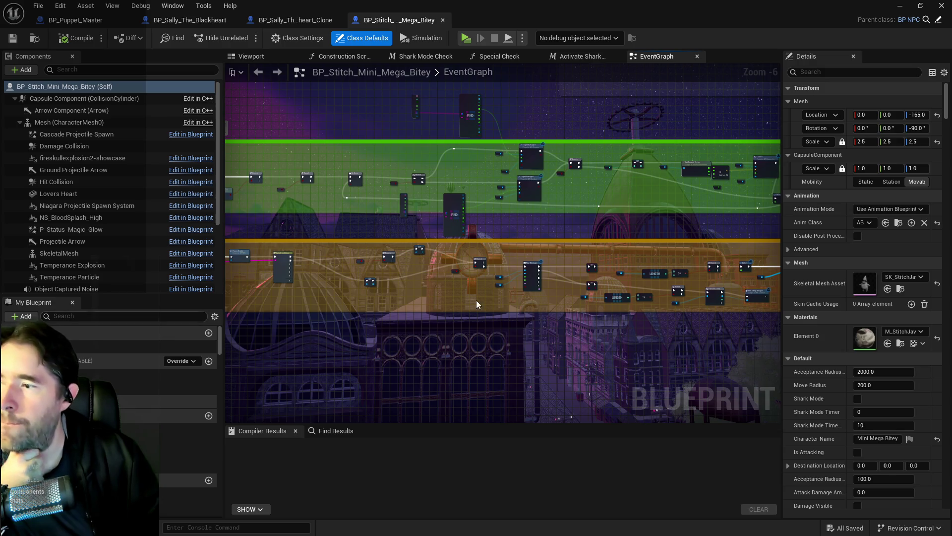
# Filter Mini Mega Bitey's Details by 'color', then open its parent BP_NPC Blueprint.
pyautogui.click(832, 72)
pyautogui.write('colo')
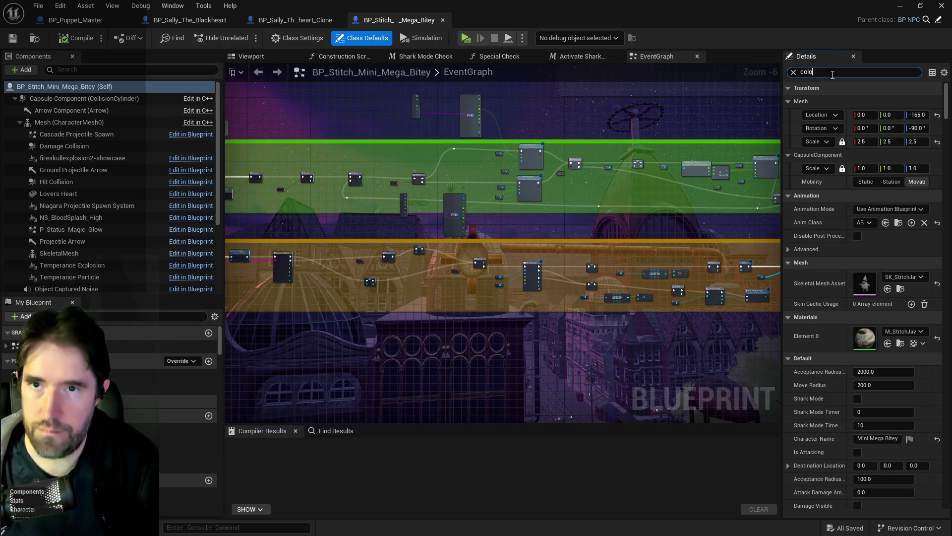
pyautogui.write('r')
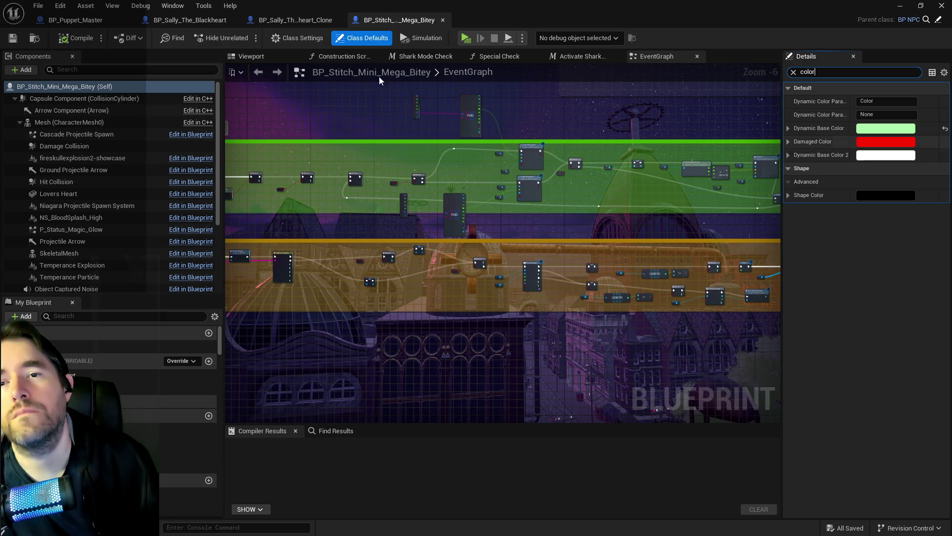
pyautogui.click(295, 23)
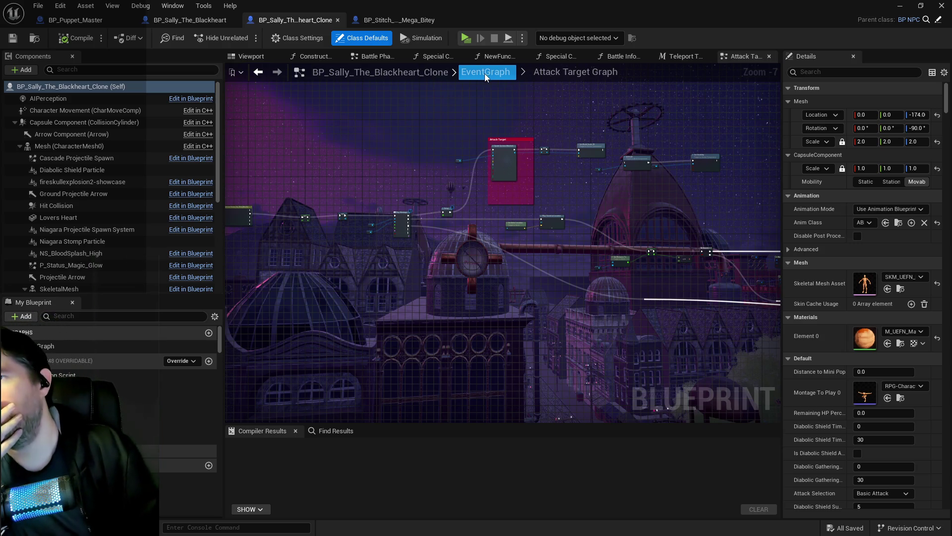
pyautogui.click(397, 20)
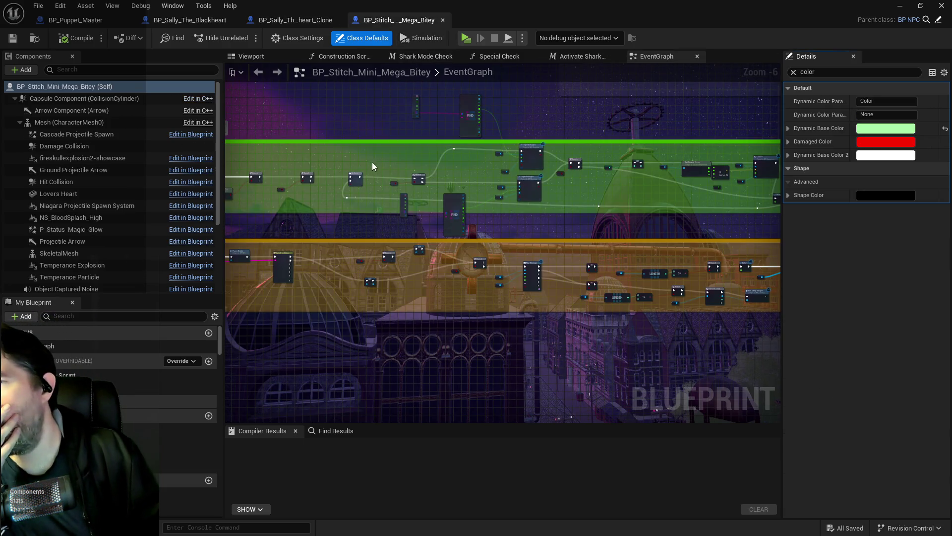
pyautogui.moveTo(373, 162); pyautogui.dragTo(422, 150)
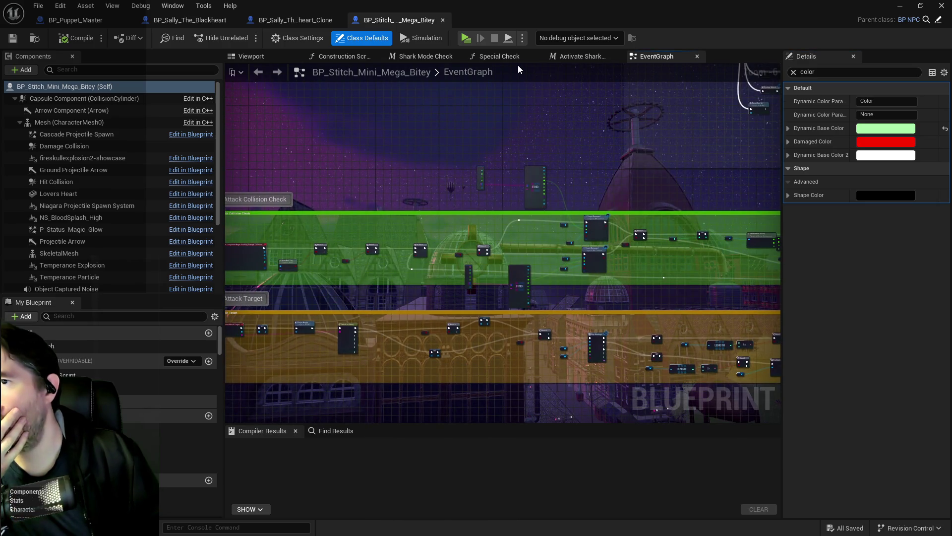
pyautogui.click(938, 21)
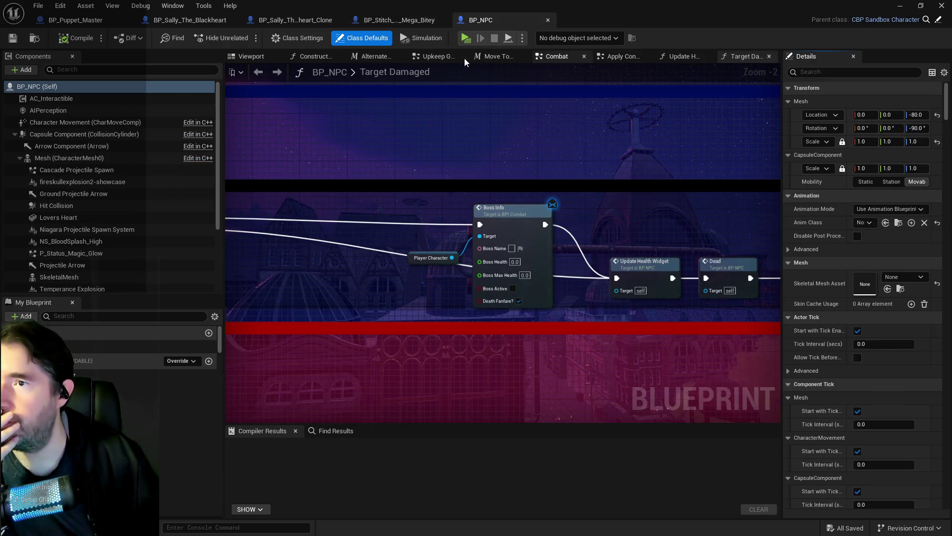
# Inspect the Dynamic Source Material variable in BP_NPC's Construction Script, then go back to the Sally clone.
pyautogui.click(555, 56)
pyautogui.click(394, 73)
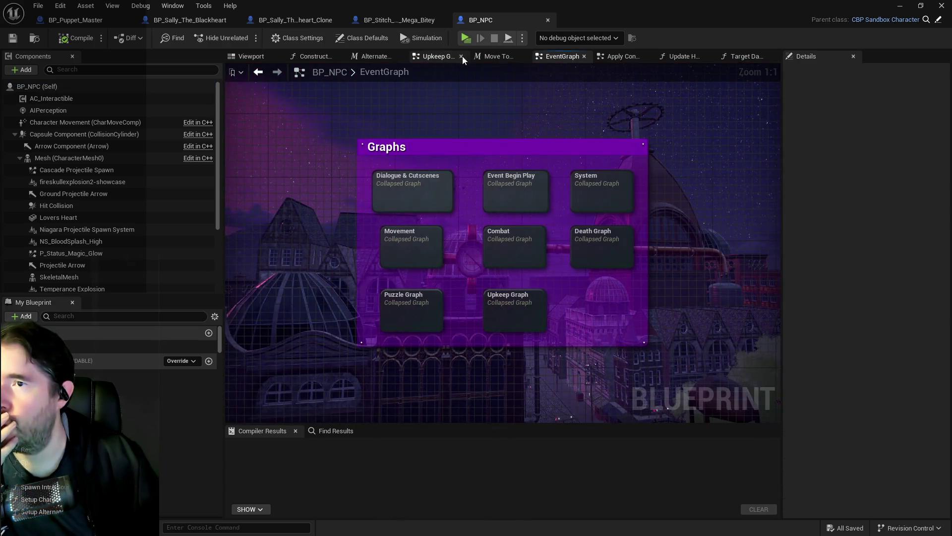
pyautogui.click(319, 58)
pyautogui.press('Home')
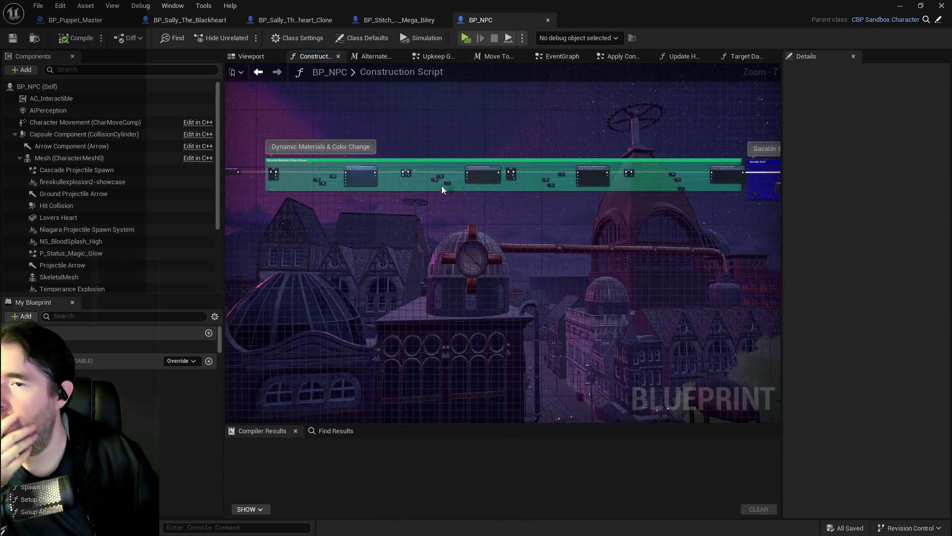
pyautogui.scroll(3, 418, 199)
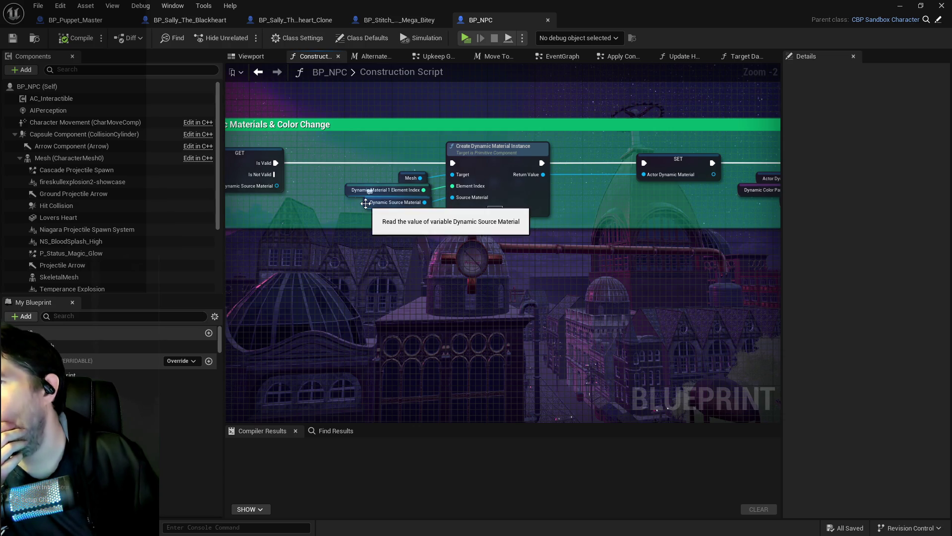
pyautogui.click(395, 202)
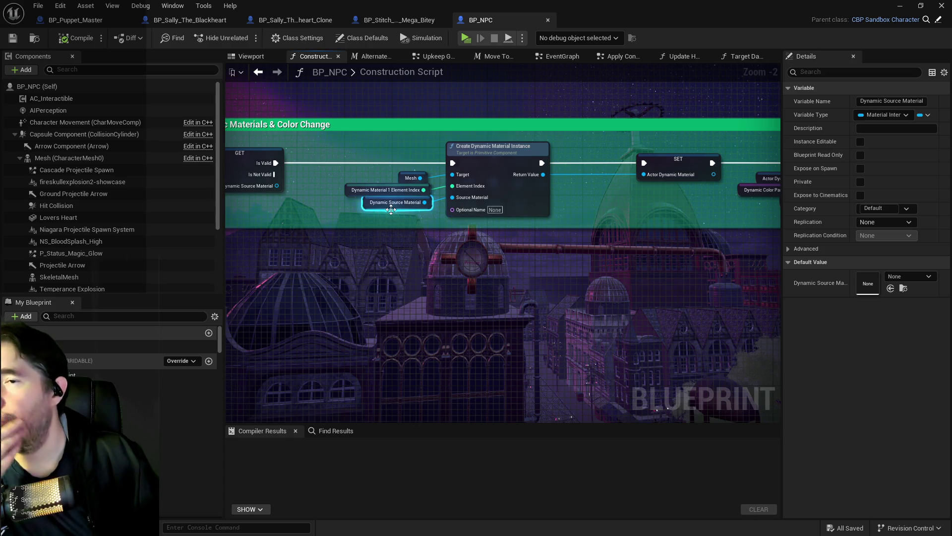
pyautogui.click(300, 21)
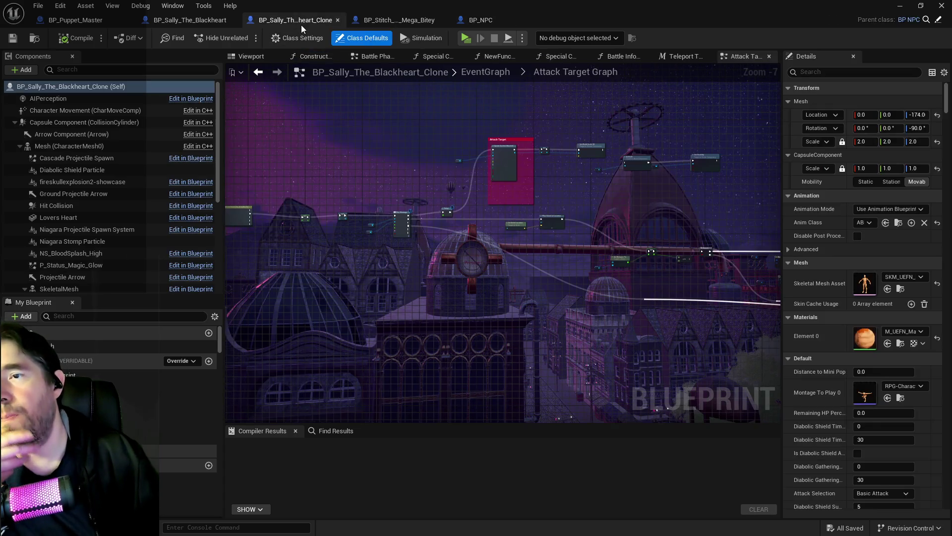
# Review the clone blueprint's SkeletalMesh component materials, then open the Sally skeletal mesh asset.
pyautogui.scroll(-3, 98, 223)
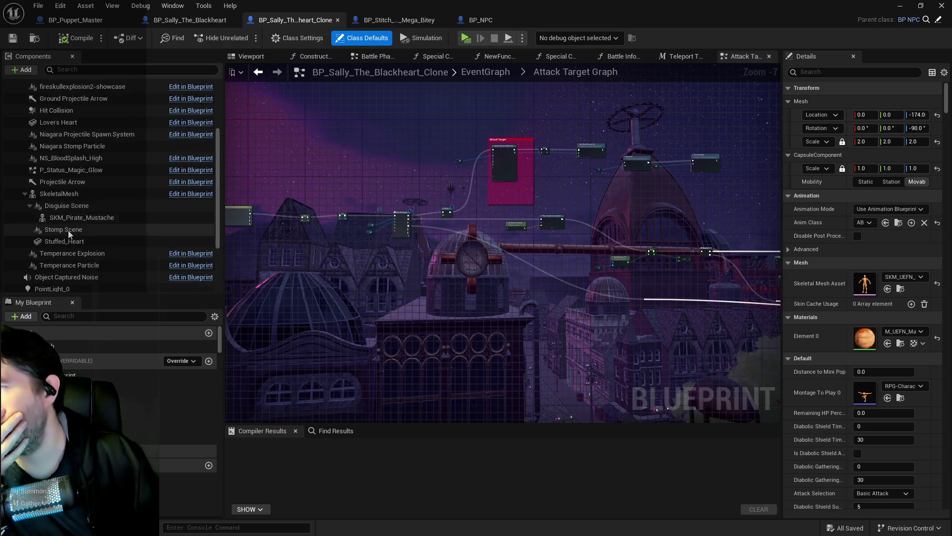
pyautogui.click(82, 195)
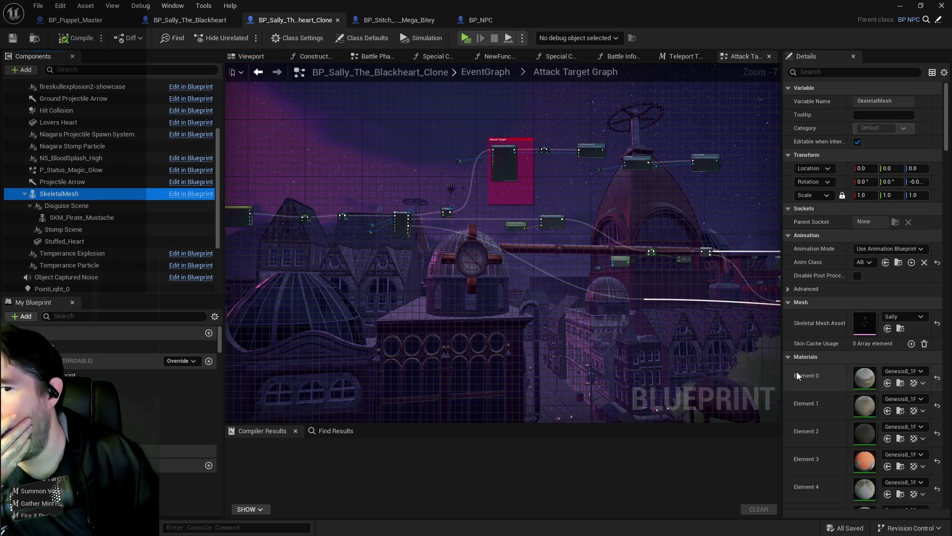
pyautogui.scroll(-10, 863, 409)
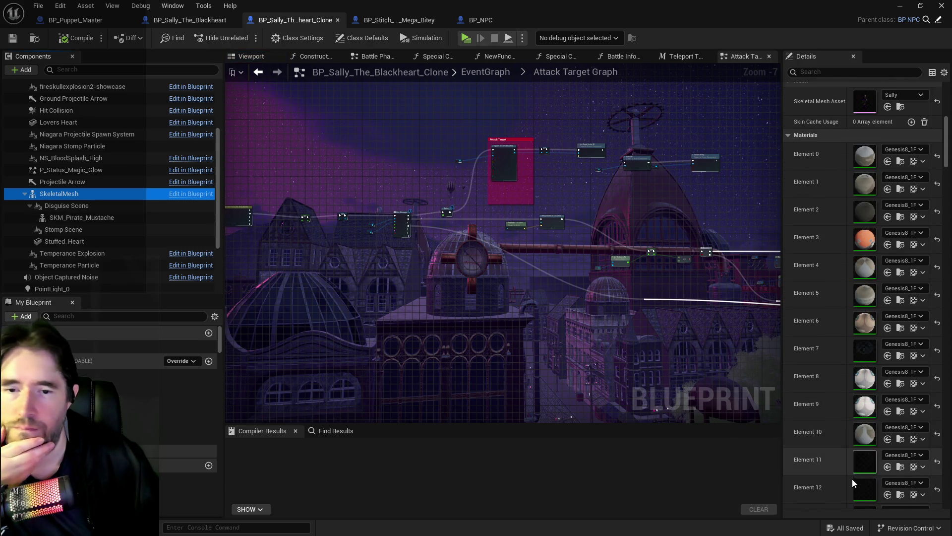
pyautogui.scroll(-5, 853, 471)
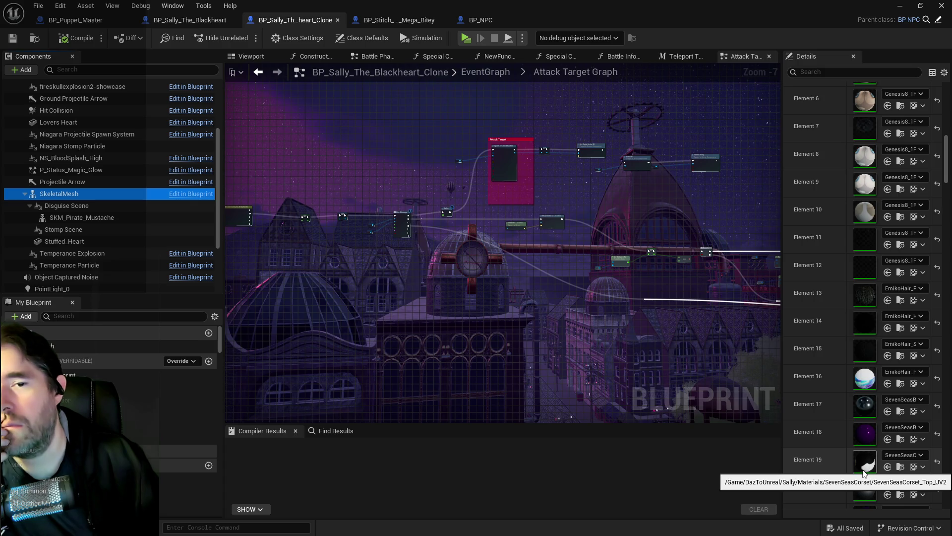
pyautogui.scroll(8, 849, 266)
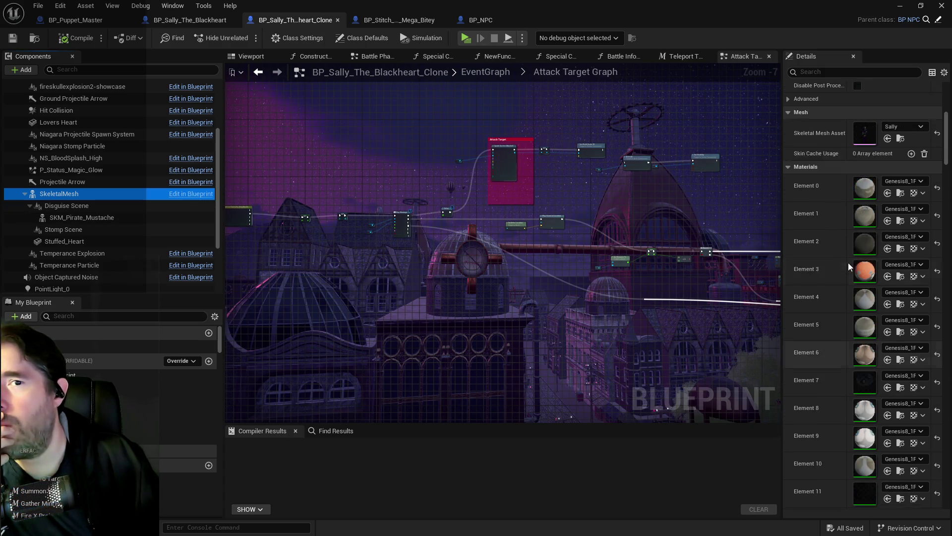
pyautogui.scroll(4, 858, 248)
pyautogui.click(867, 231)
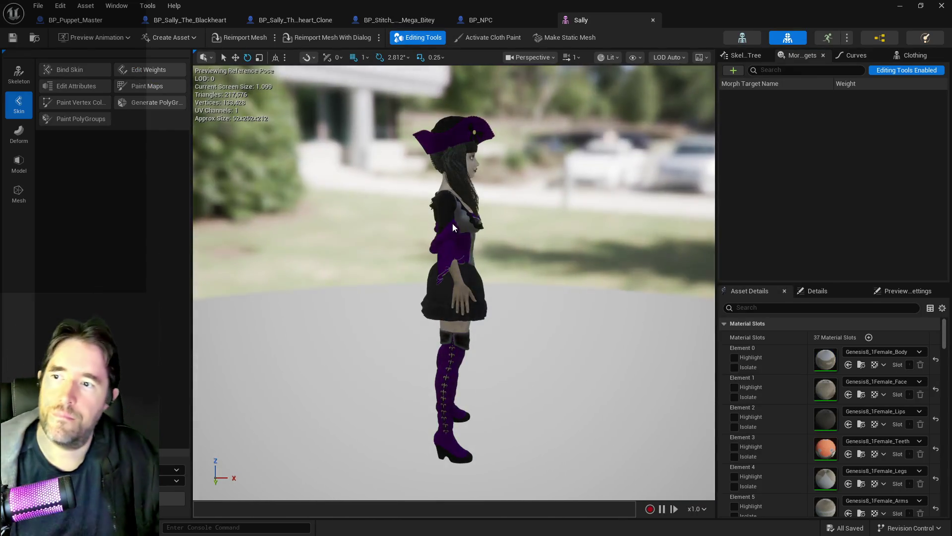
# Select Sally's corset section and focus the viewport on it.
pyautogui.moveTo(453, 282)
pyautogui.mouseDown()
pyautogui.moveTo(496, 278)
pyautogui.moveTo(496, 189)
pyautogui.moveTo(434, 315)
pyautogui.moveTo(424, 387)
pyautogui.moveTo(449, 339)
pyautogui.mouseUp()
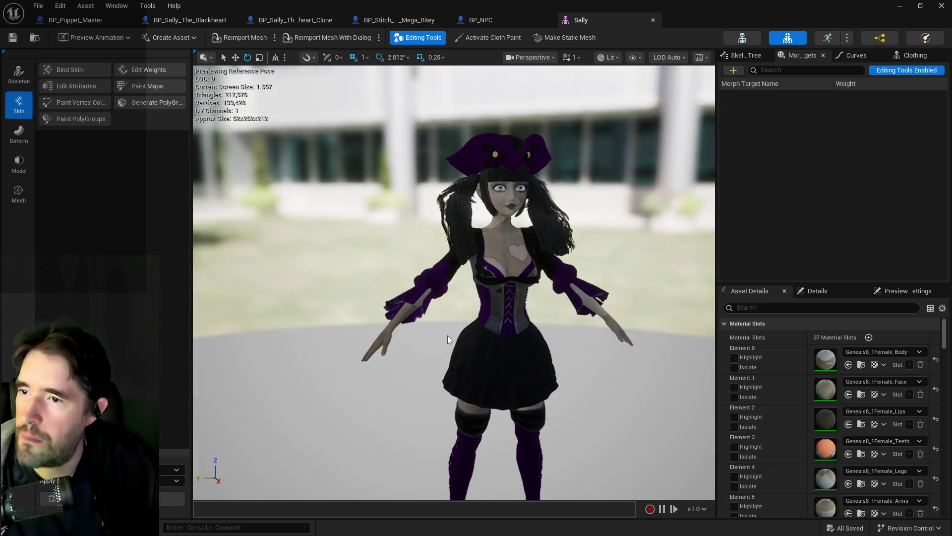
pyautogui.click(499, 295)
pyautogui.press('f')
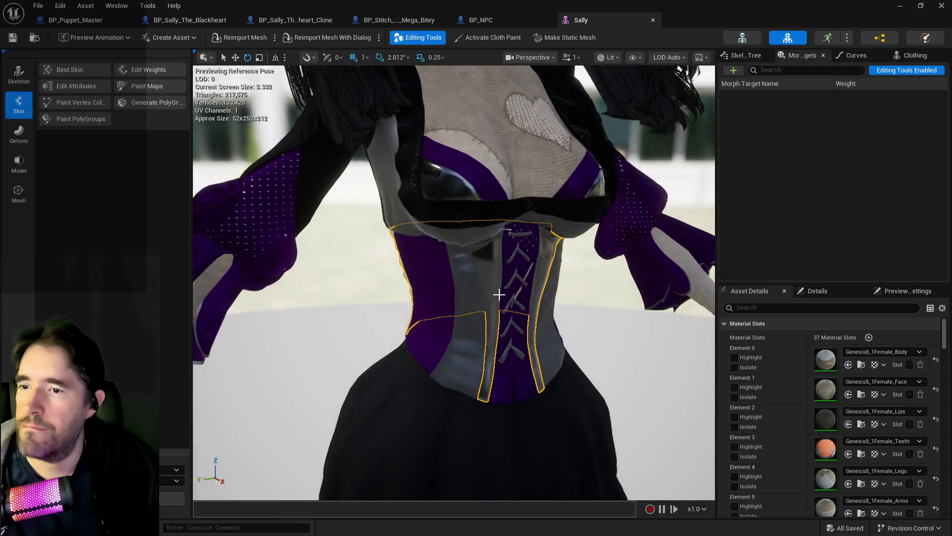
pyautogui.moveTo(499, 294)
pyautogui.mouseDown()
pyautogui.moveTo(555, 295)
pyautogui.moveTo(501, 297)
pyautogui.moveTo(442, 227)
pyautogui.moveTo(421, 233)
pyautogui.moveTo(446, 238)
pyautogui.mouseUp()
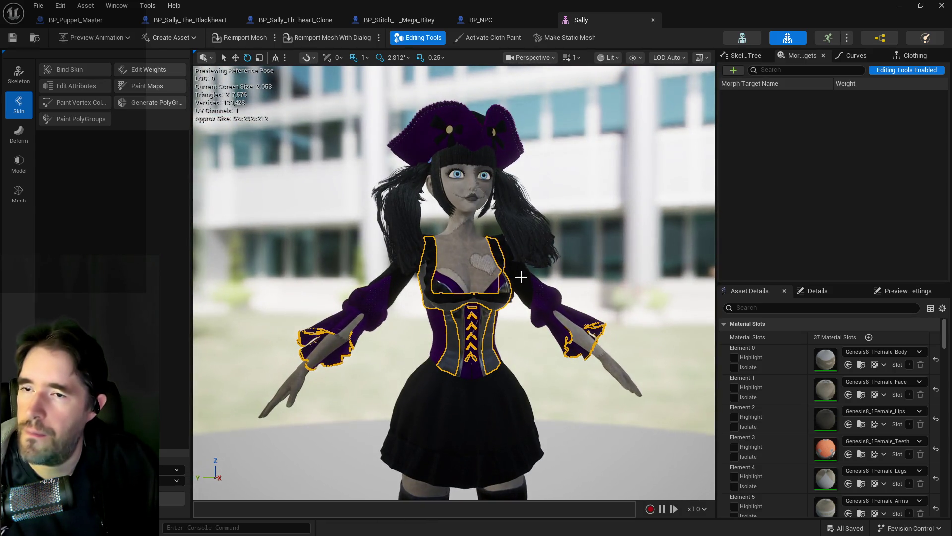
# Look through the BP_Sally_The_Blackheart, cloned Sally and Mini Mega Bitey blueprints, then return to Sally.
pyautogui.click(190, 20)
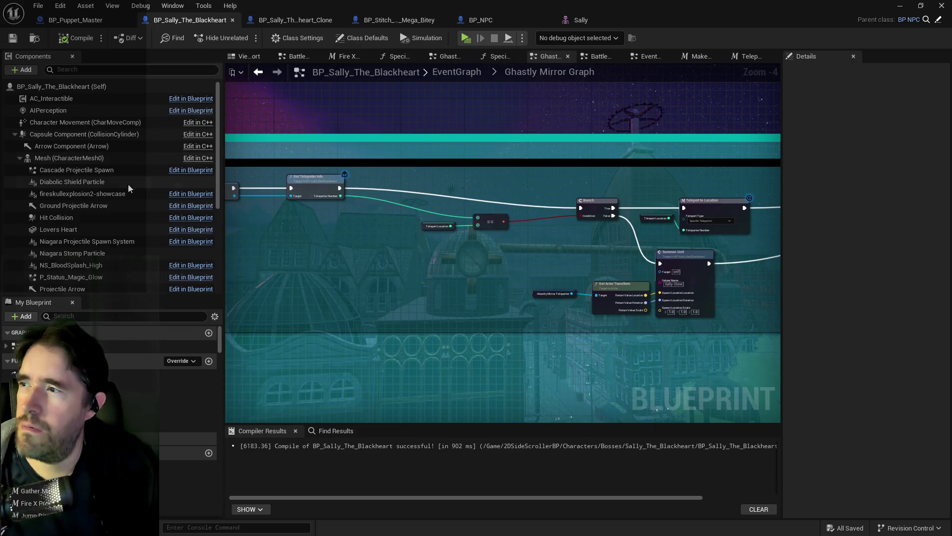
pyautogui.click(292, 19)
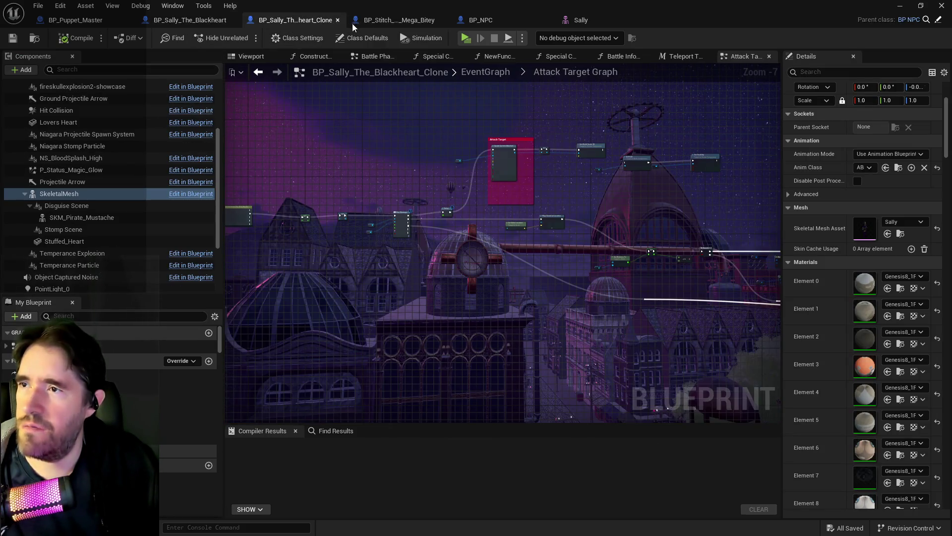
pyautogui.click(384, 23)
pyautogui.click(578, 20)
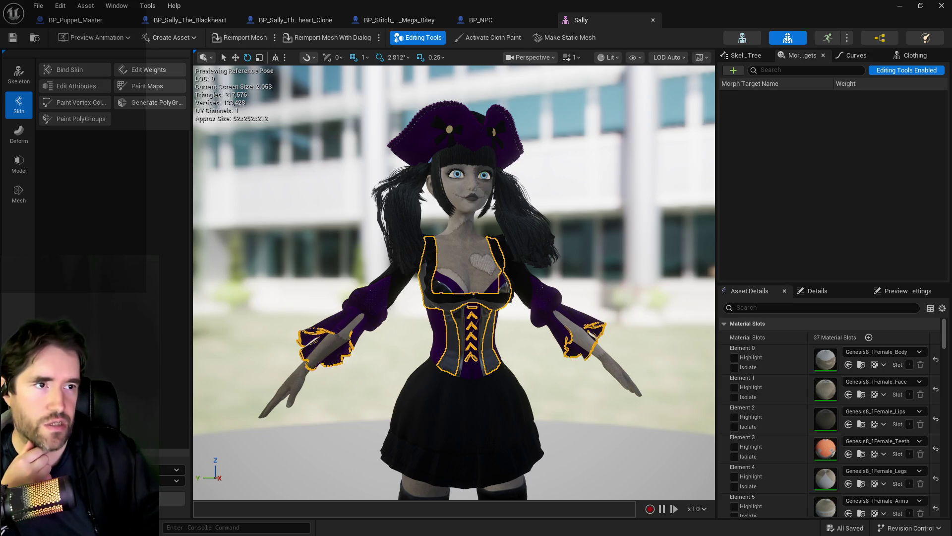
pyautogui.scroll(2, 414, 270)
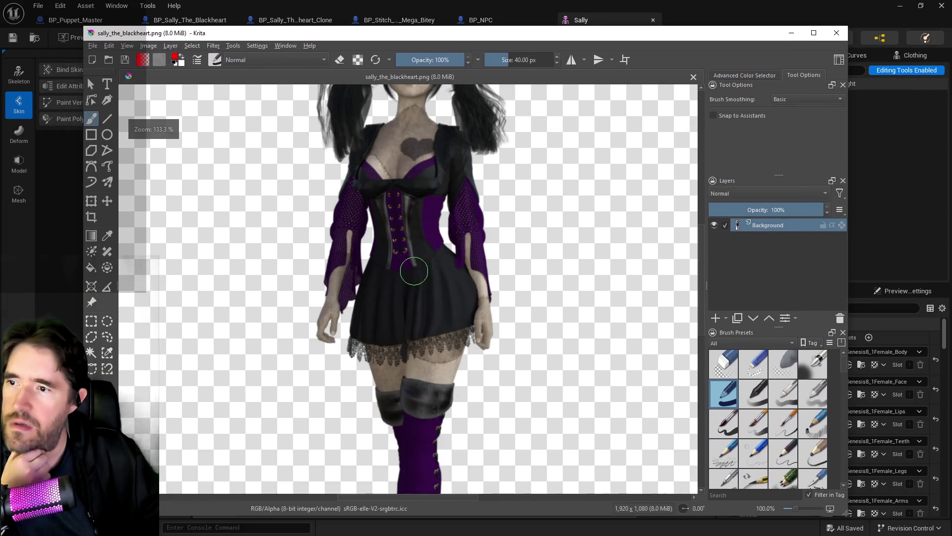
# Zoom in and out on sally_the_blackheart.png, then drag the Krita window off to the right.
pyautogui.scroll(-2, 464, 306)
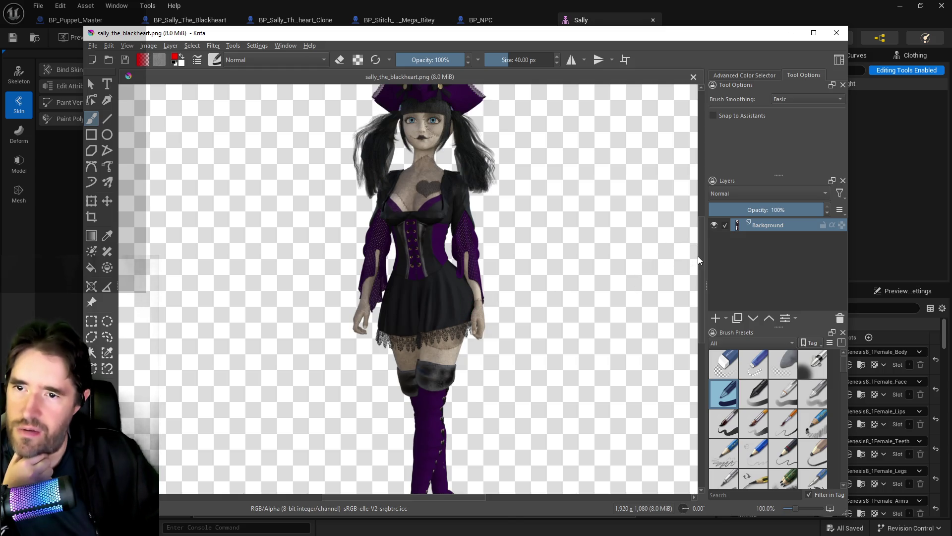
pyautogui.scroll(2, 501, 271)
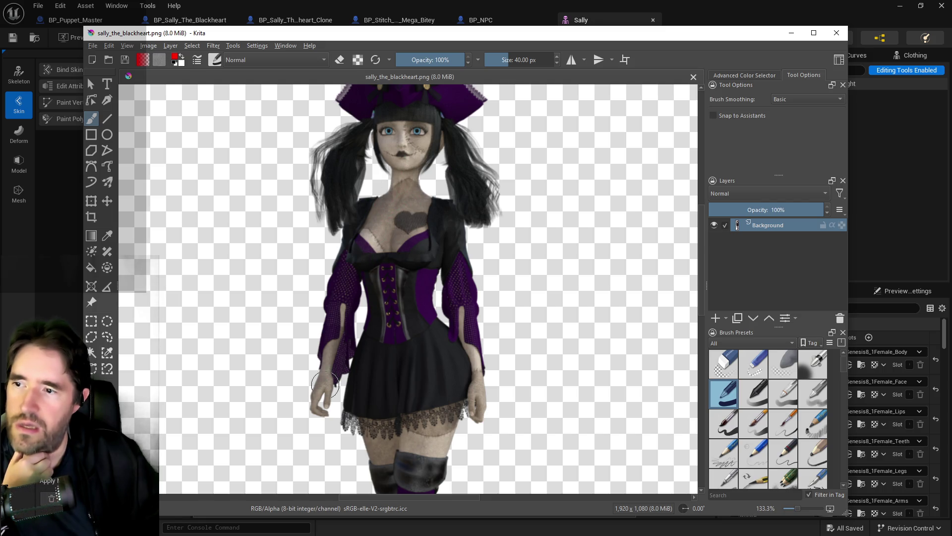
pyautogui.moveTo(529, 38); pyautogui.dragTo(951, 39)
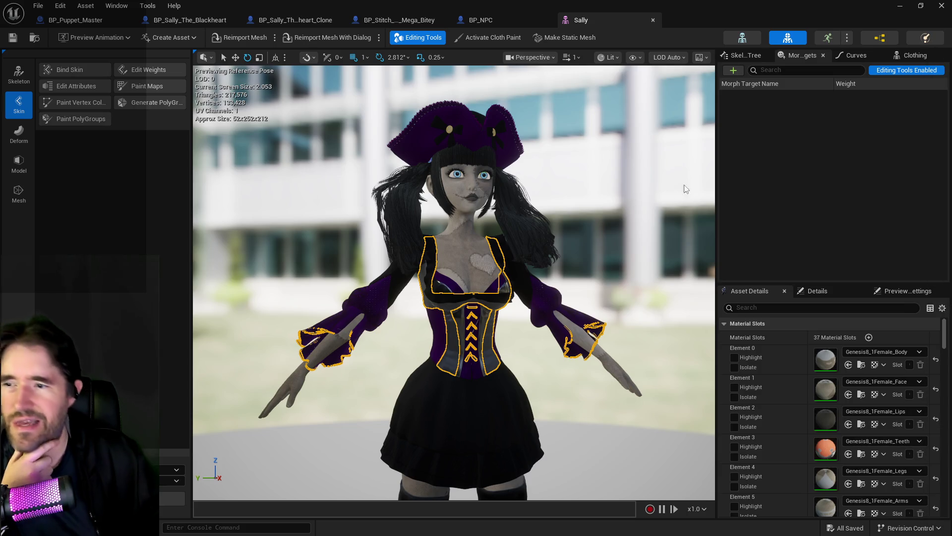
# Identify the corset laces section and inspect its SevenSeasCorset_String material's Metallic Weight and Glossy Roughness overrides.
pyautogui.rightClick(490, 302)
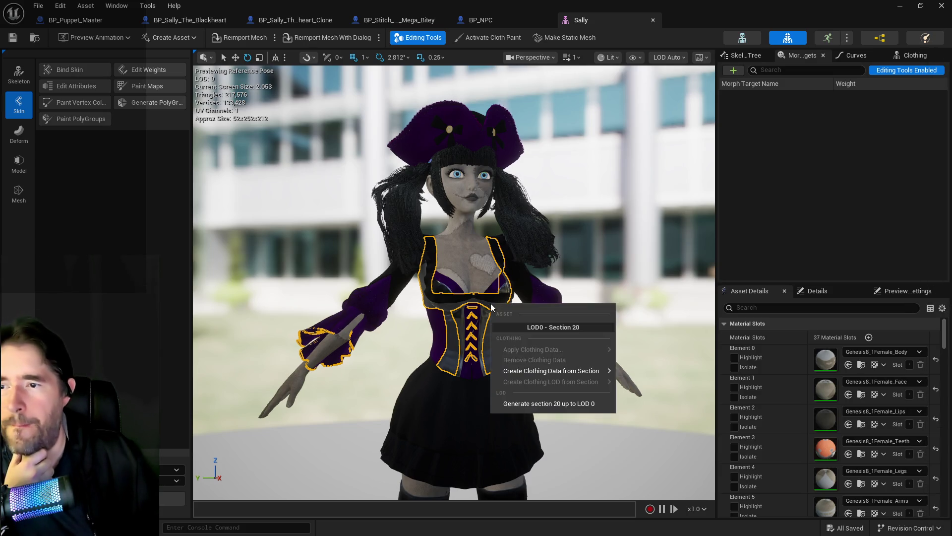
pyautogui.scroll(-10, 859, 447)
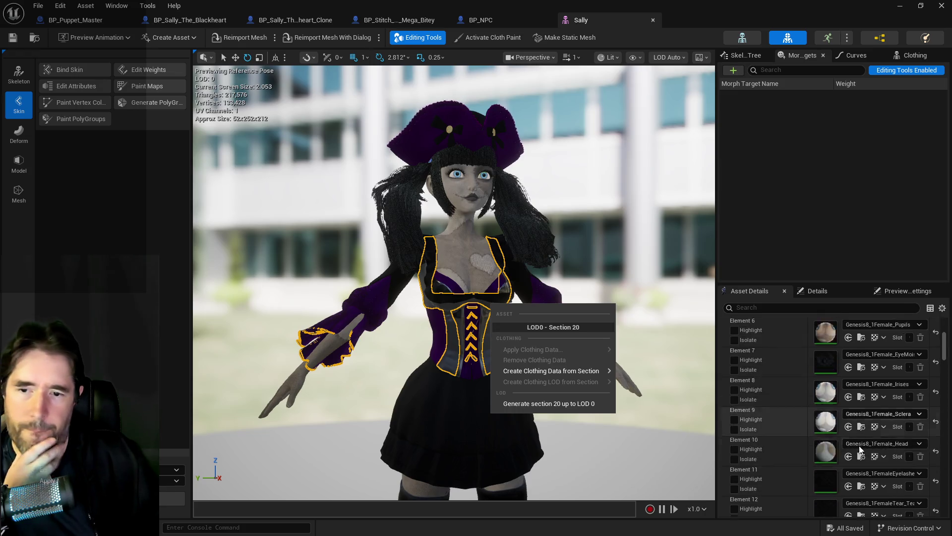
pyautogui.scroll(-7, 859, 449)
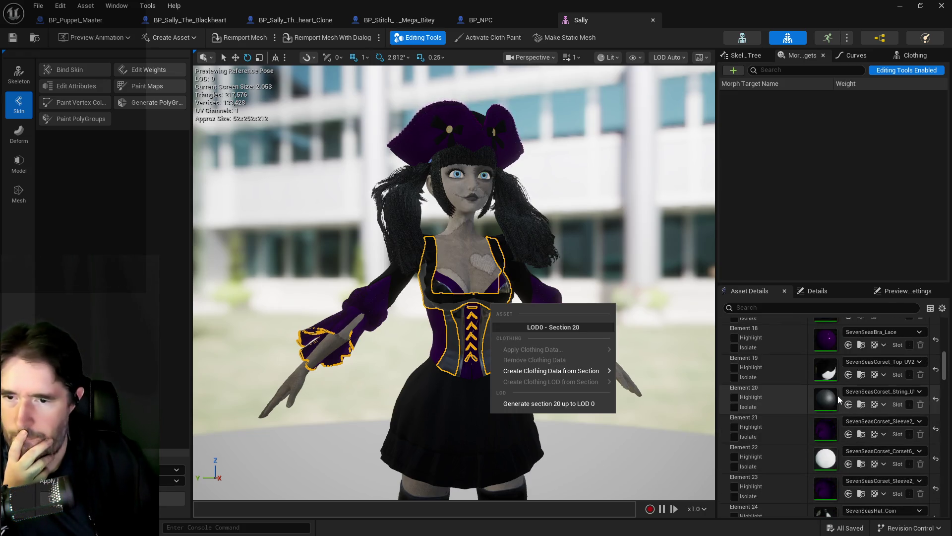
pyautogui.click(827, 398)
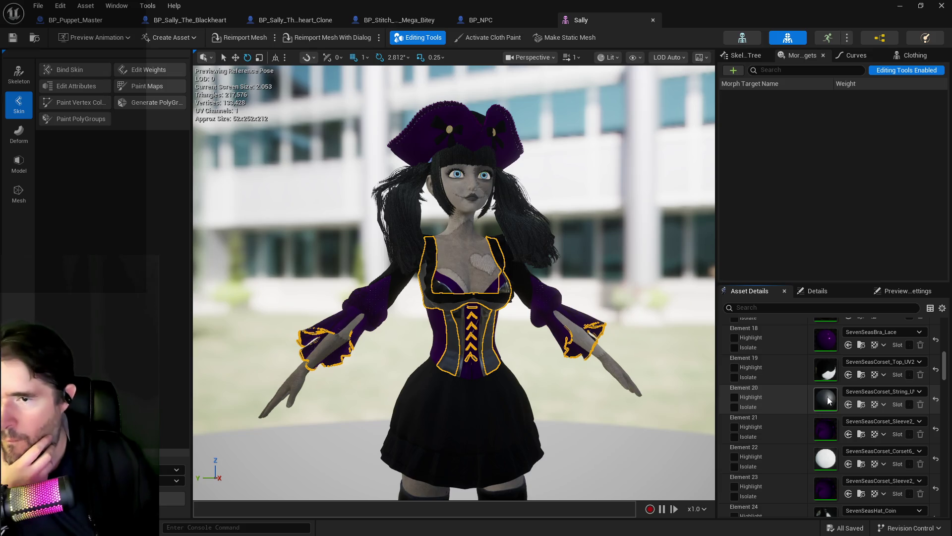
pyautogui.doubleClick(827, 397)
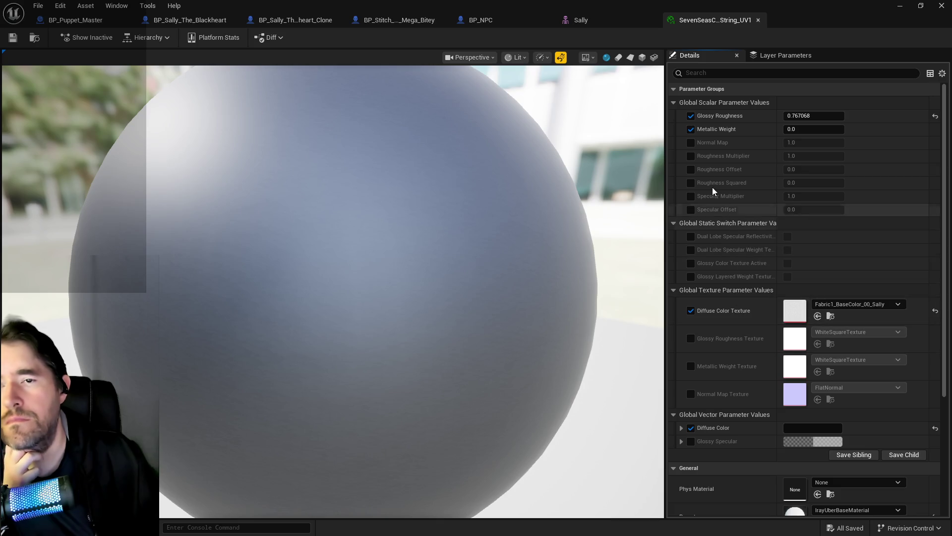
pyautogui.click(691, 129)
pyautogui.click(691, 115)
pyautogui.click(690, 115)
pyautogui.click(691, 129)
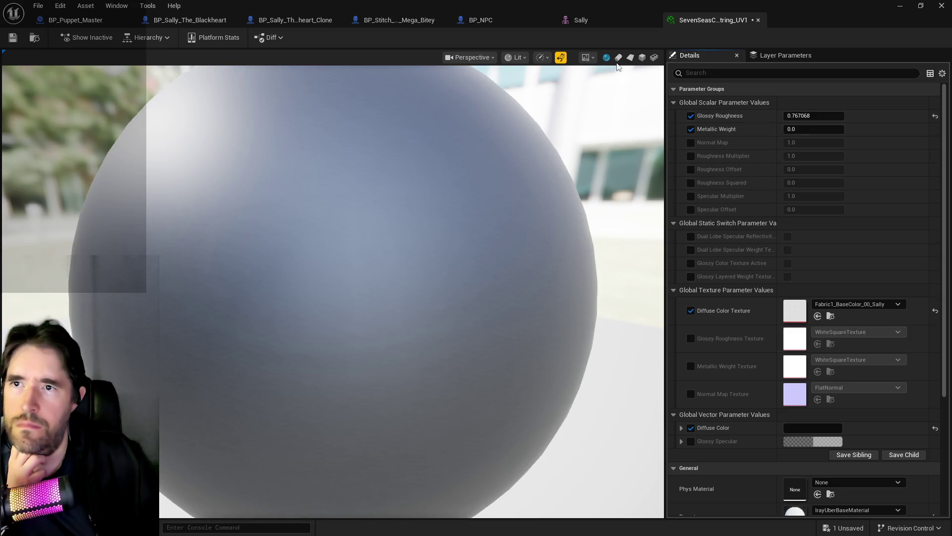
pyautogui.click(593, 20)
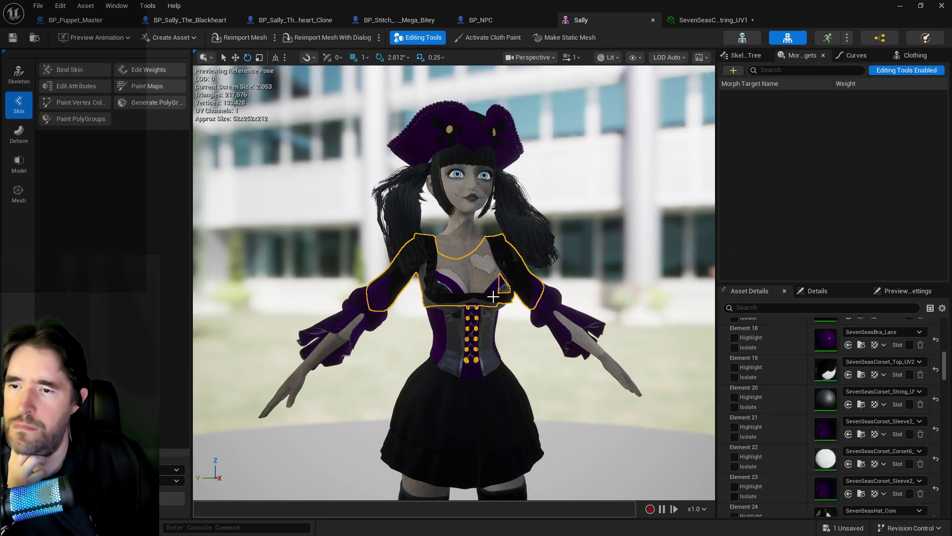
# Identify the black blouse section and open the corset sleeve material.
pyautogui.rightClick(493, 298)
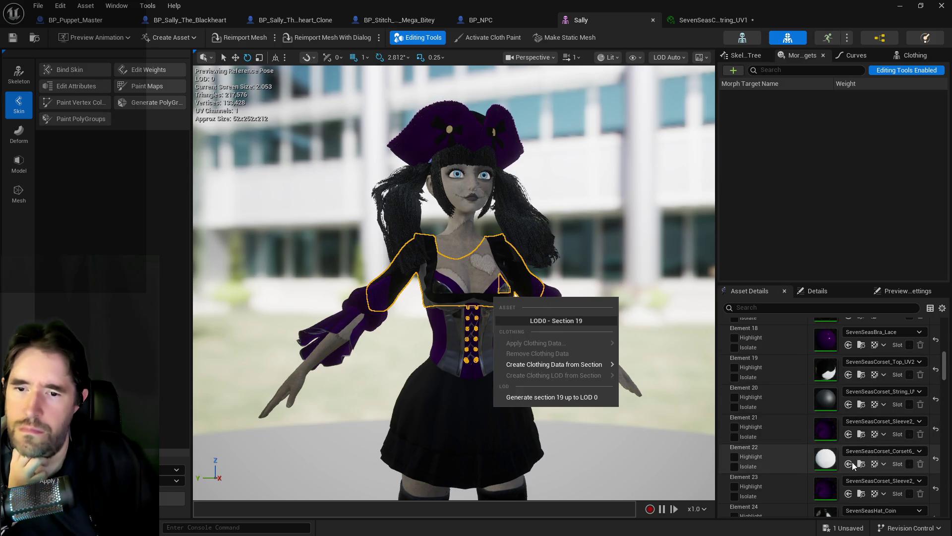
pyautogui.click(832, 432)
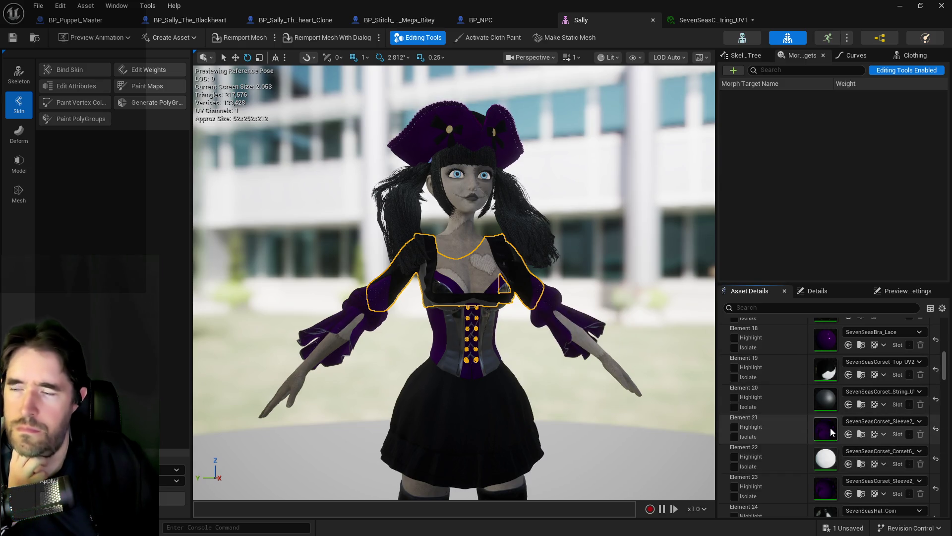
pyautogui.doubleClick(829, 427)
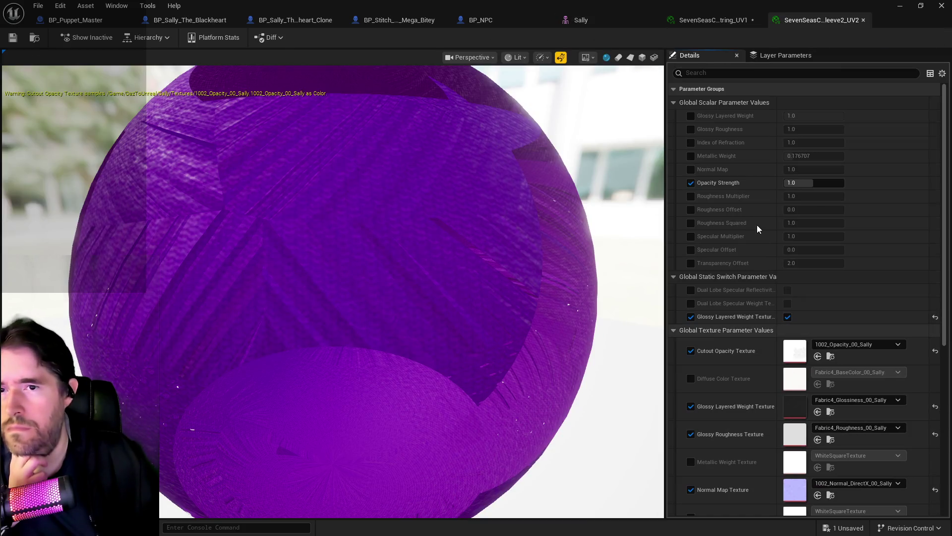
pyautogui.scroll(-4, 833, 298)
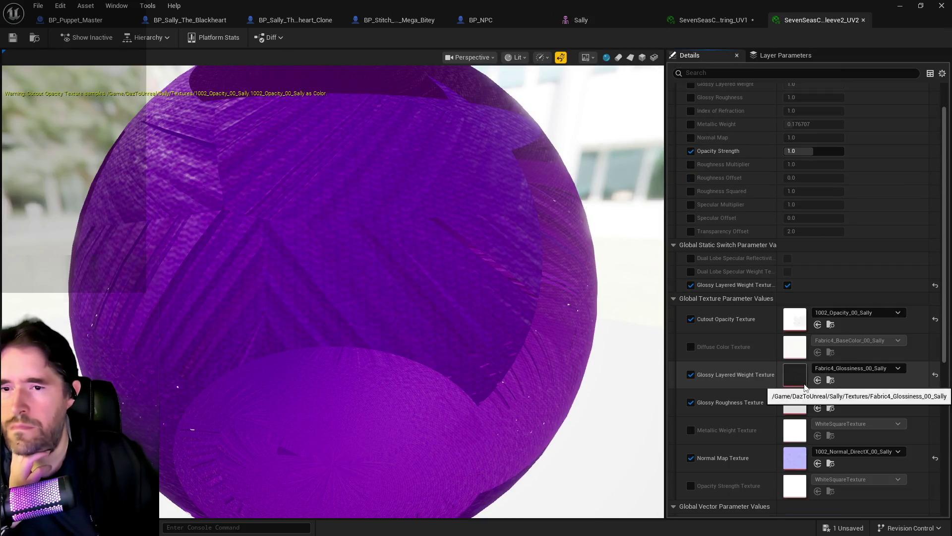
pyautogui.scroll(-4, 804, 387)
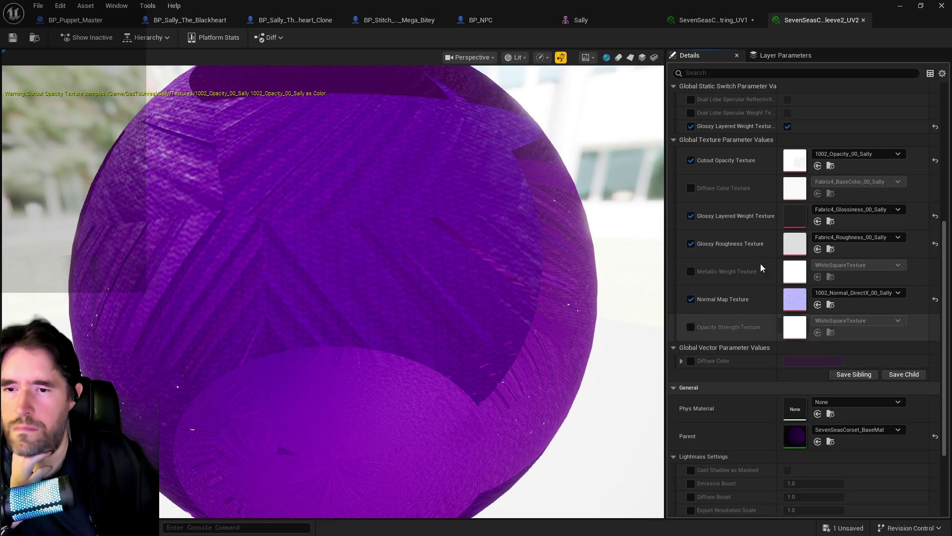
# Enable the corset string material's Glossy Specular, set it to black (0), and save.
pyautogui.click(735, 25)
pyautogui.scroll(-5, 772, 379)
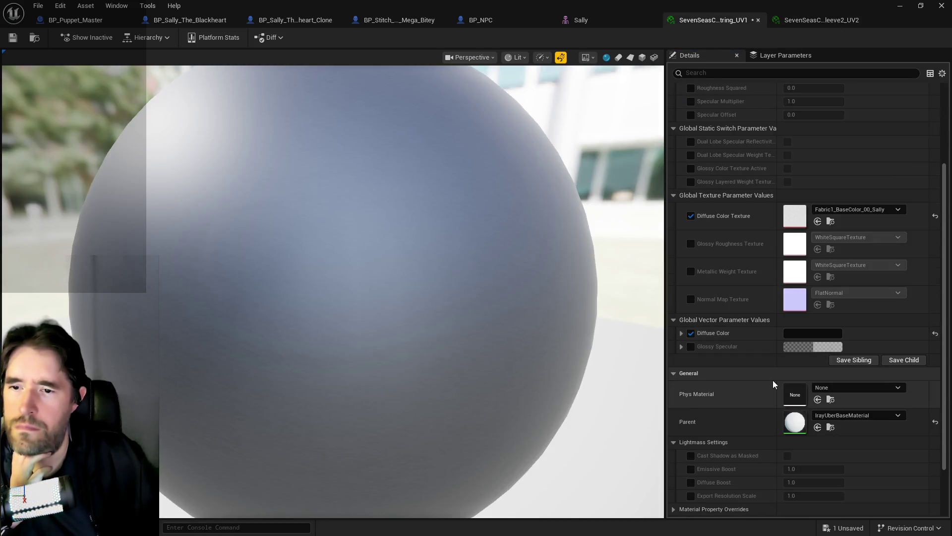
pyautogui.click(691, 346)
pyautogui.click(681, 346)
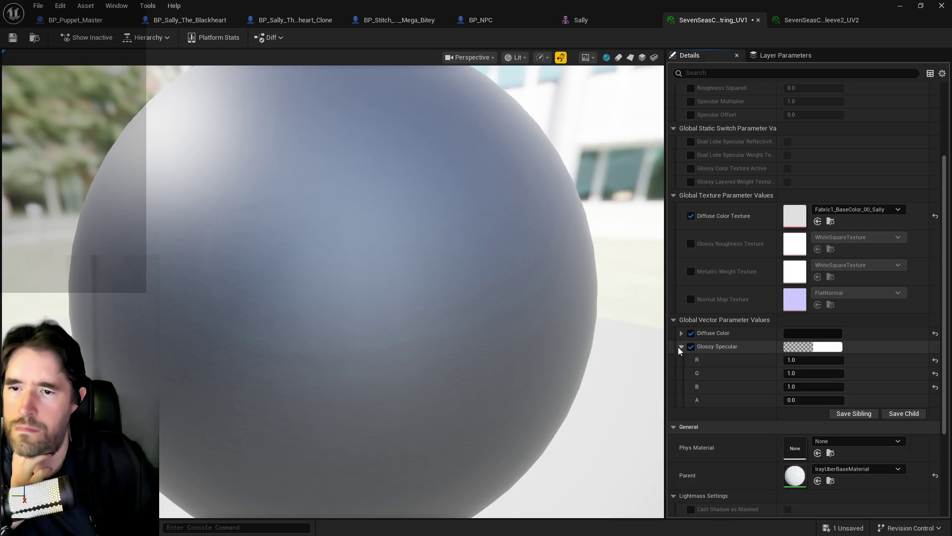
pyautogui.click(817, 346)
pyautogui.moveTo(735, 370); pyautogui.dragTo(738, 382)
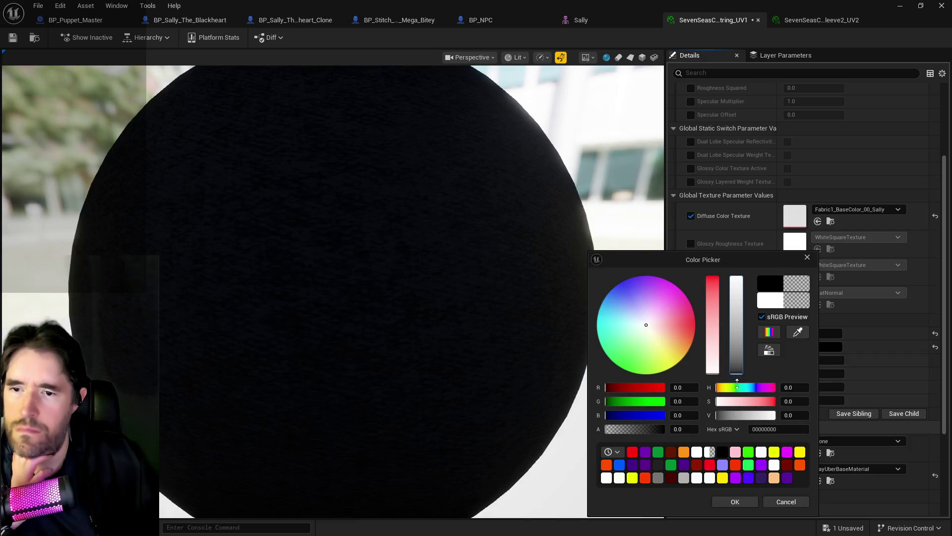
pyautogui.click(740, 501)
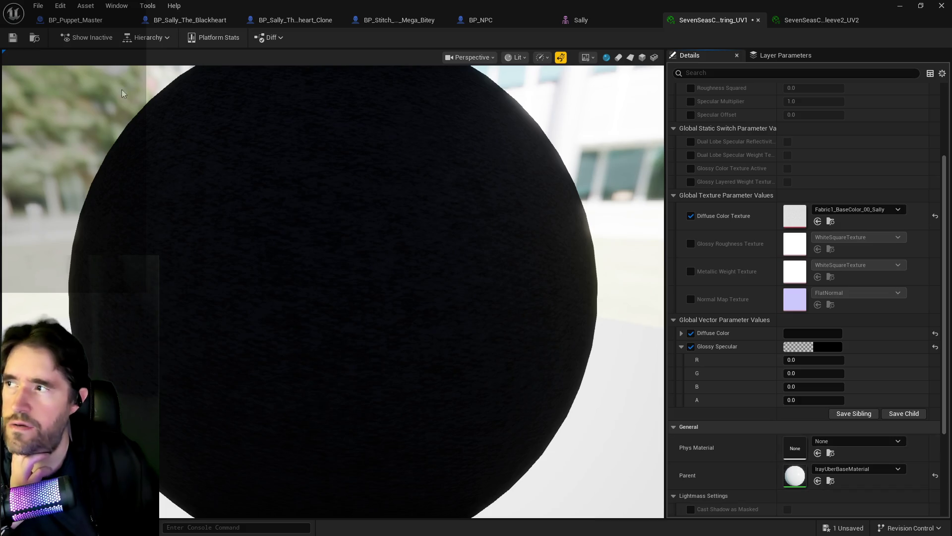
pyautogui.click(14, 40)
pyautogui.click(590, 22)
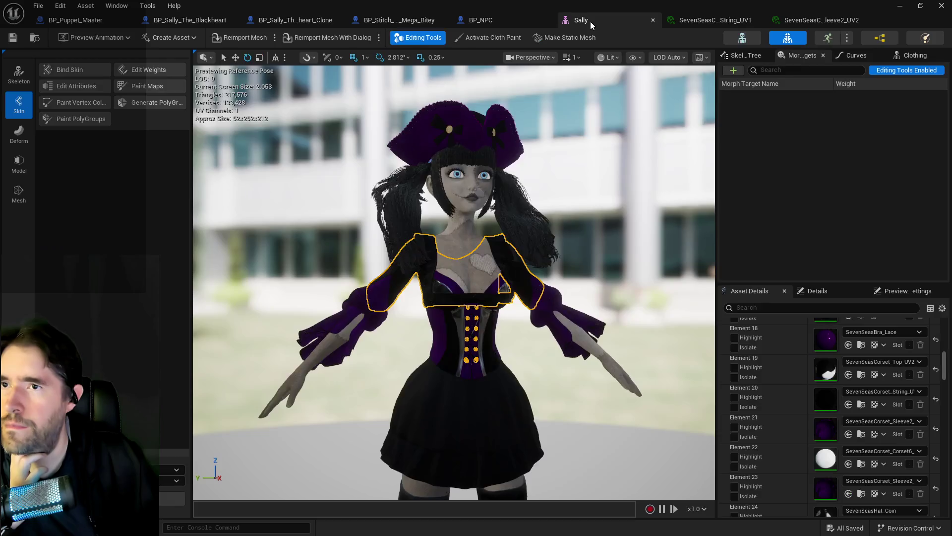
# Select Sally's shiny bra cups and identify them as section 17, SevenSeasBra_Cup.
pyautogui.scroll(5, 474, 338)
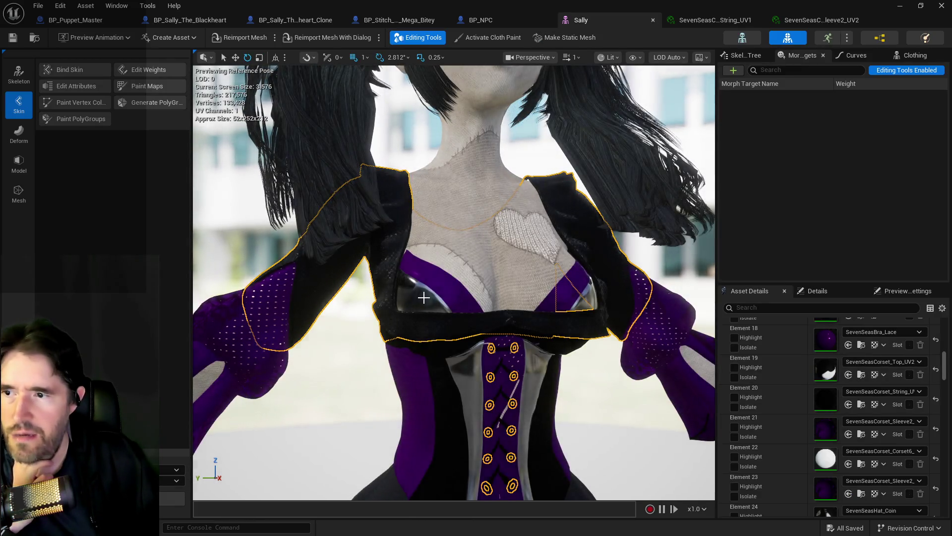
pyautogui.click(427, 298)
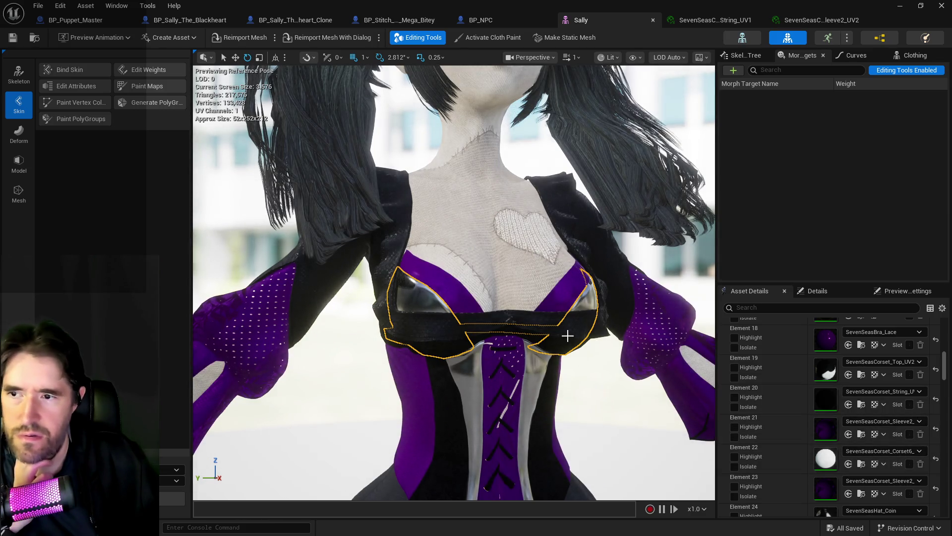
pyautogui.rightClick(581, 300)
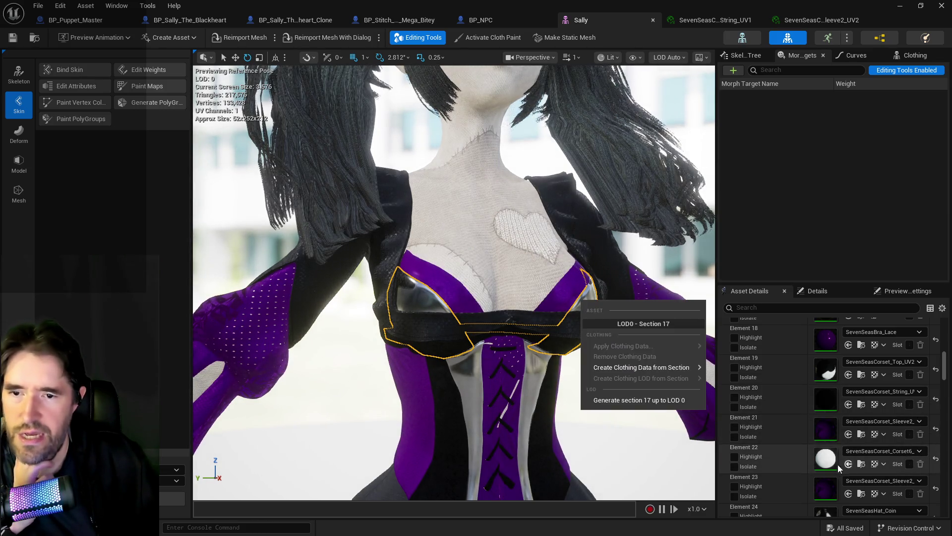
pyautogui.scroll(2, 823, 389)
pyautogui.press('Escape')
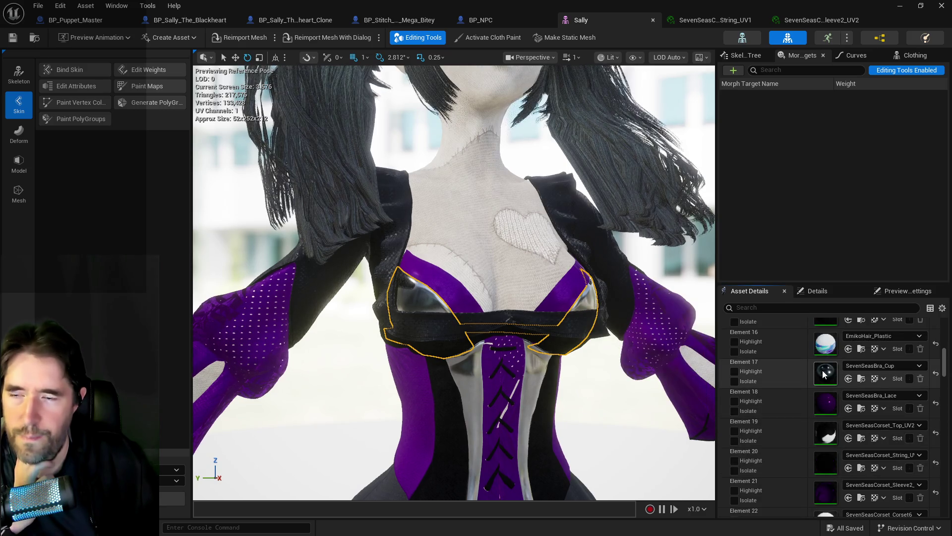
# Enable the bra cup material's Glossy Specular override and set it to black.
pyautogui.doubleClick(815, 368)
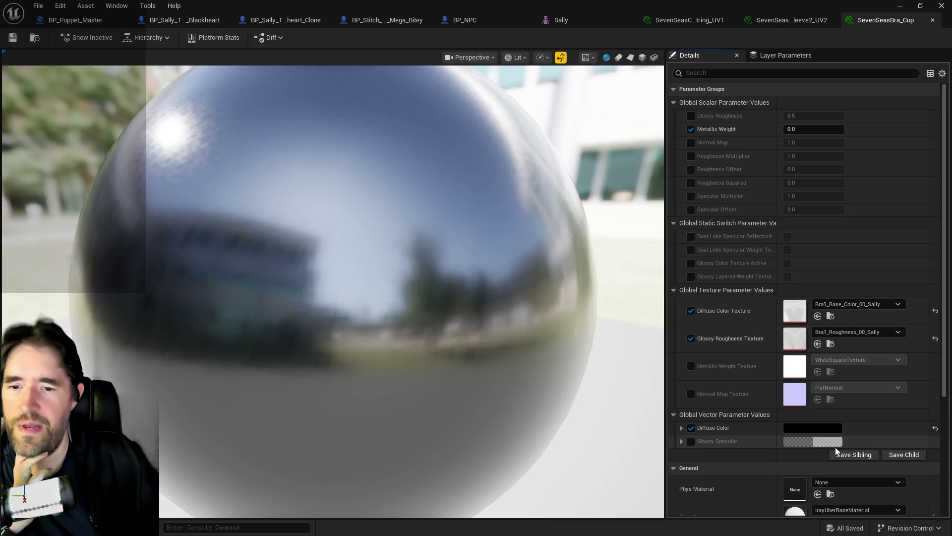
pyautogui.click(691, 441)
pyautogui.click(823, 442)
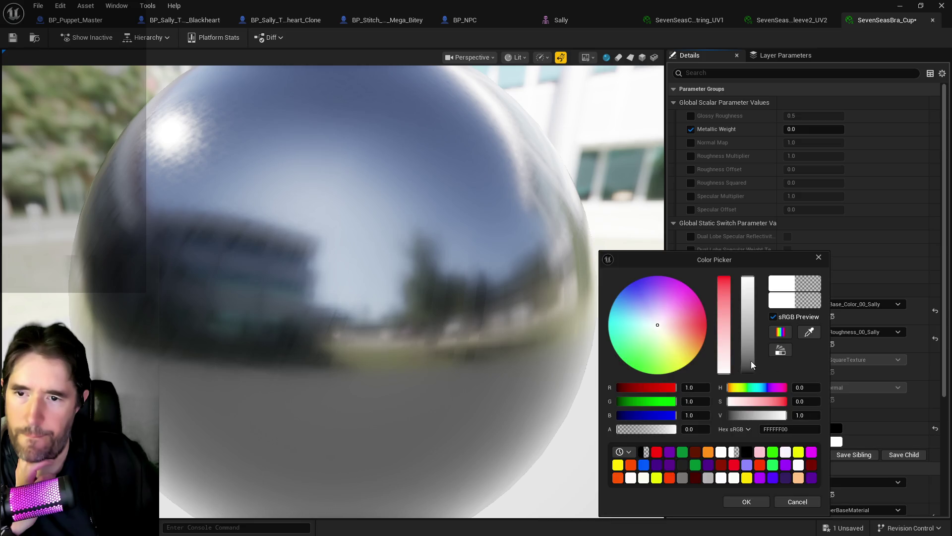
pyautogui.moveTo(750, 365); pyautogui.dragTo(755, 411)
pyautogui.click(749, 499)
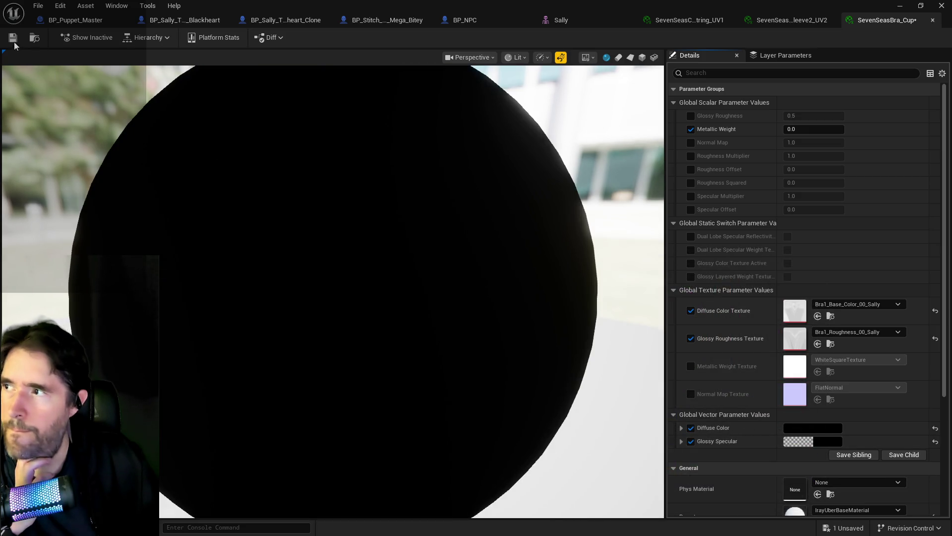
pyautogui.click(827, 442)
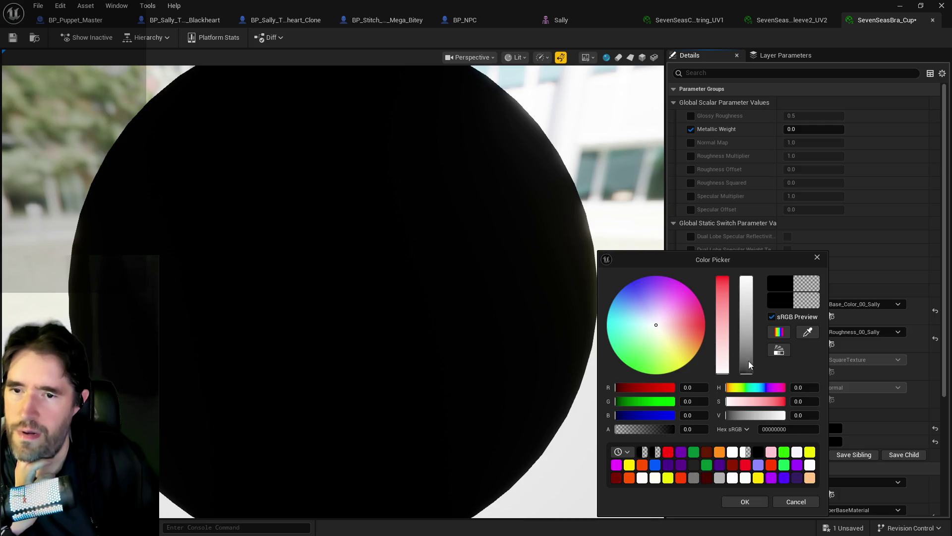
pyautogui.moveTo(751, 364); pyautogui.dragTo(751, 370)
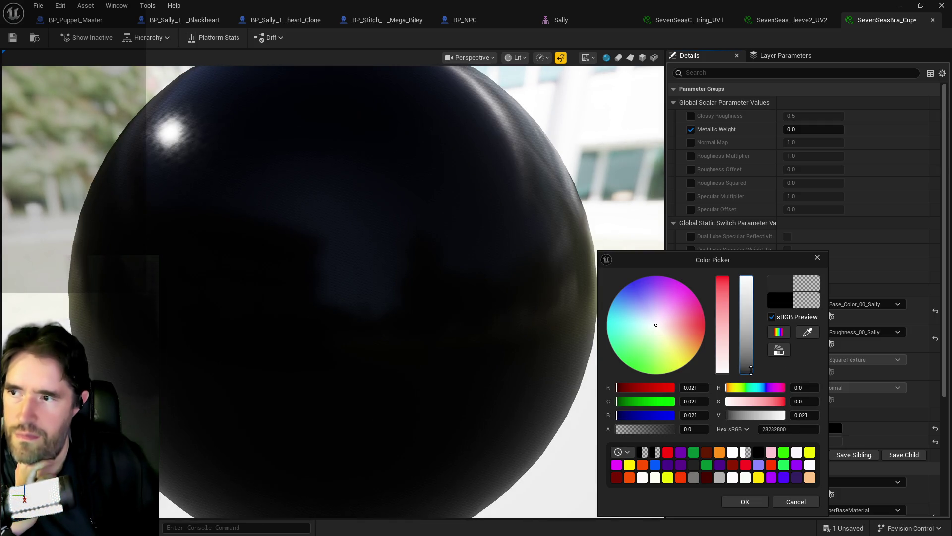
pyautogui.moveTo(750, 370); pyautogui.dragTo(750, 371)
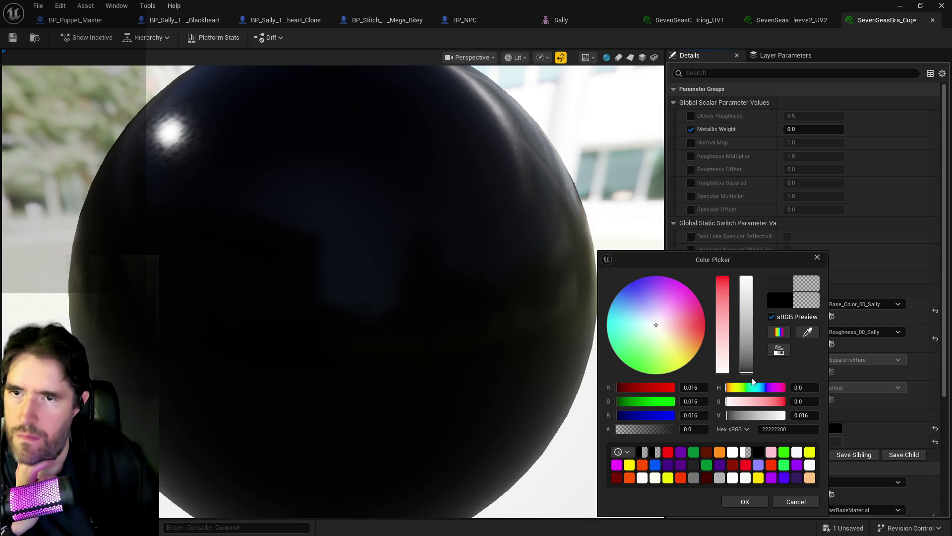
pyautogui.click(751, 506)
# Set Metallic Weight 0.2008, Glossy Roughness 0.989842, near-black Glossy Specular, and save.
pyautogui.moveTo(791, 129)
pyautogui.mouseDown()
pyautogui.moveTo(816, 129)
pyautogui.moveTo(814, 116)
pyautogui.moveTo(793, 116)
pyautogui.mouseUp()
pyautogui.click(691, 115)
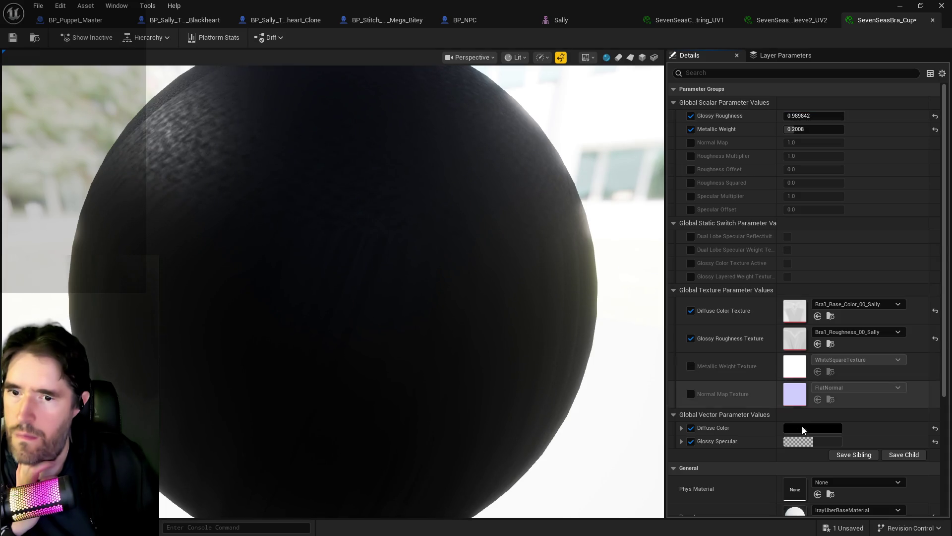
pyautogui.click(799, 441)
pyautogui.click(746, 368)
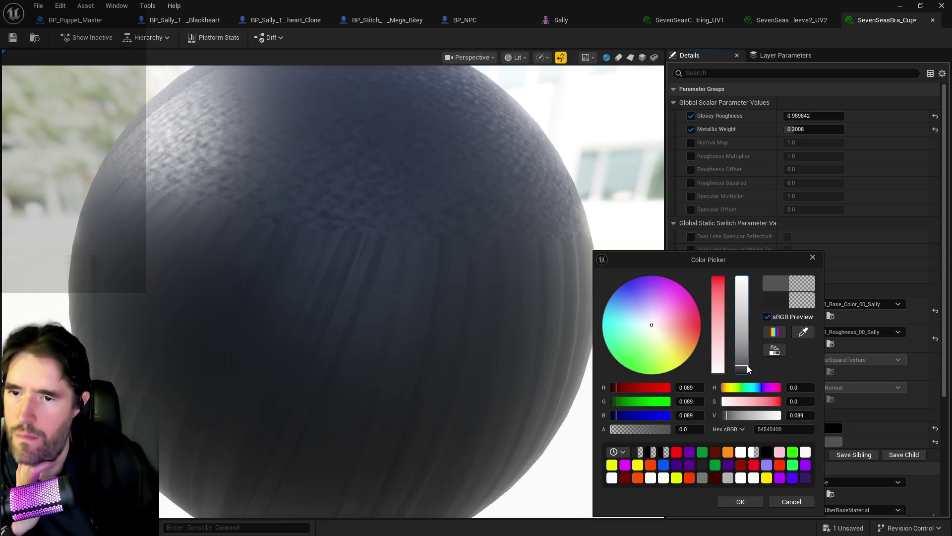
pyautogui.moveTo(746, 369); pyautogui.dragTo(749, 372)
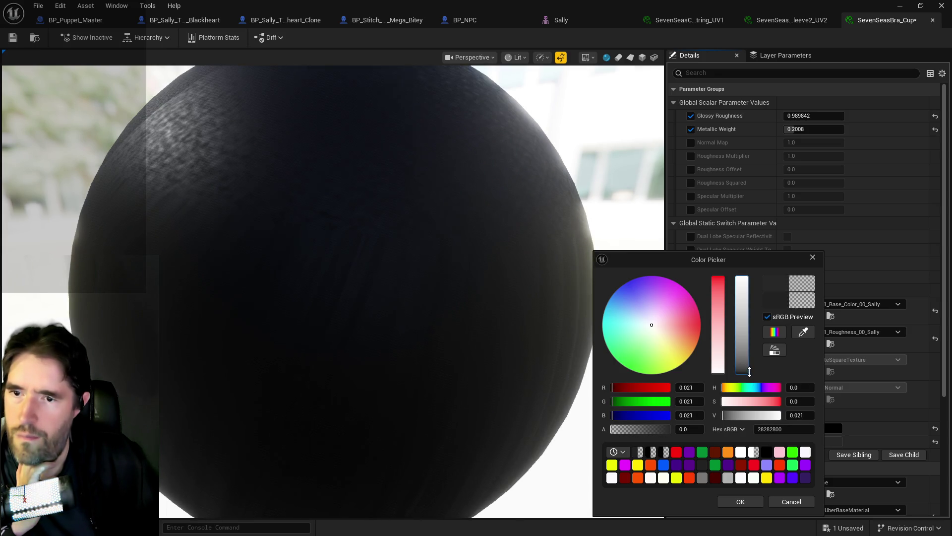
pyautogui.click(747, 502)
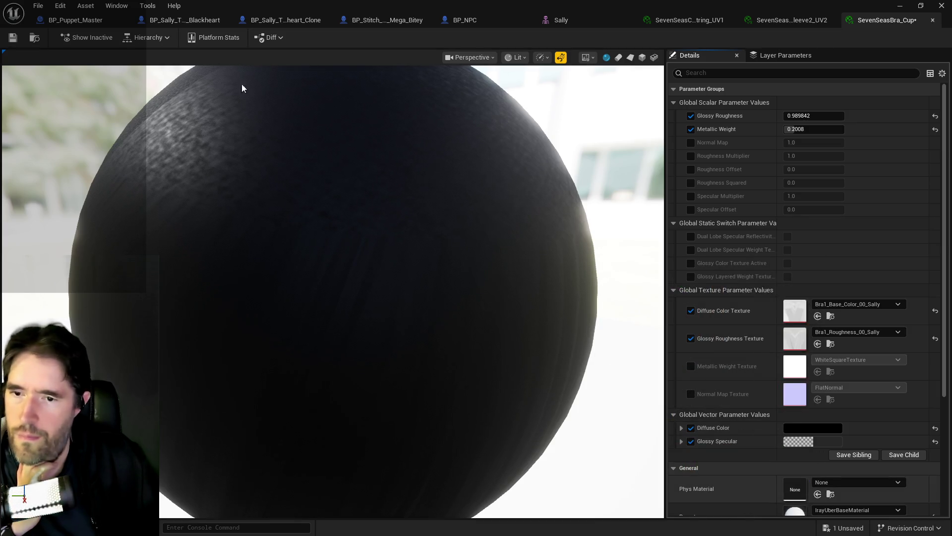
pyautogui.click(12, 37)
pyautogui.click(555, 21)
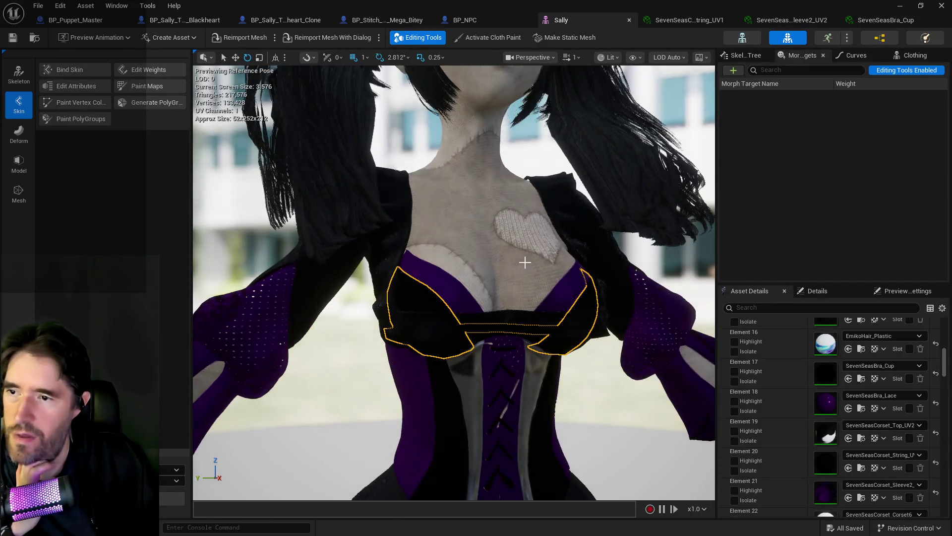
pyautogui.scroll(-3, 559, 233)
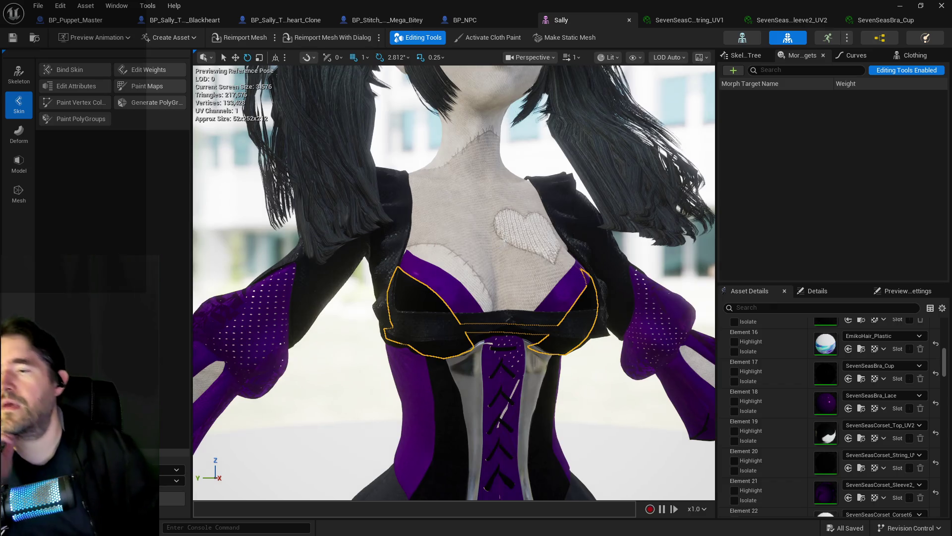
pyautogui.scroll(-3, 513, 303)
pyautogui.scroll(5, 493, 314)
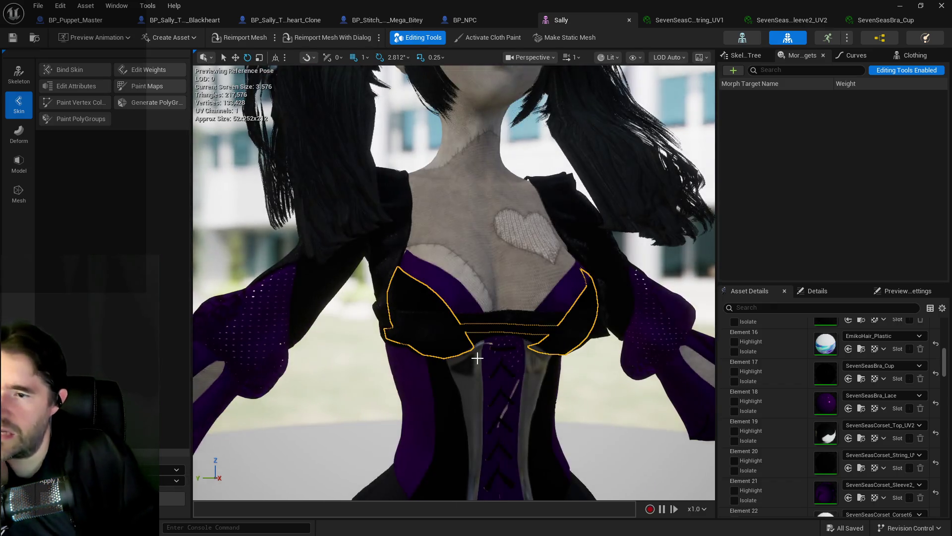
pyautogui.click(478, 371)
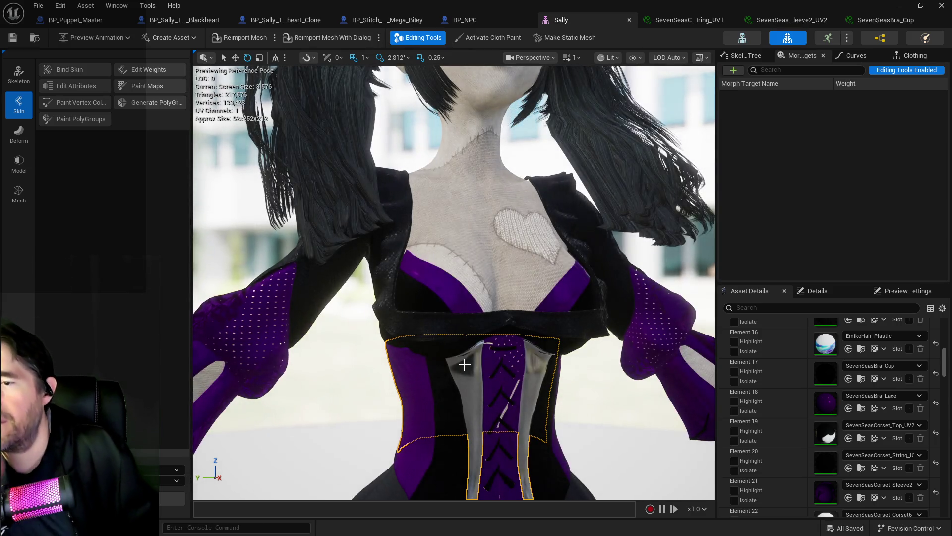
pyautogui.rightClick(465, 364)
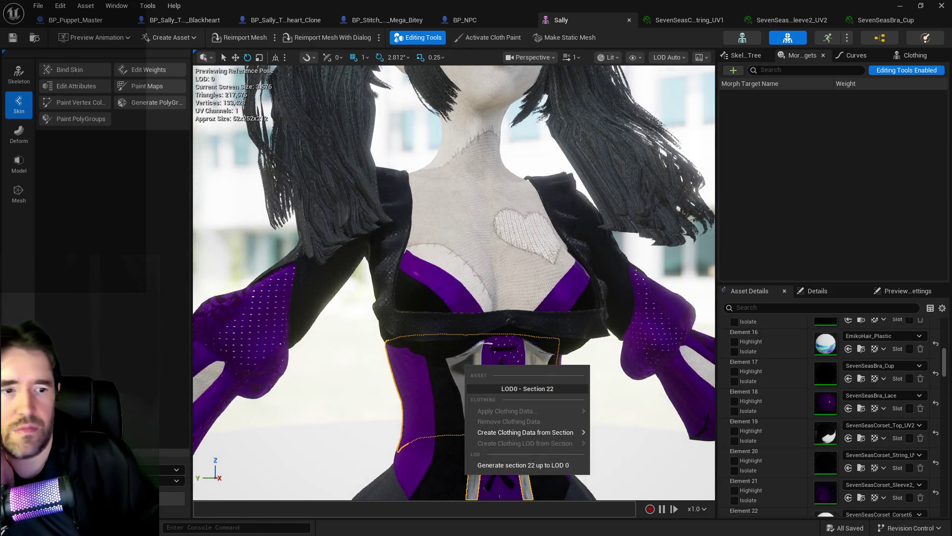
pyautogui.press('Escape')
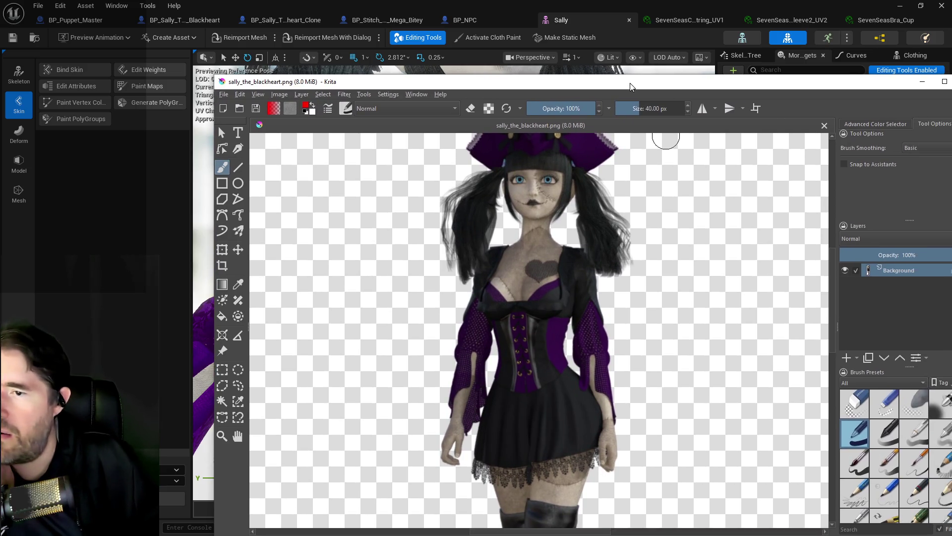
pyautogui.moveTo(630, 86)
pyautogui.mouseDown()
pyautogui.moveTo(773, 67)
pyautogui.moveTo(933, 118)
pyautogui.mouseUp()
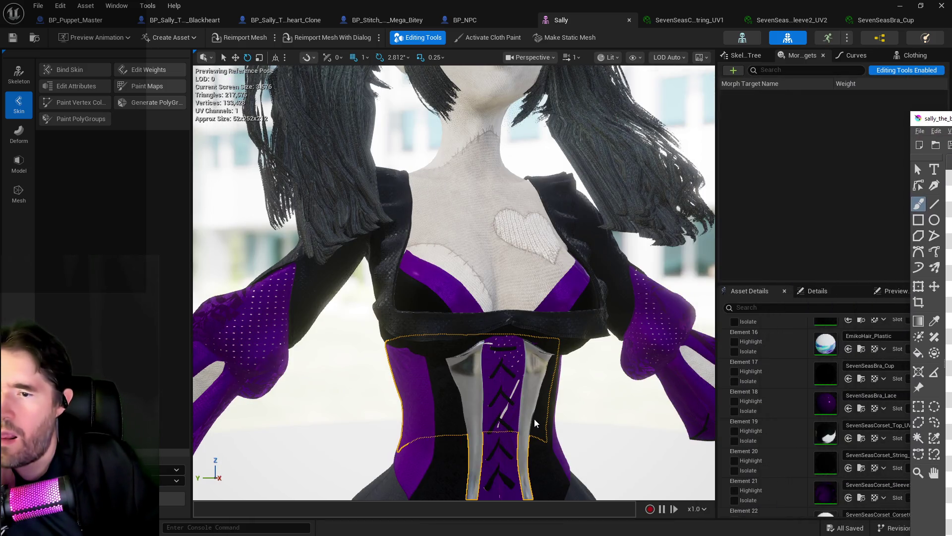
pyautogui.rightClick(532, 397)
pyautogui.scroll(-1, 837, 489)
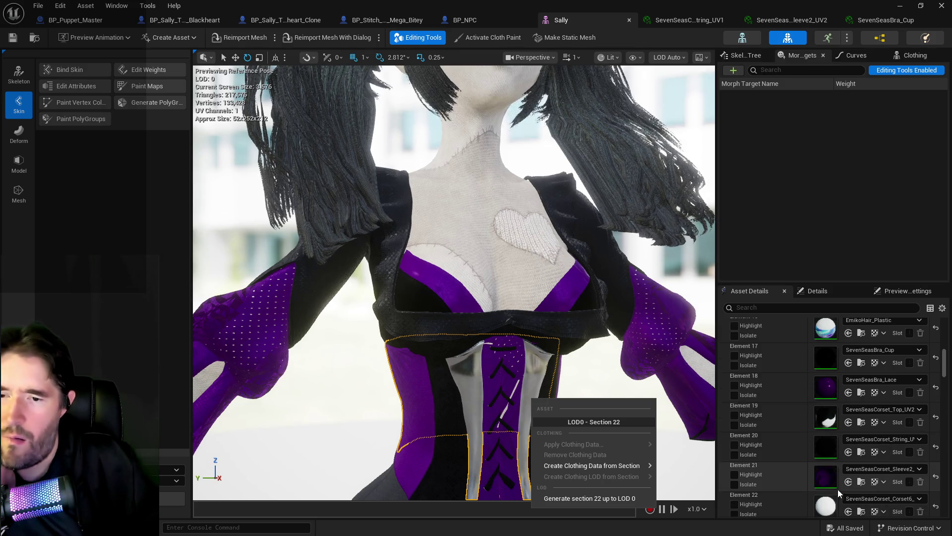
pyautogui.click(824, 510)
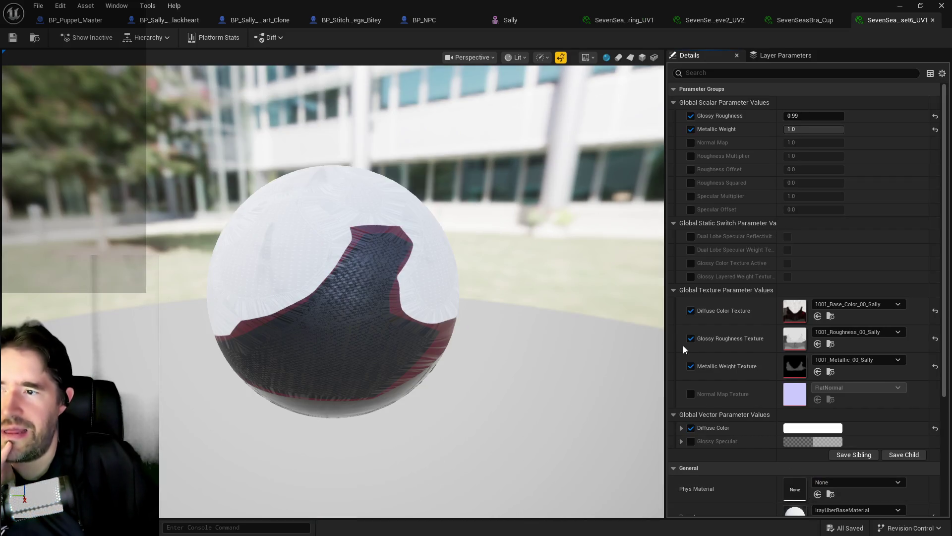
# Set the Corset6 material's Diffuse Color to deep purple and save it.
pyautogui.click(808, 428)
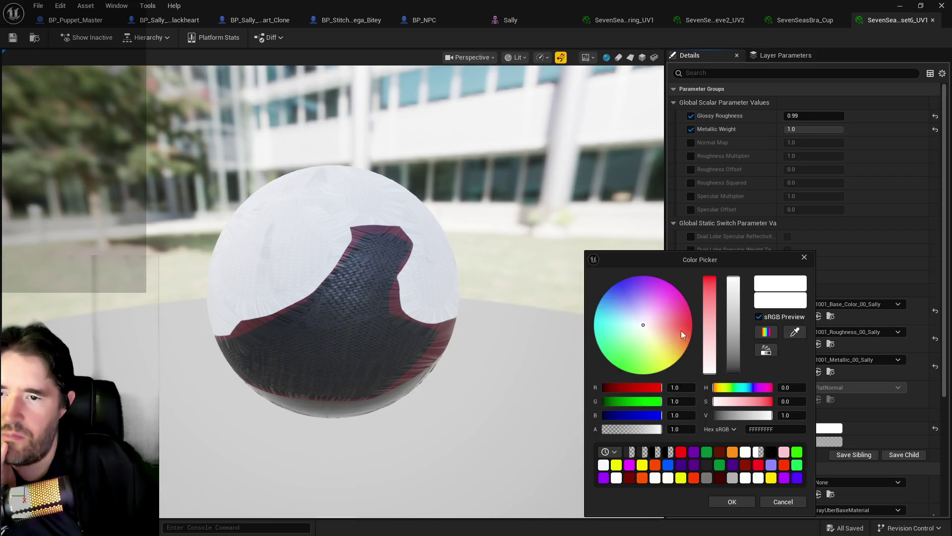
pyautogui.click(644, 293)
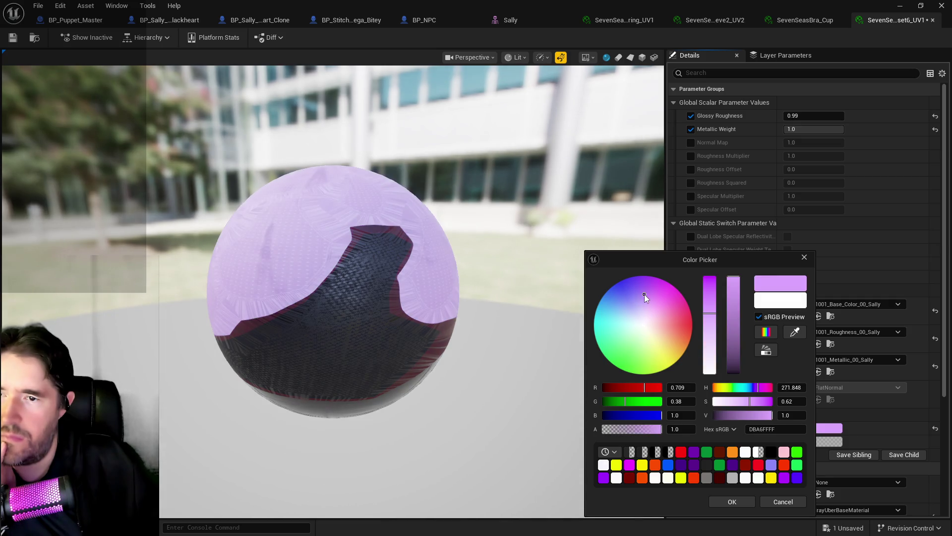
pyautogui.click(636, 276)
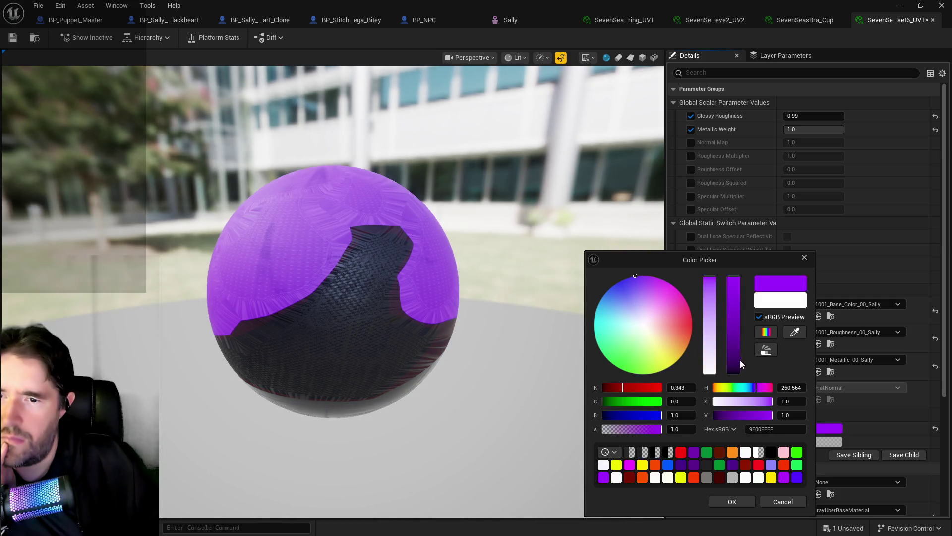
pyautogui.click(740, 362)
pyautogui.click(732, 502)
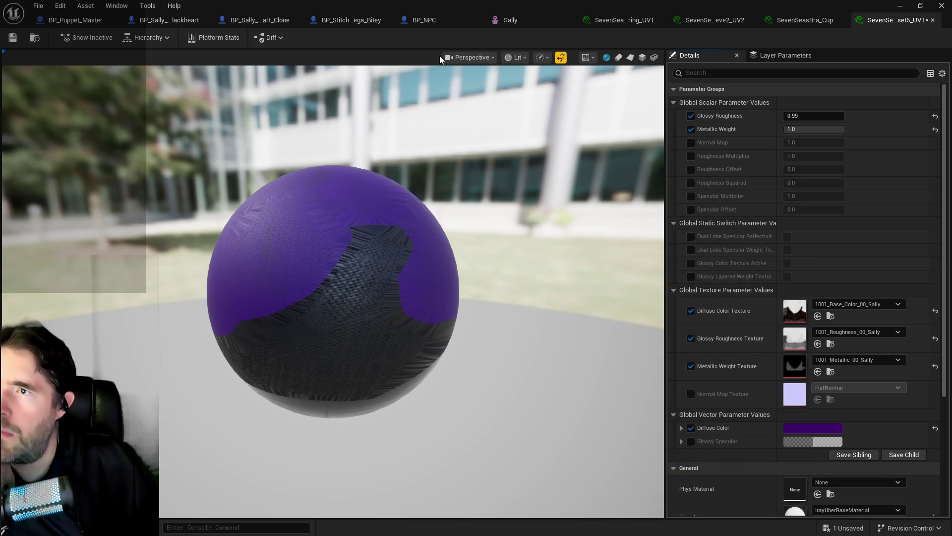
pyautogui.click(498, 21)
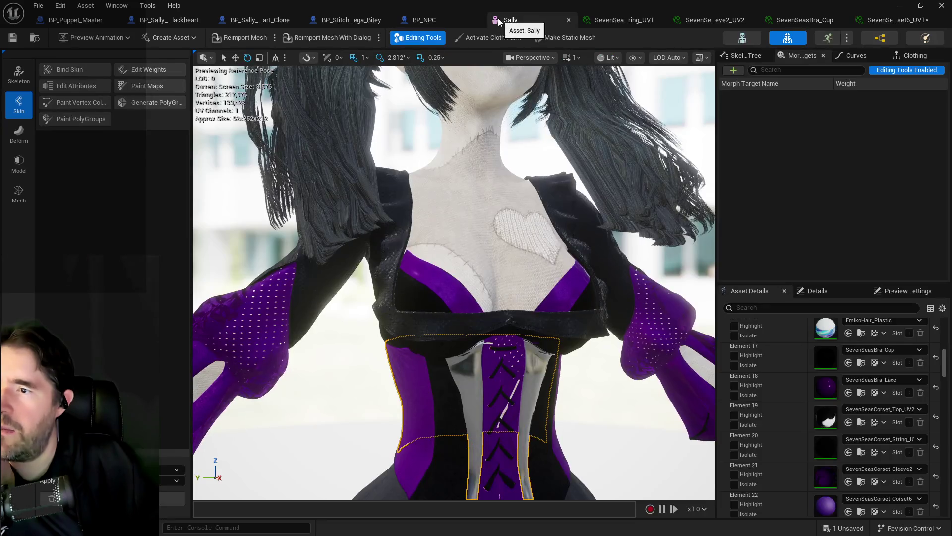
pyautogui.click(888, 20)
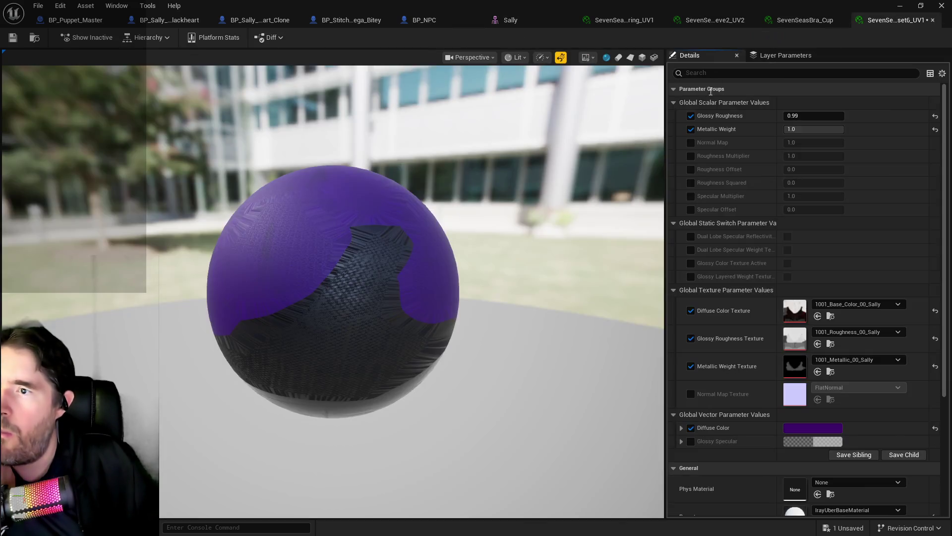
pyautogui.click(13, 38)
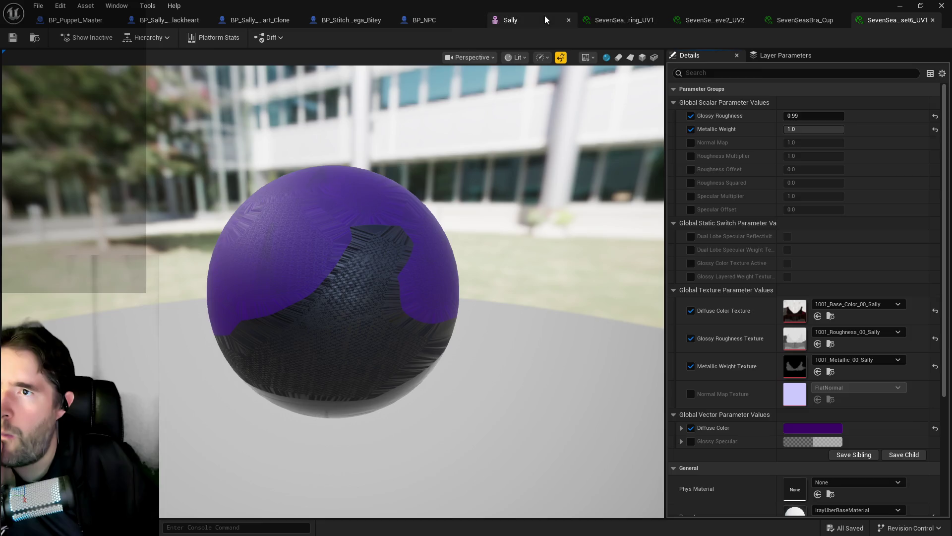
# Enable the corset's Glossy Specular override, save, and preview the result on Sally's skirt area.
pyautogui.click(543, 16)
pyautogui.click(873, 20)
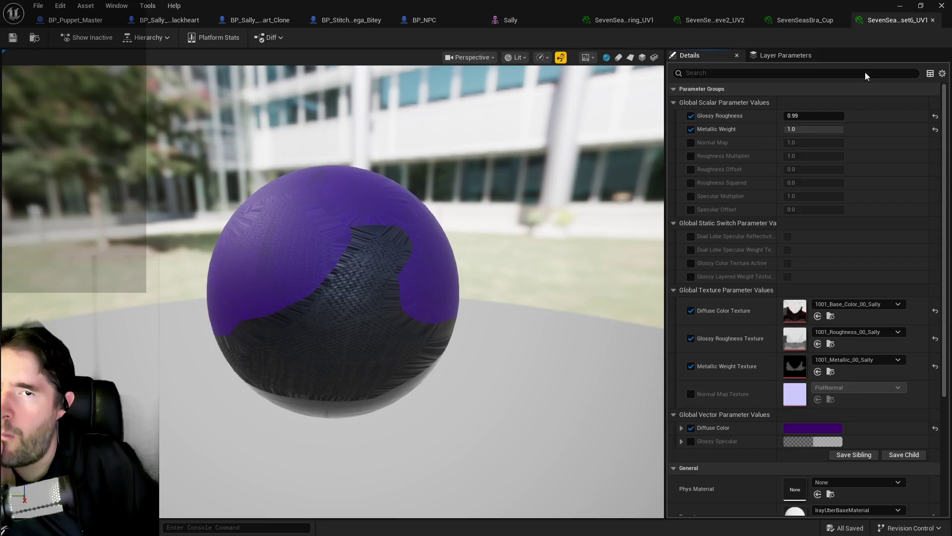
pyautogui.click(691, 442)
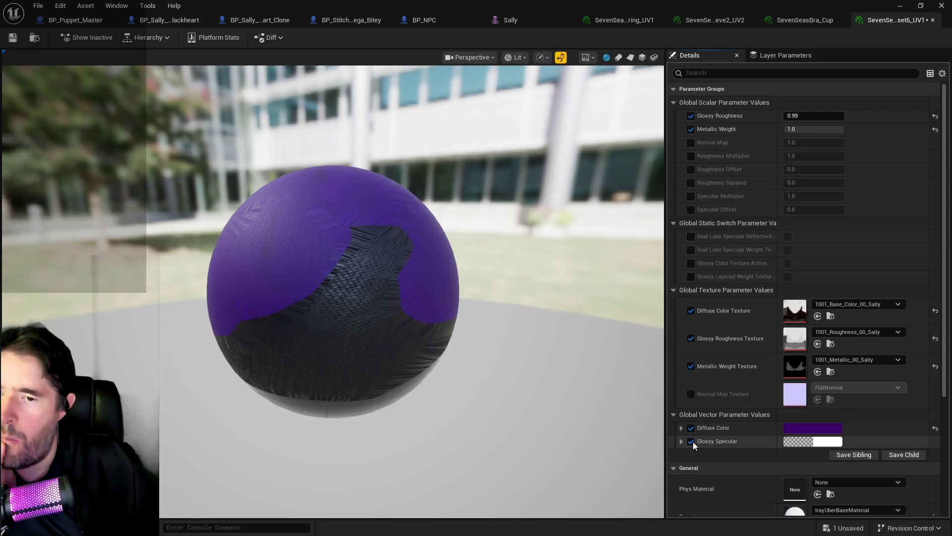
pyautogui.click(818, 441)
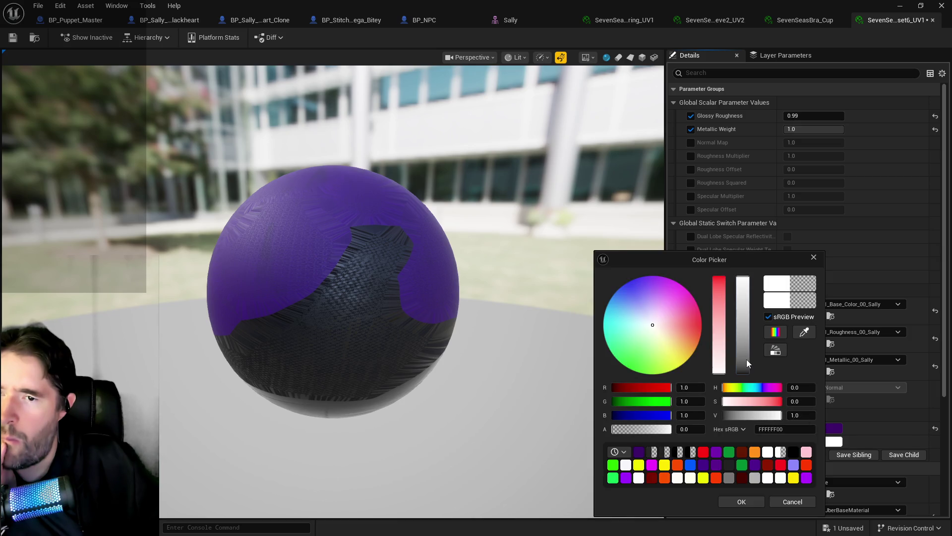
pyautogui.click(742, 501)
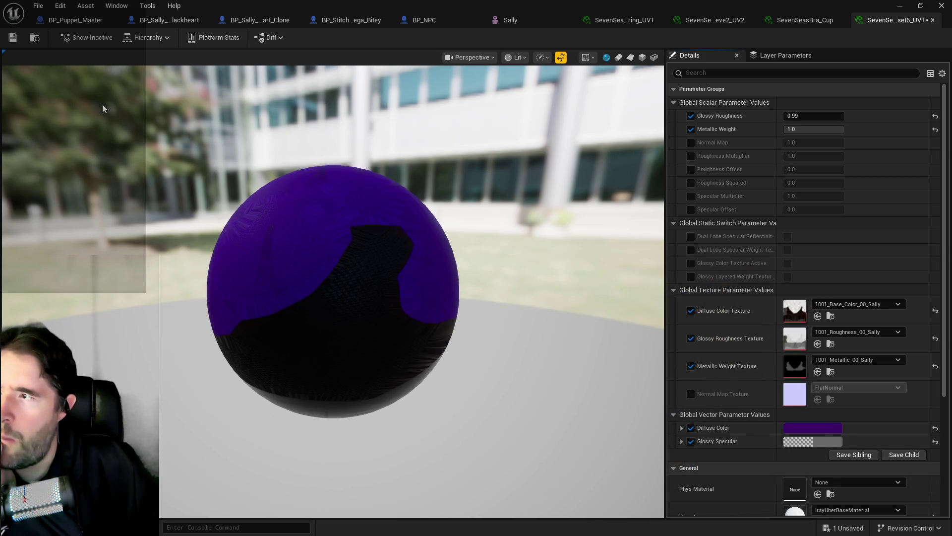
pyautogui.click(13, 37)
pyautogui.click(511, 19)
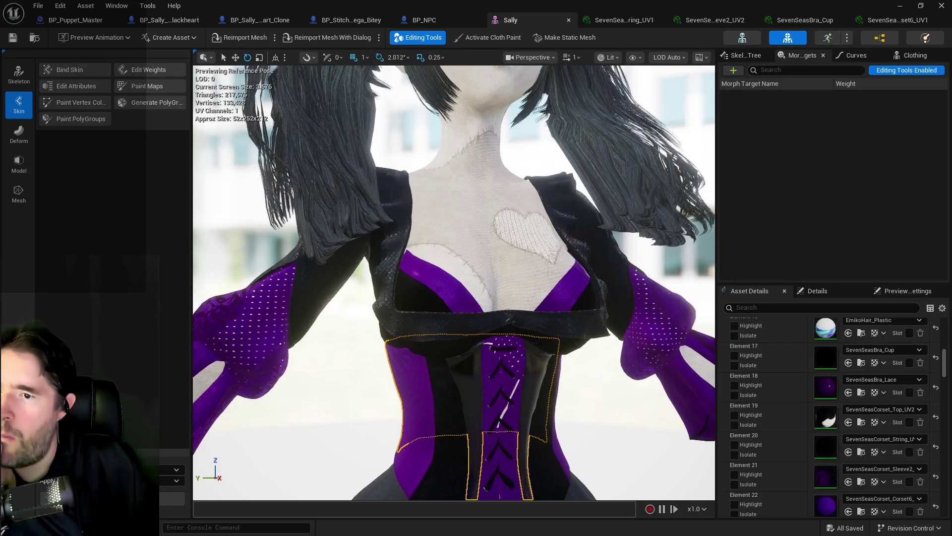
pyautogui.scroll(-10, 546, 287)
pyautogui.scroll(3, 523, 353)
pyautogui.click(505, 415)
pyautogui.scroll(8, 511, 402)
pyautogui.scroll(-3, 511, 402)
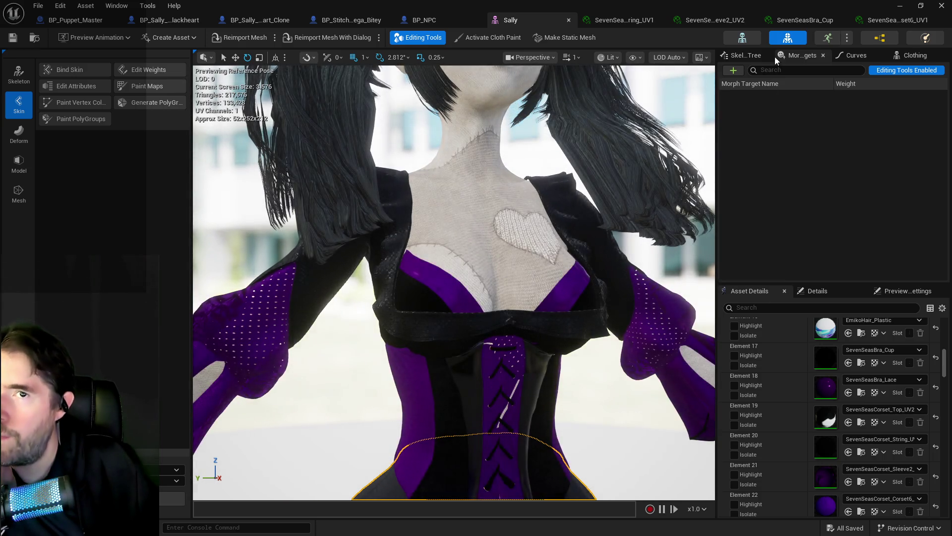
# Set the corset's Glossy Specular to dark purple (3F0069FF) and save.
pyautogui.click(867, 20)
pyautogui.click(830, 443)
pyautogui.click(655, 452)
pyautogui.click(745, 502)
pyautogui.click(13, 38)
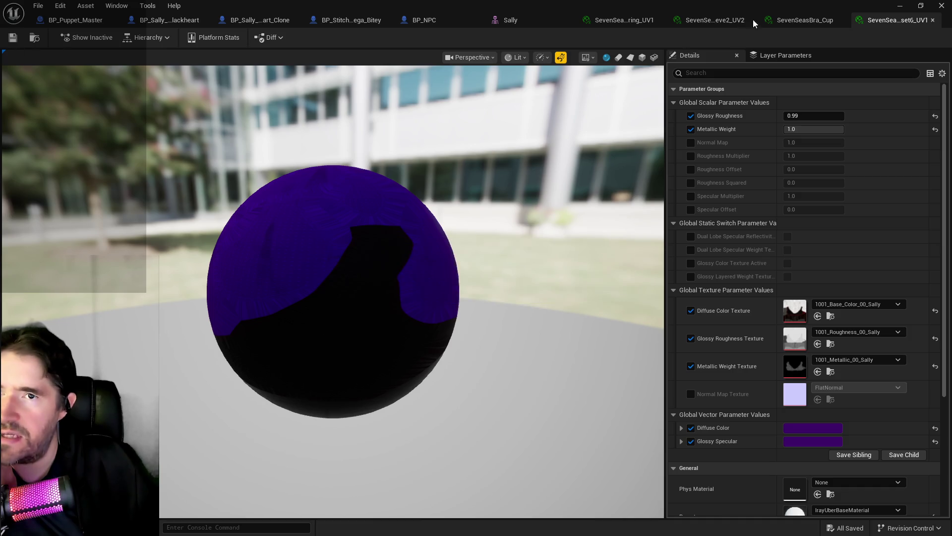
pyautogui.click(526, 21)
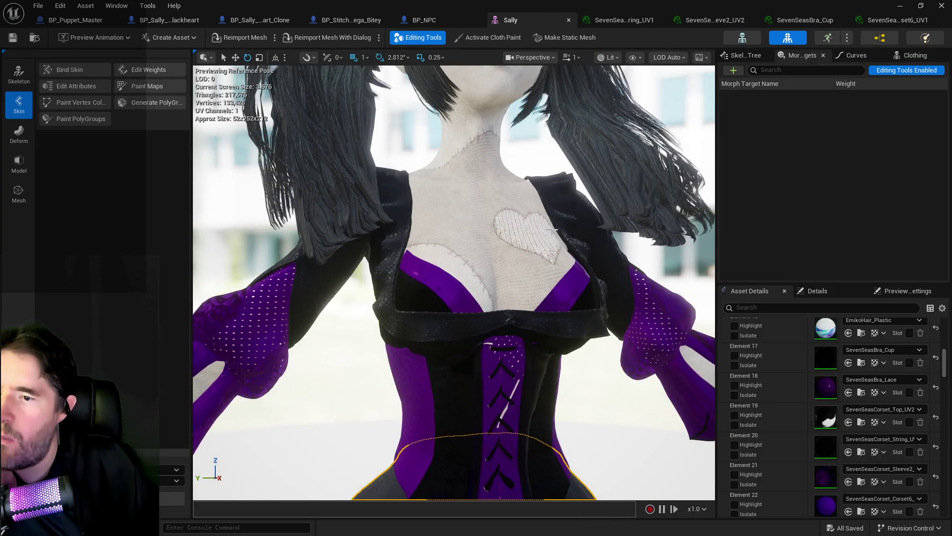
# Find the skirt's SevenSeasShorts_Shorts material and darken its Glossy Specular, then save.
pyautogui.press('f')
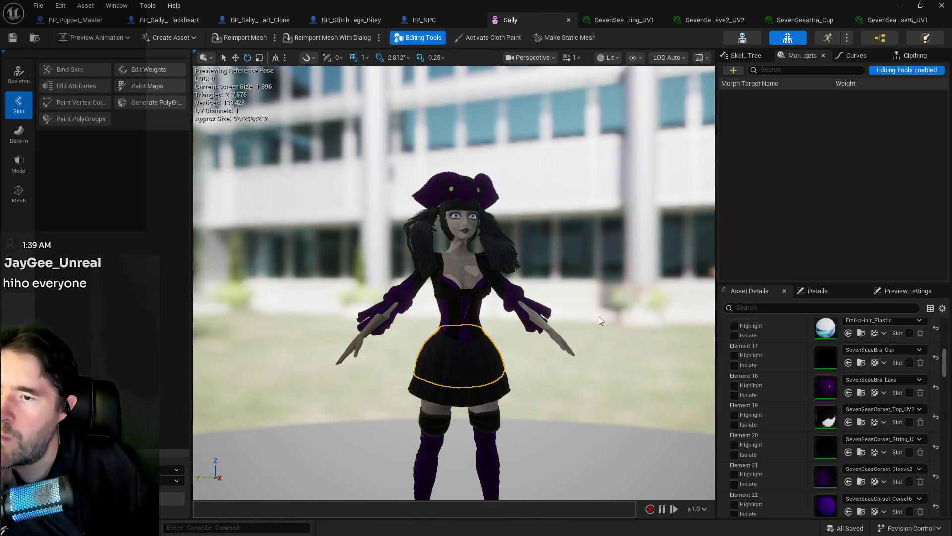
pyautogui.scroll(2, 600, 318)
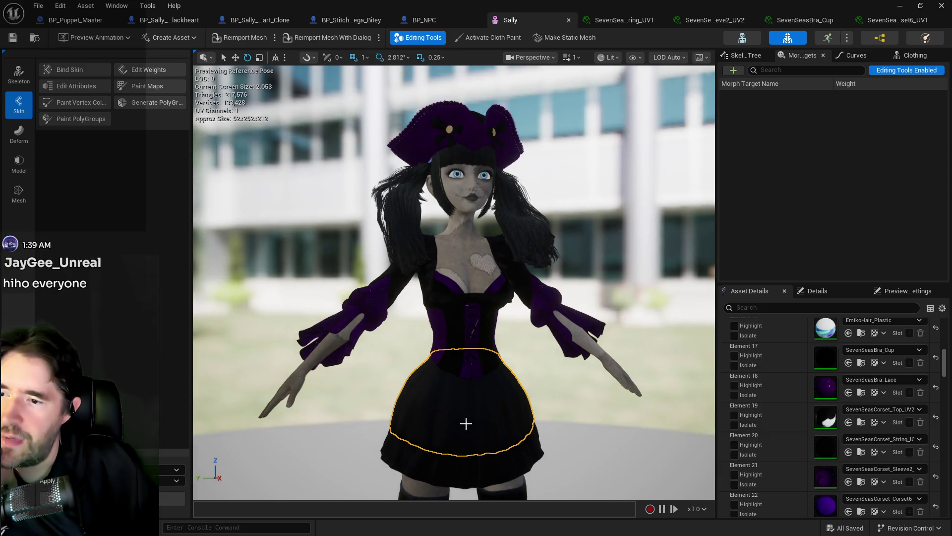
pyautogui.rightClick(467, 424)
pyautogui.scroll(-2, 859, 459)
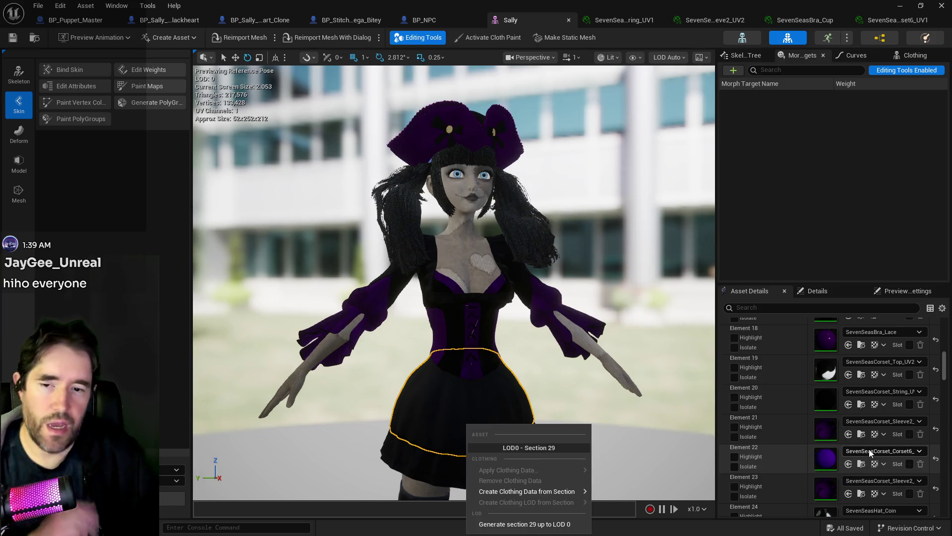
pyautogui.scroll(-3, 866, 447)
pyautogui.scroll(-3, 845, 435)
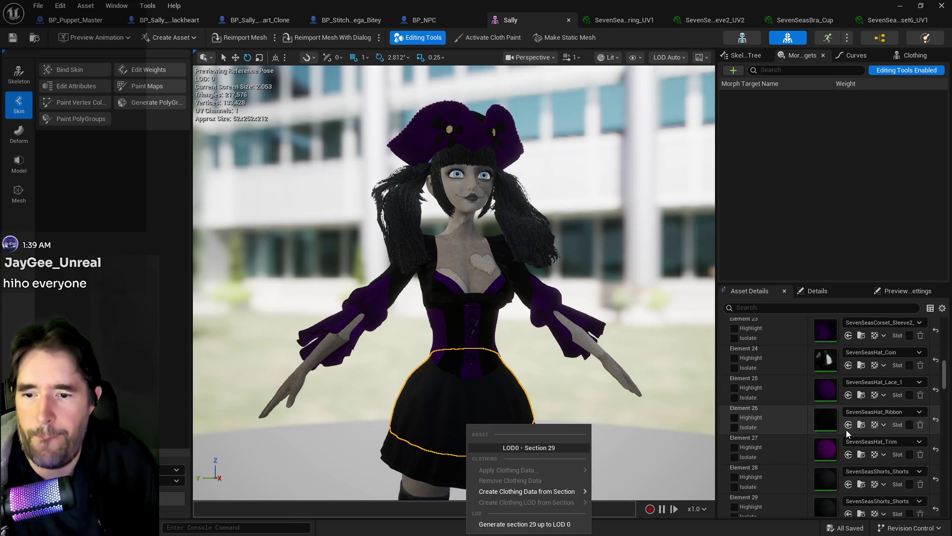
pyautogui.click(828, 474)
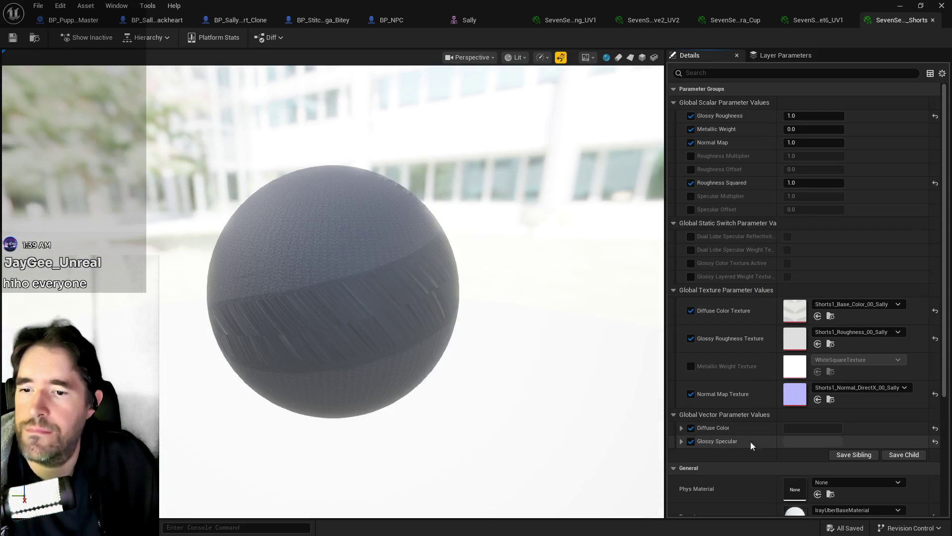
pyautogui.click(799, 438)
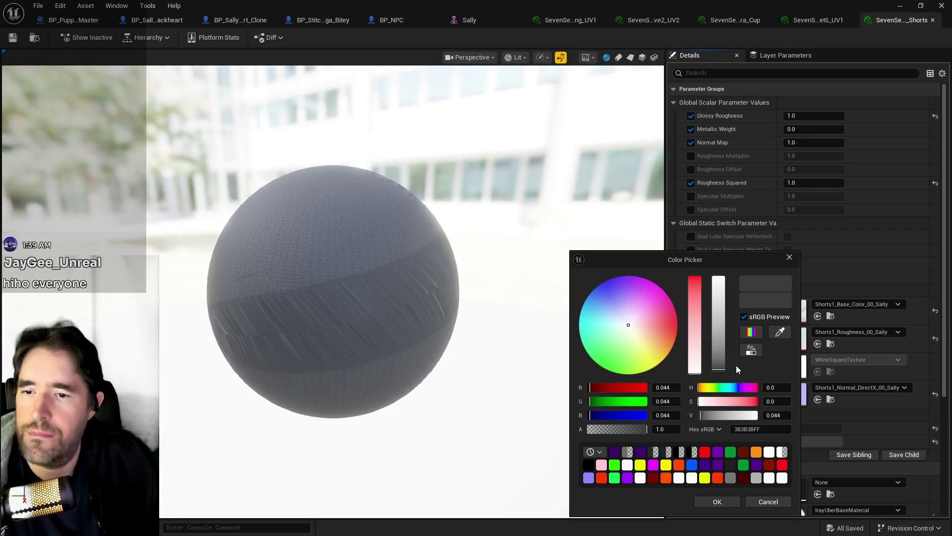
pyautogui.moveTo(721, 371); pyautogui.dragTo(714, 433)
pyautogui.click(717, 502)
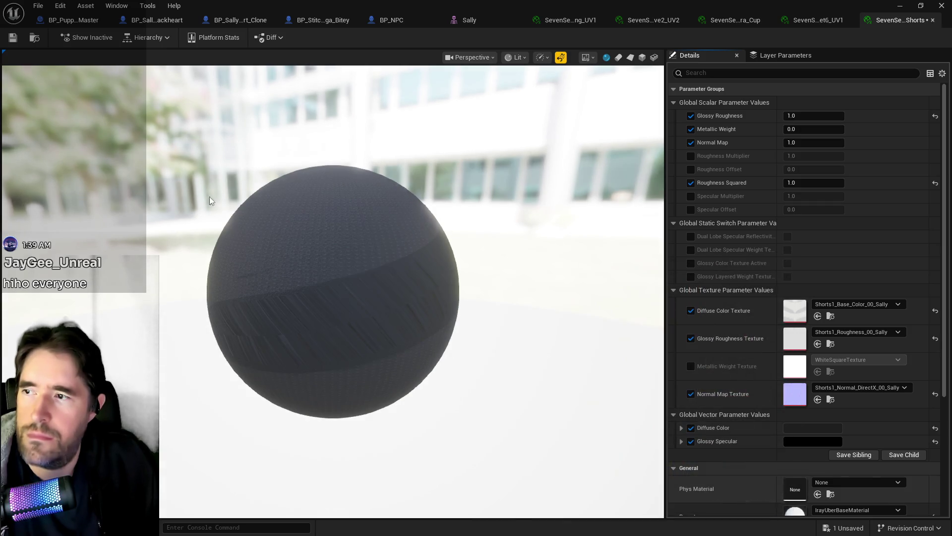
pyautogui.hotkey('ctrl', 's')
pyautogui.click(511, 19)
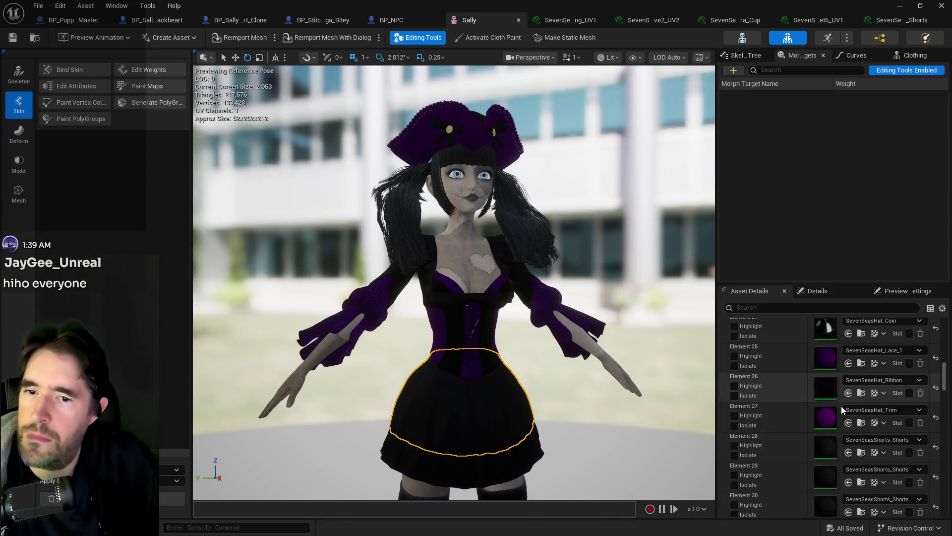
# Set the Element 32 shorts material's Glossy Specular to black and save.
pyautogui.rightClick(495, 456)
pyautogui.scroll(-2, 810, 471)
pyautogui.doubleClick(832, 498)
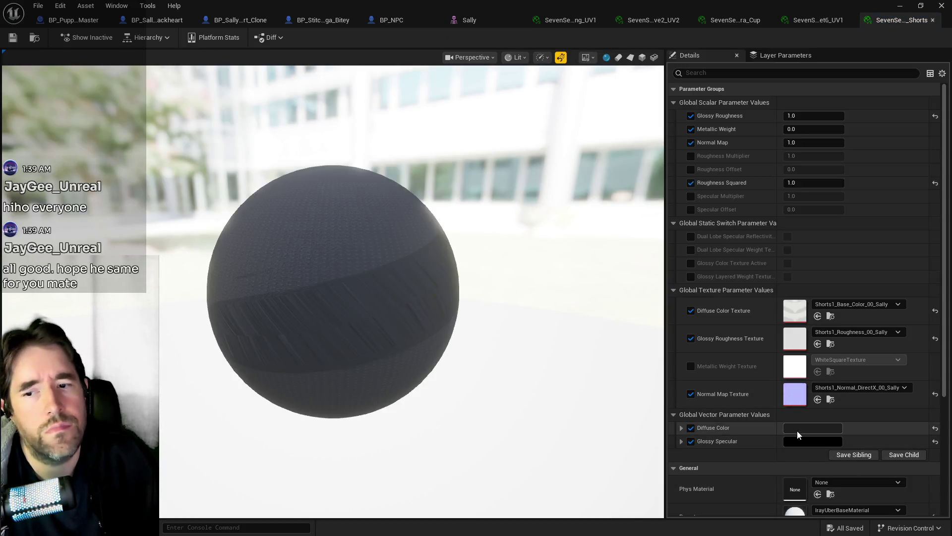
pyautogui.click(787, 442)
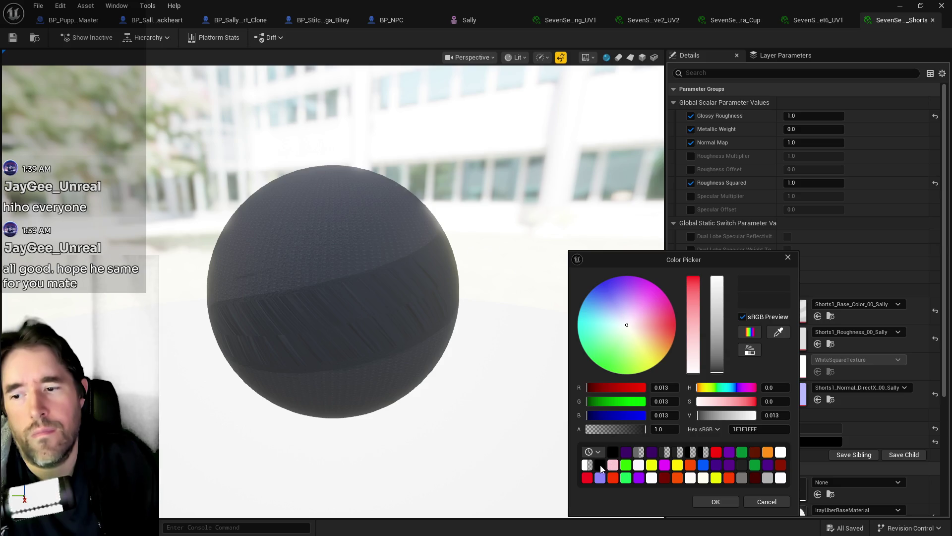
pyautogui.click(600, 466)
pyautogui.click(707, 502)
pyautogui.click(13, 38)
pyautogui.click(469, 20)
# Frame Sally's legs, identify the boots section 35, and open the SevenSeasBoots_Rings material.
pyautogui.click(566, 418)
pyautogui.scroll(-5, 548, 373)
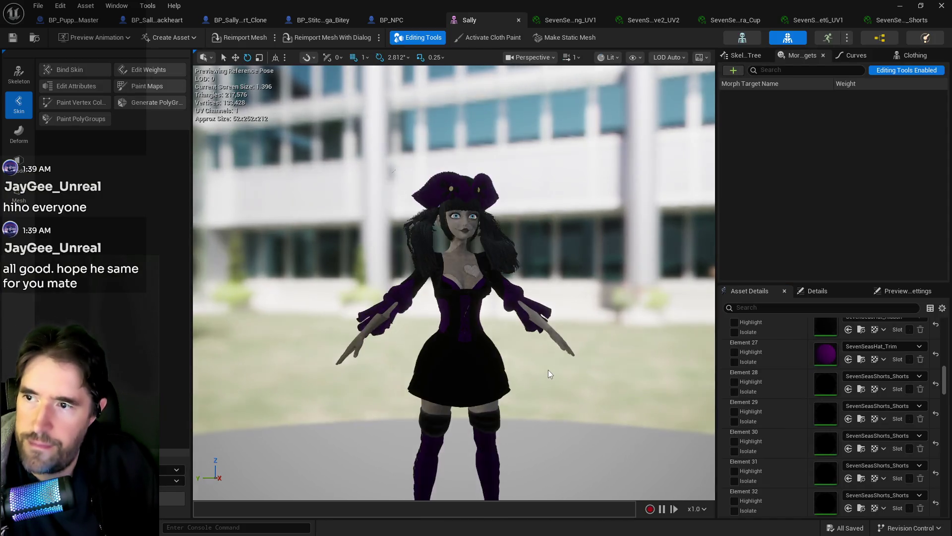
pyautogui.scroll(2, 530, 390)
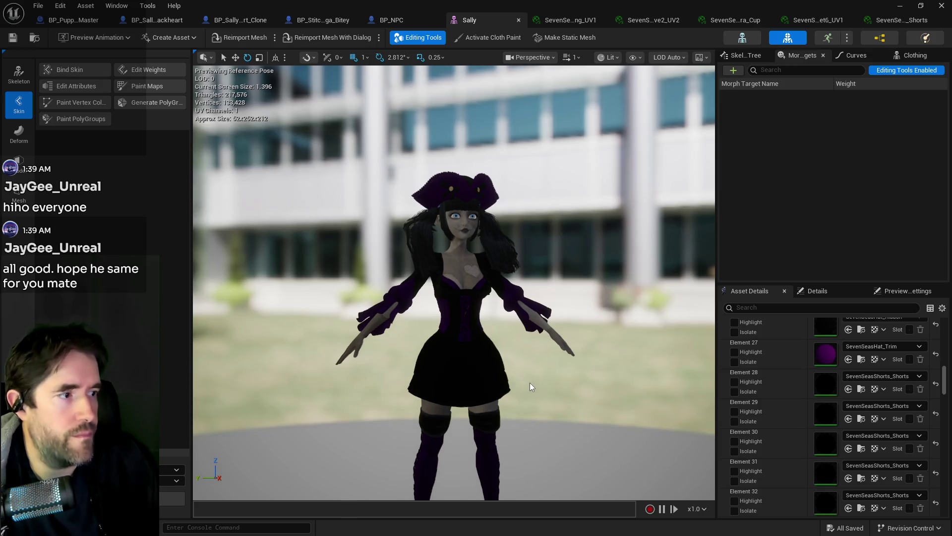
pyautogui.scroll(5, 528, 359)
pyautogui.scroll(-3, 529, 351)
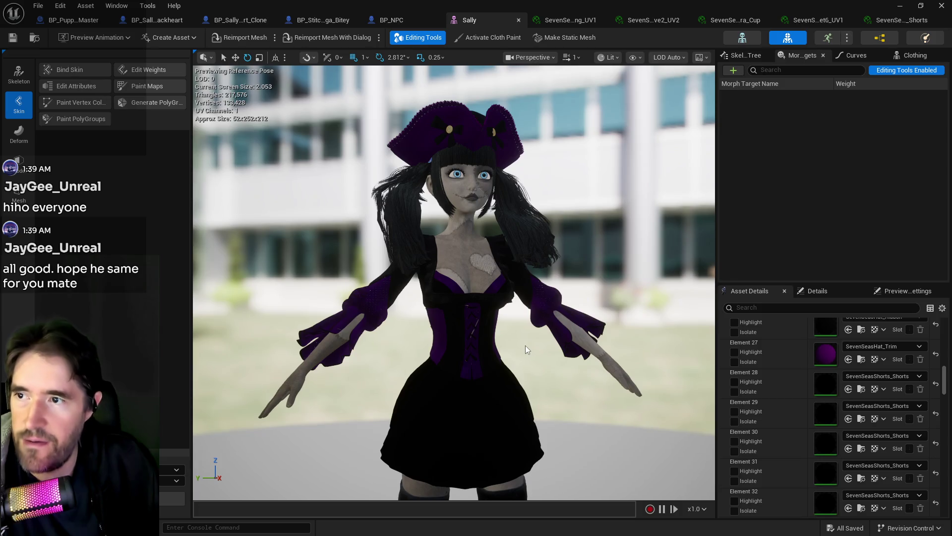
pyautogui.moveTo(525, 345)
pyautogui.mouseDown()
pyautogui.moveTo(525, 337)
pyautogui.moveTo(511, 357)
pyautogui.moveTo(525, 376)
pyautogui.moveTo(525, 345)
pyautogui.mouseUp()
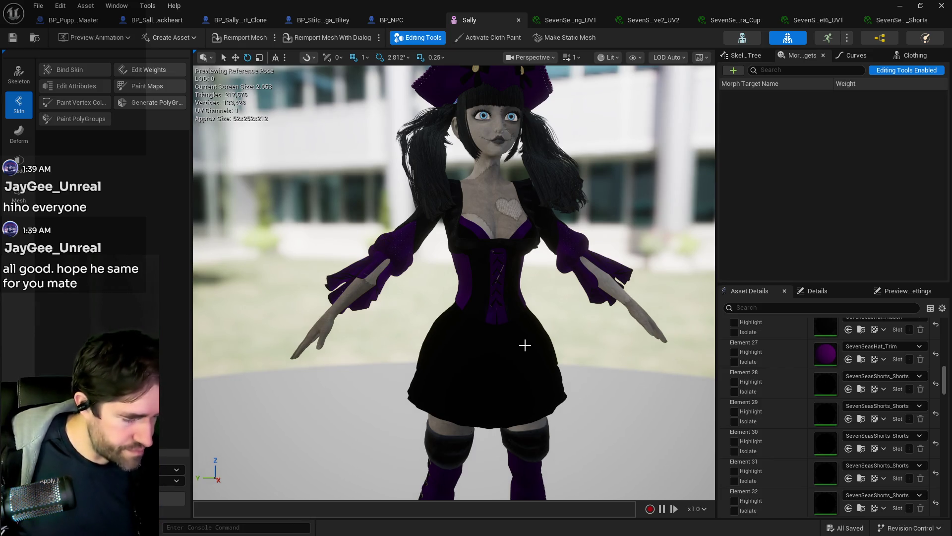
pyautogui.moveTo(525, 344); pyautogui.dragTo(526, 313)
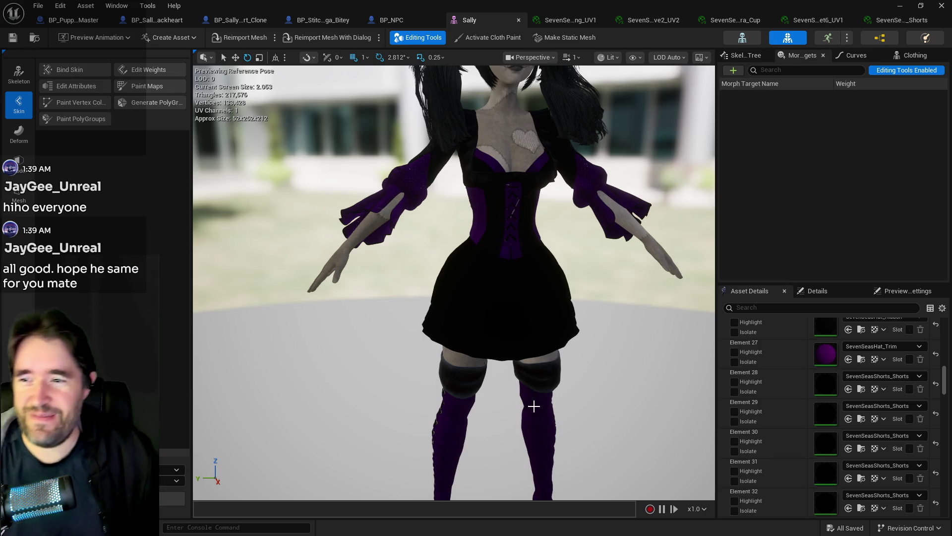
pyautogui.moveTo(527, 406); pyautogui.dragTo(525, 409)
pyautogui.click(473, 284)
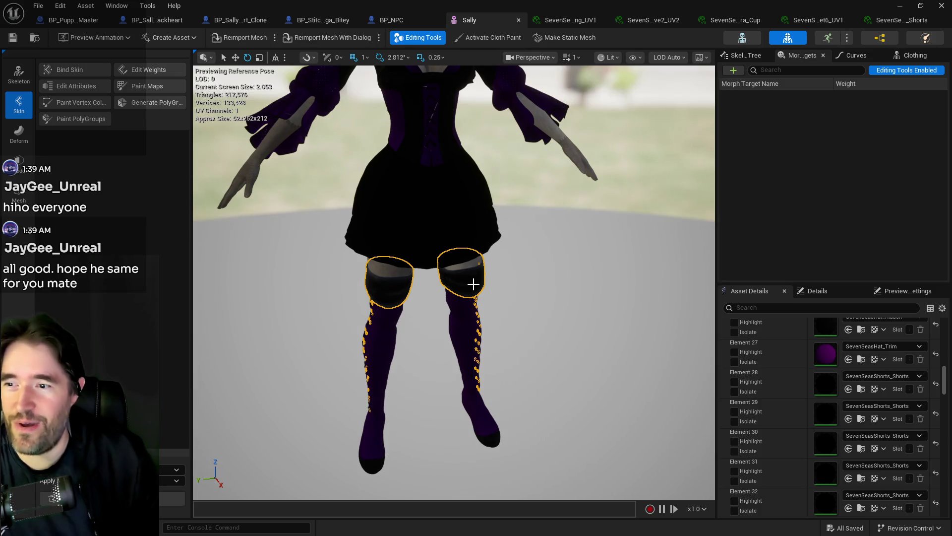
pyautogui.rightClick(473, 284)
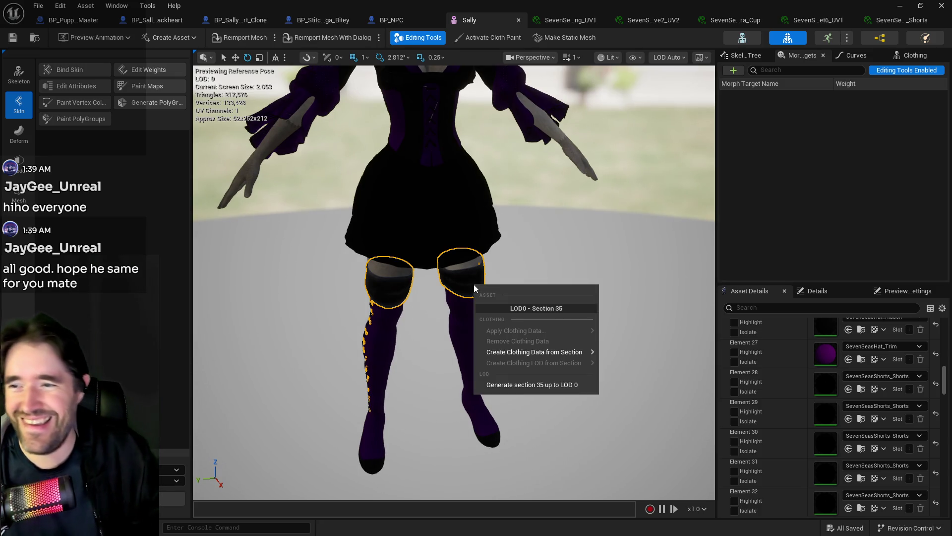
pyautogui.scroll(-3, 802, 443)
pyautogui.scroll(-1, 803, 452)
pyautogui.click(832, 498)
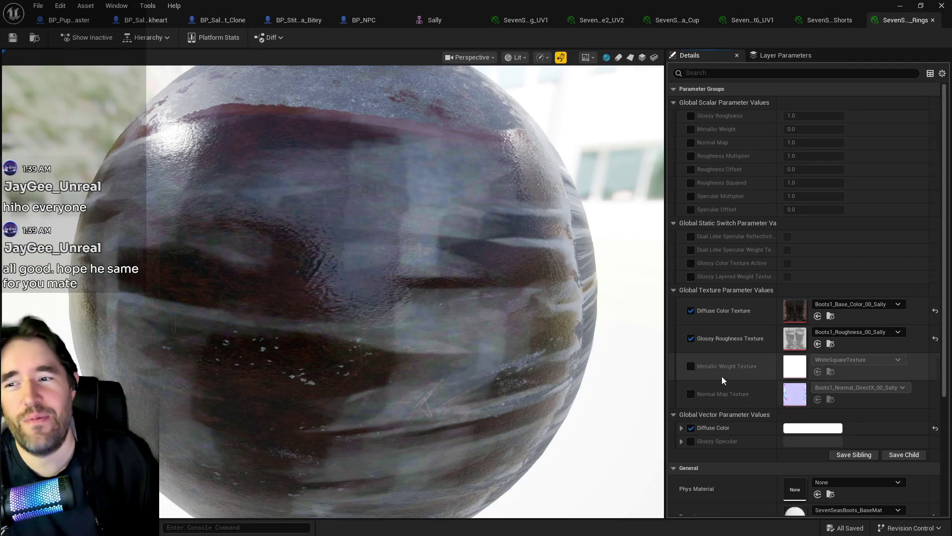
# Change the boots' Rings Diffuse Color from white to black (000000), save, and reframe Sally.
pyautogui.click(797, 428)
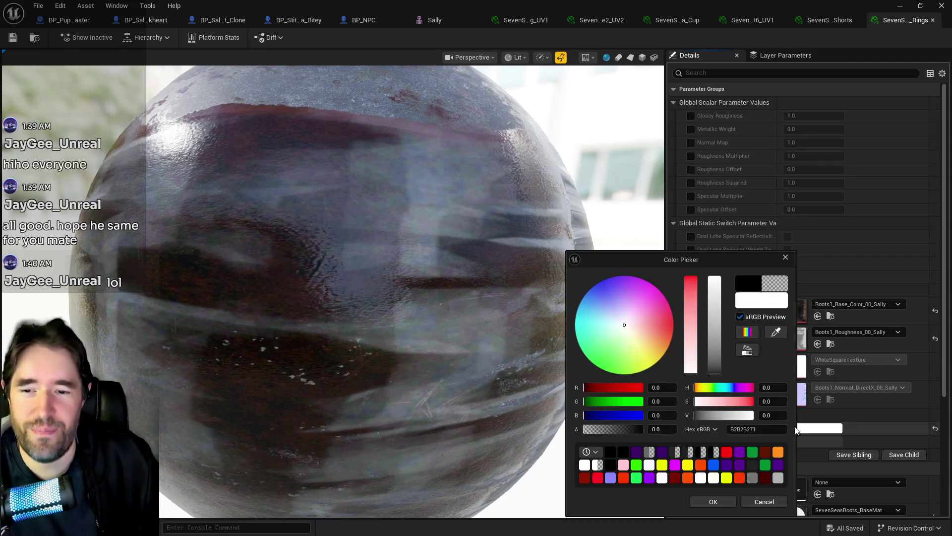
pyautogui.click(719, 373)
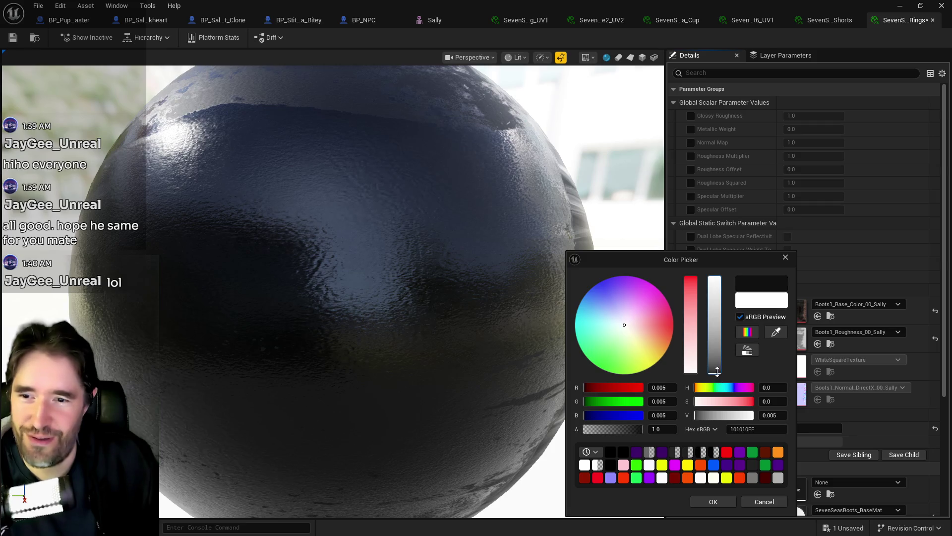
pyautogui.moveTo(718, 372); pyautogui.dragTo(719, 373)
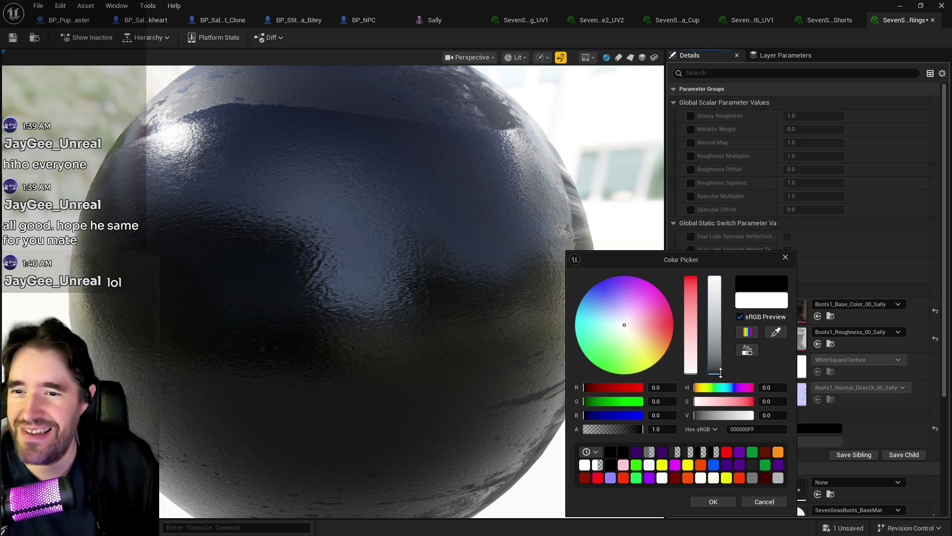
pyautogui.click(713, 501)
pyautogui.click(13, 37)
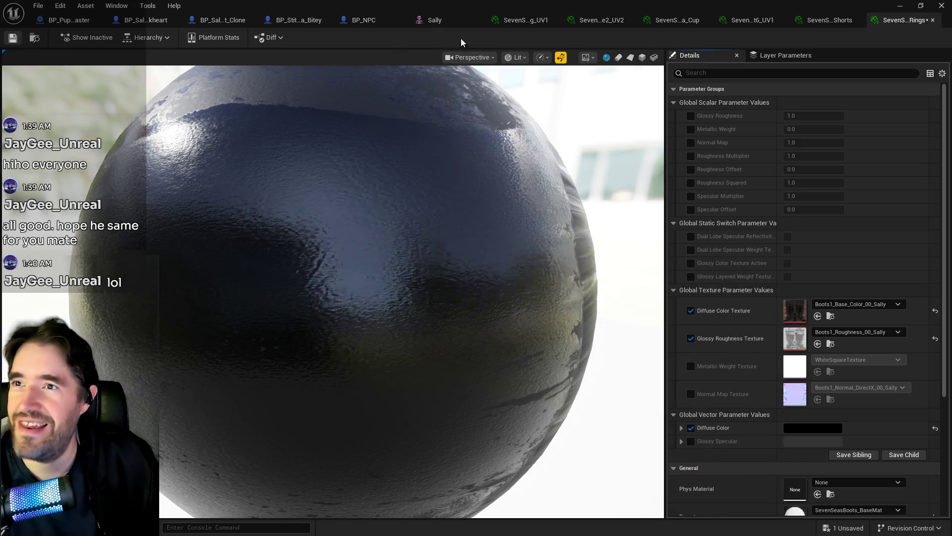
pyautogui.click(431, 20)
pyautogui.moveTo(540, 317); pyautogui.dragTo(539, 258)
pyautogui.moveTo(454, 283); pyautogui.dragTo(454, 298)
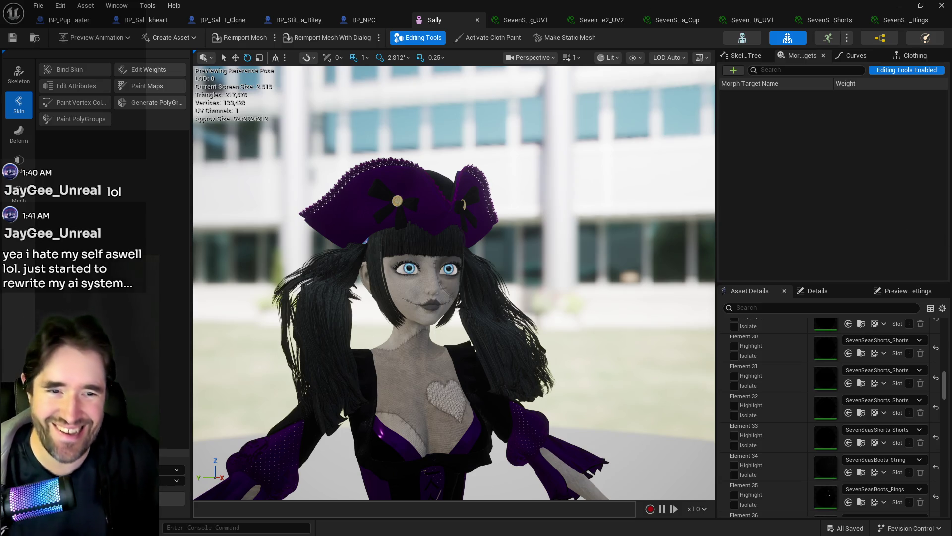
# Reframe Sally's torso, then switch to the BP_Stitch_Mini_Mega_Bitey Blueprint's EventGraph.
pyautogui.click(918, 183)
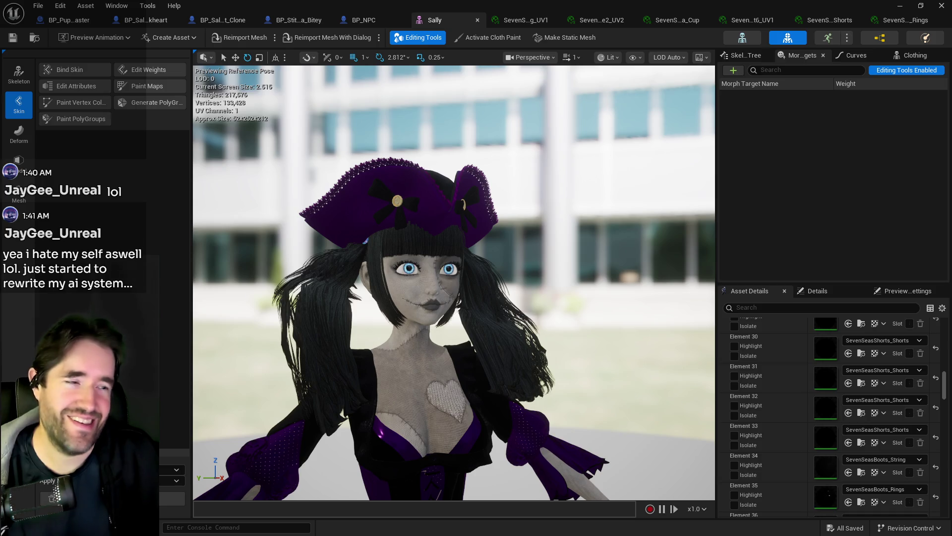
pyautogui.moveTo(484, 280)
pyautogui.mouseDown()
pyautogui.moveTo(485, 199)
pyautogui.moveTo(476, 233)
pyautogui.moveTo(466, 223)
pyautogui.moveTo(476, 248)
pyautogui.moveTo(476, 218)
pyautogui.moveTo(466, 233)
pyautogui.moveTo(475, 275)
pyautogui.moveTo(466, 238)
pyautogui.moveTo(104, 15)
pyautogui.mouseUp()
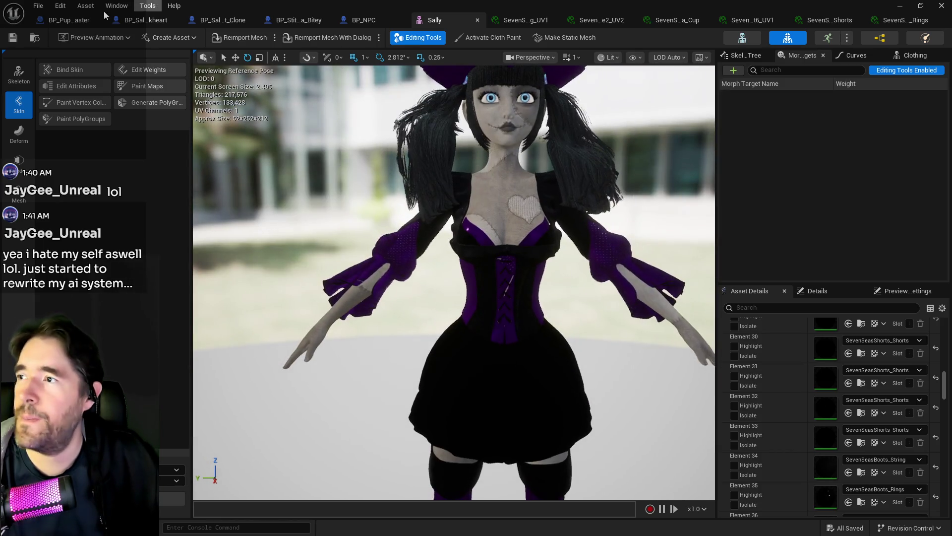
pyautogui.click(38, 6)
pyautogui.click(56, 65)
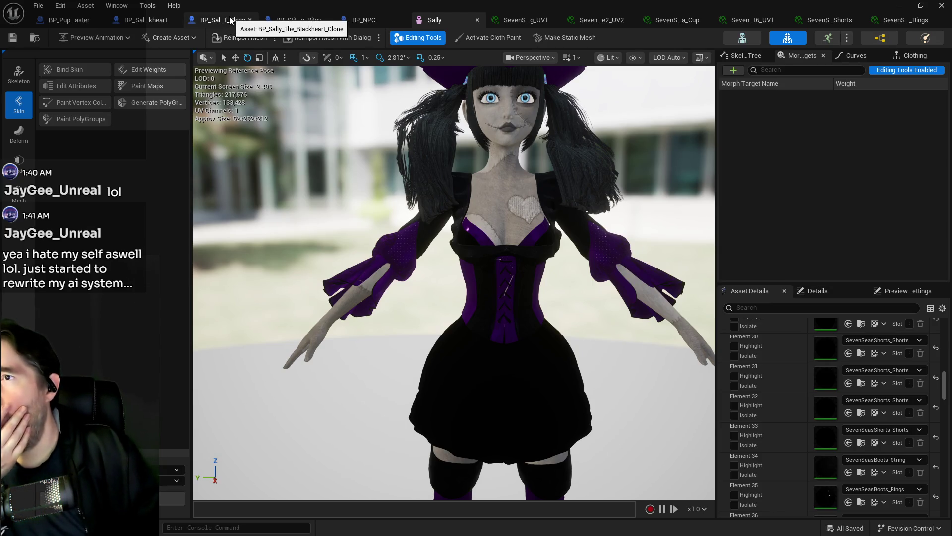
pyautogui.click(304, 21)
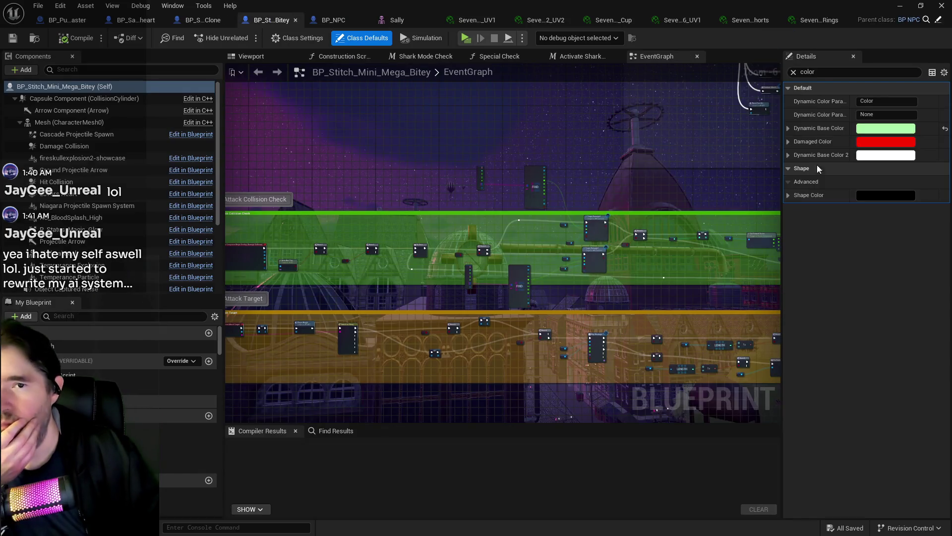
# Filter the Details panel for 'dynamic', then move from the BP_NPC Blueprint to BP_Sally_The_Blackheart.
pyautogui.click(813, 72)
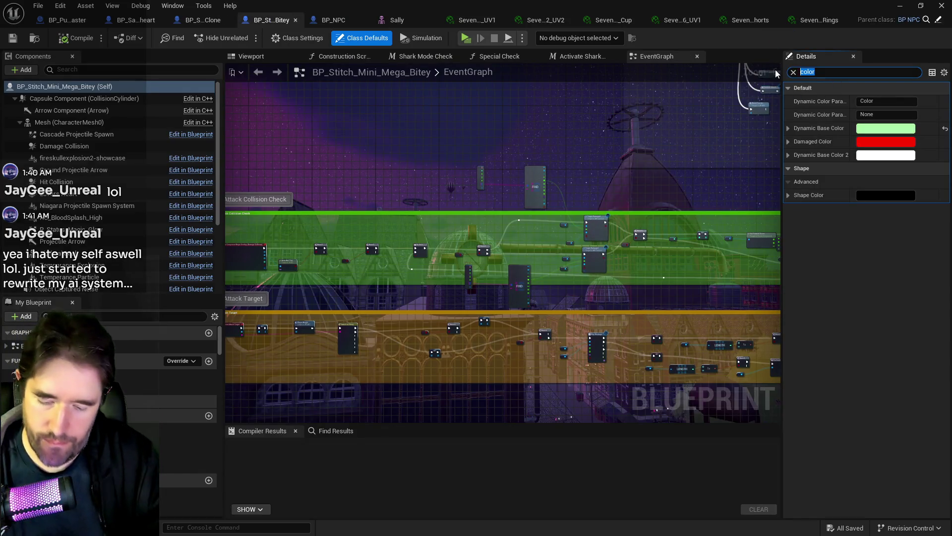
pyautogui.write('dynamic')
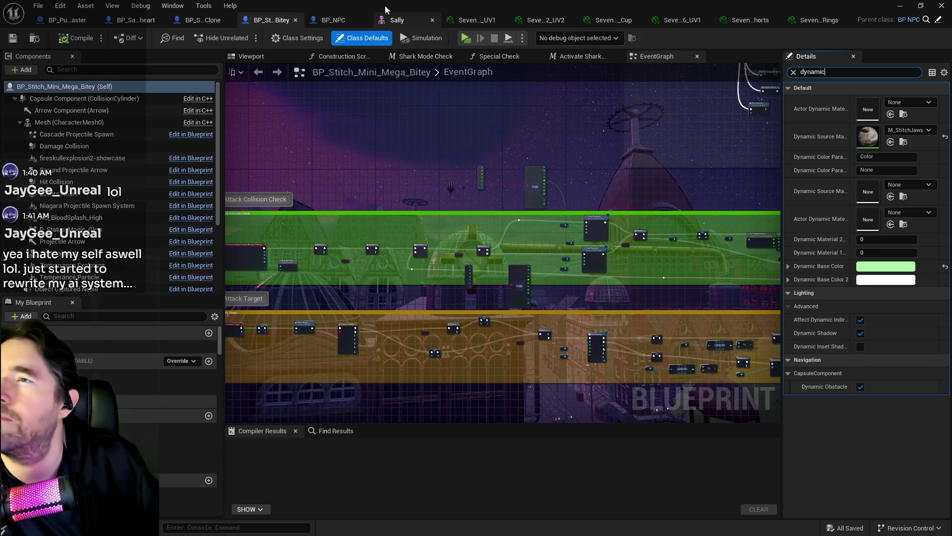
pyautogui.click(328, 20)
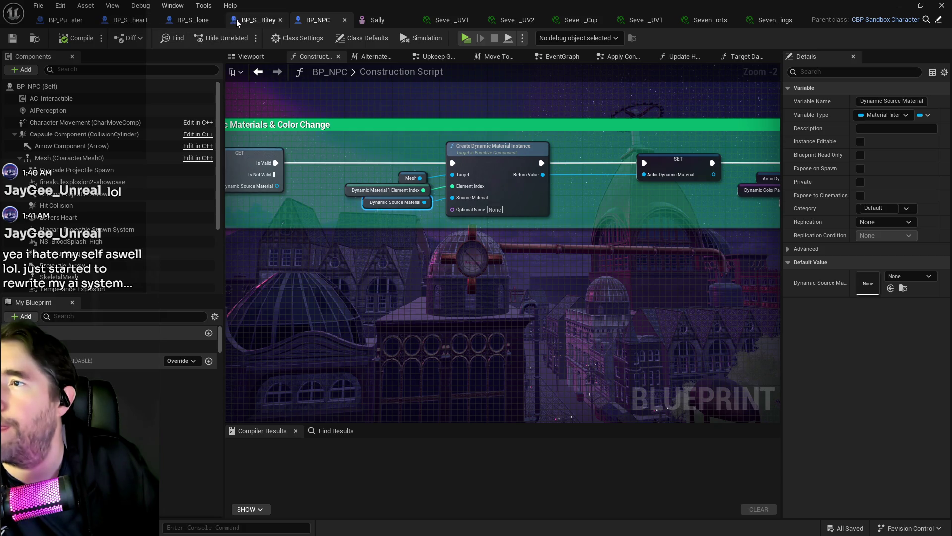
pyautogui.click(129, 25)
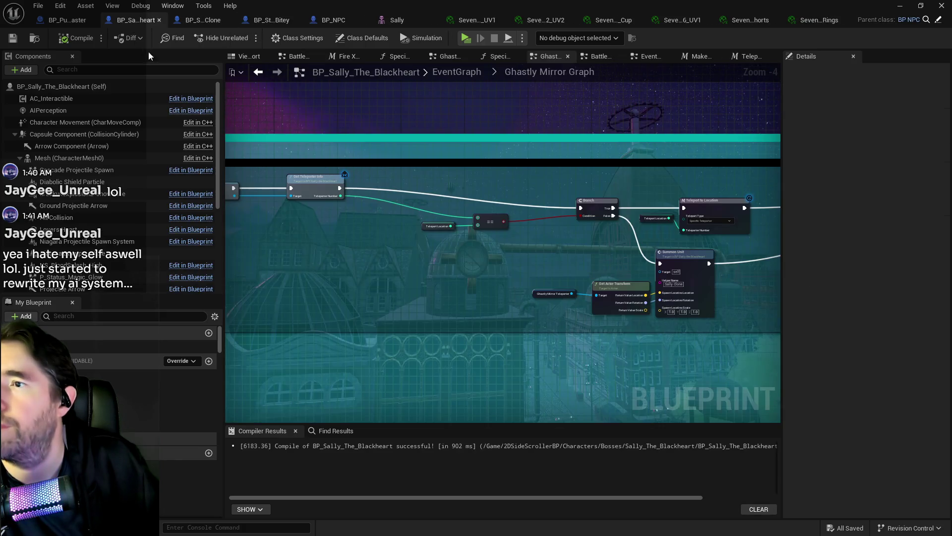
# Find the Dynamic Source Material variable under 'dynamic', check its default material, then return to Sally's mesh.
pyautogui.click(105, 316)
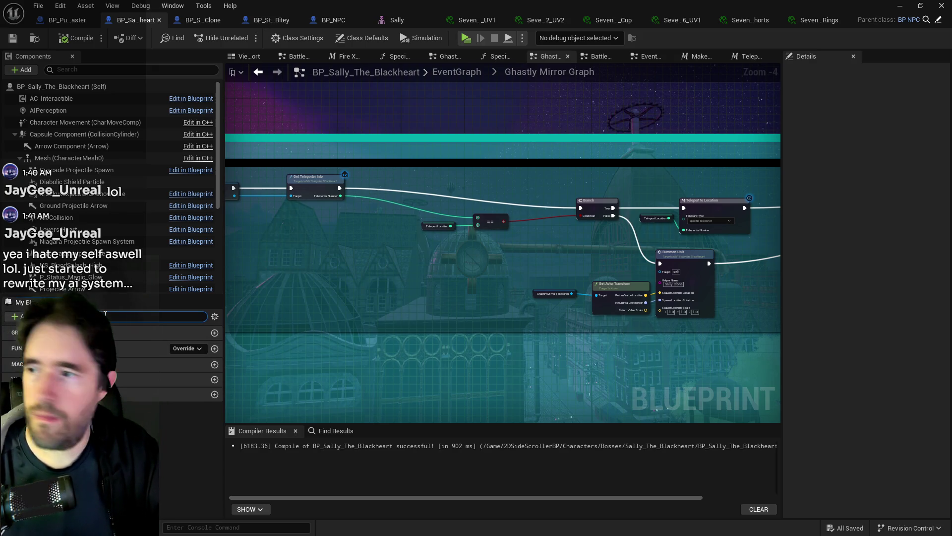
pyautogui.write('tele')
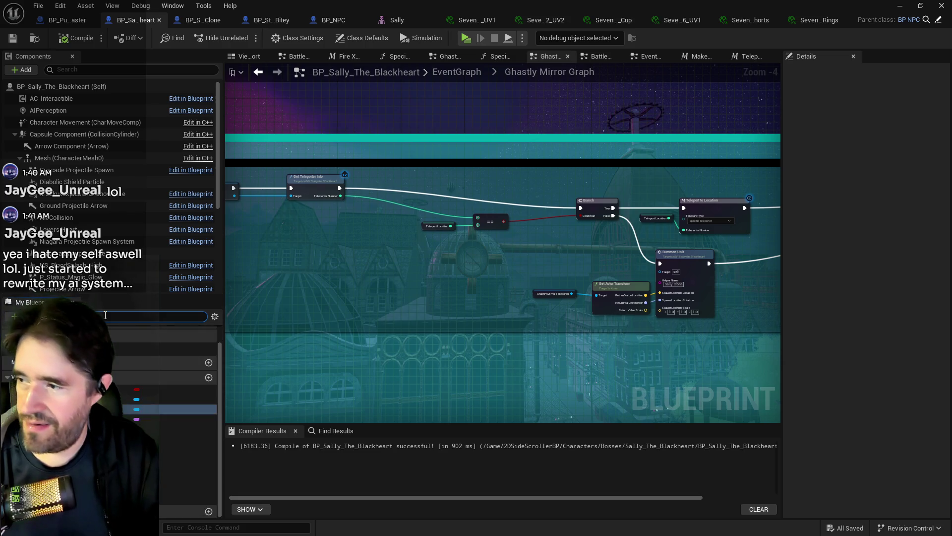
pyautogui.press('BackSpace')
pyautogui.press('BackSpace')
pyautogui.press('BackSpace')
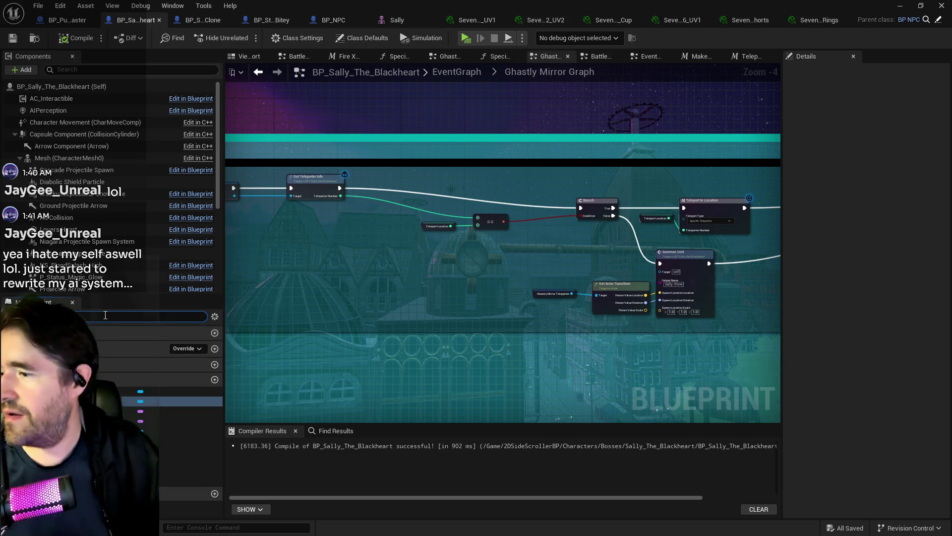
pyautogui.write('dynamic')
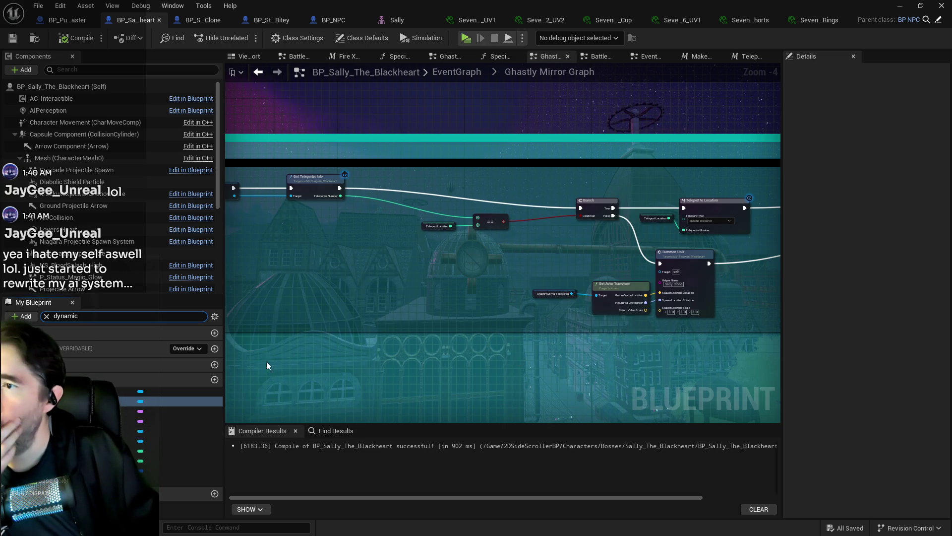
pyautogui.click(149, 401)
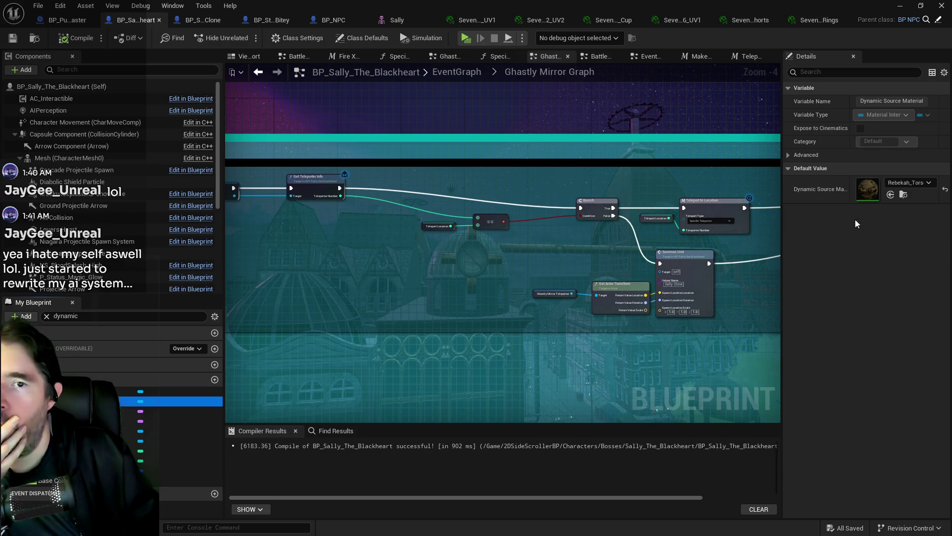
pyautogui.click(902, 184)
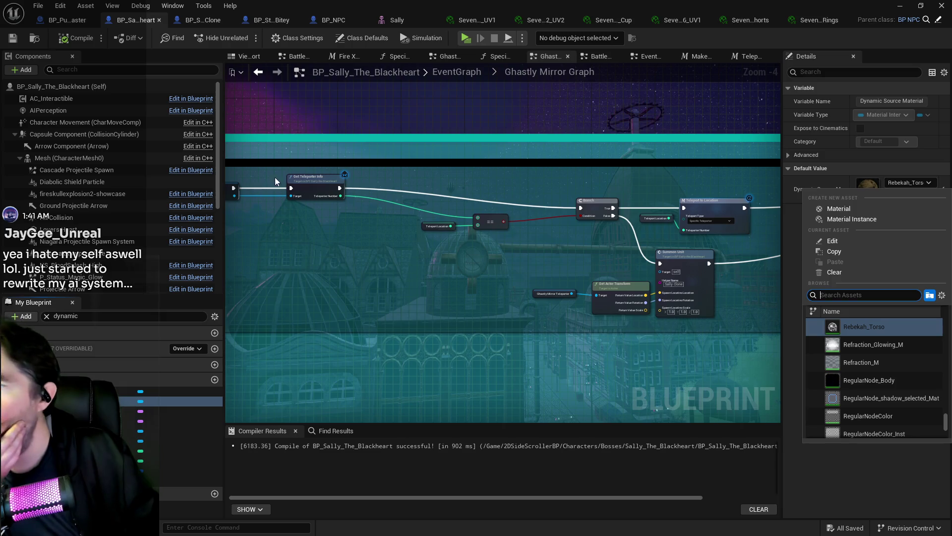
pyautogui.click(395, 21)
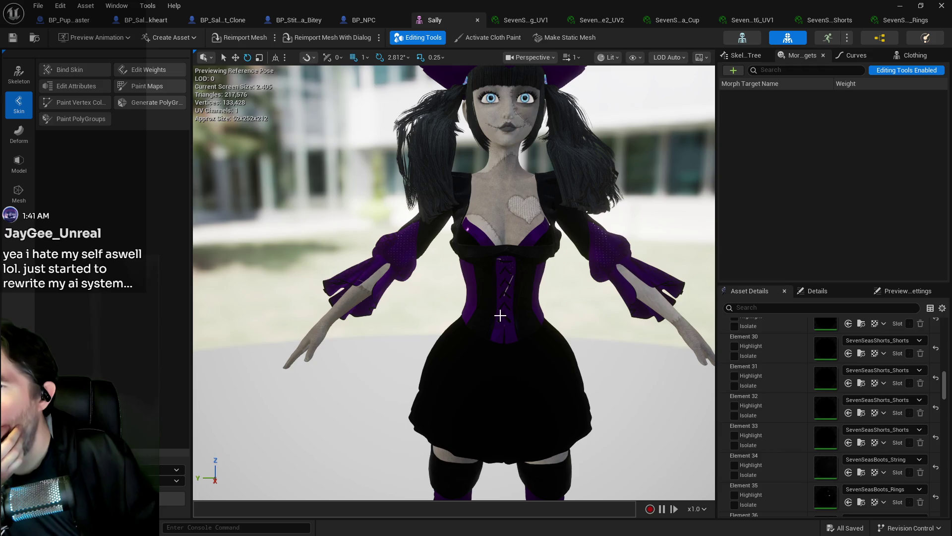
# Identify the section numbers of the dress, corset/sleeve cuffs and skirt on Sally's model.
pyautogui.click(498, 228)
pyautogui.rightClick(497, 210)
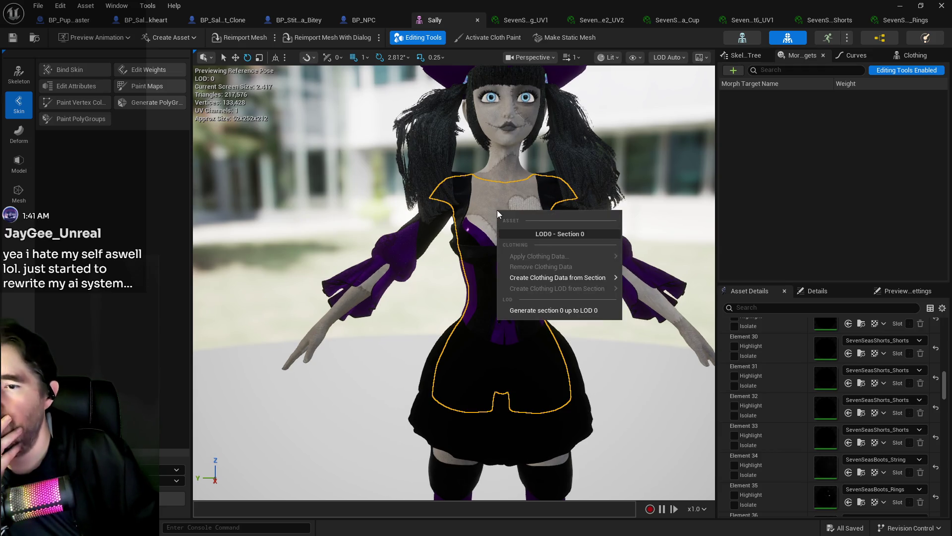
pyautogui.click(491, 211)
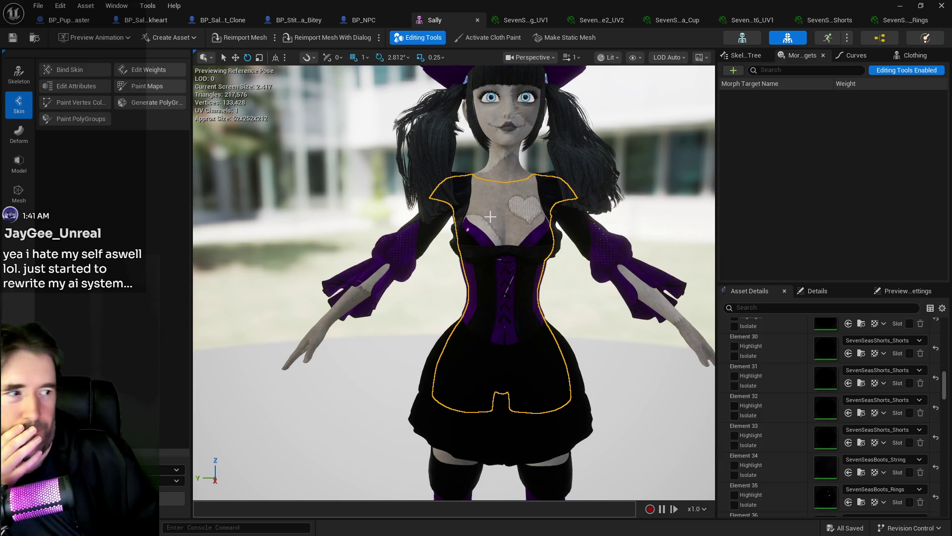
pyautogui.click(482, 301)
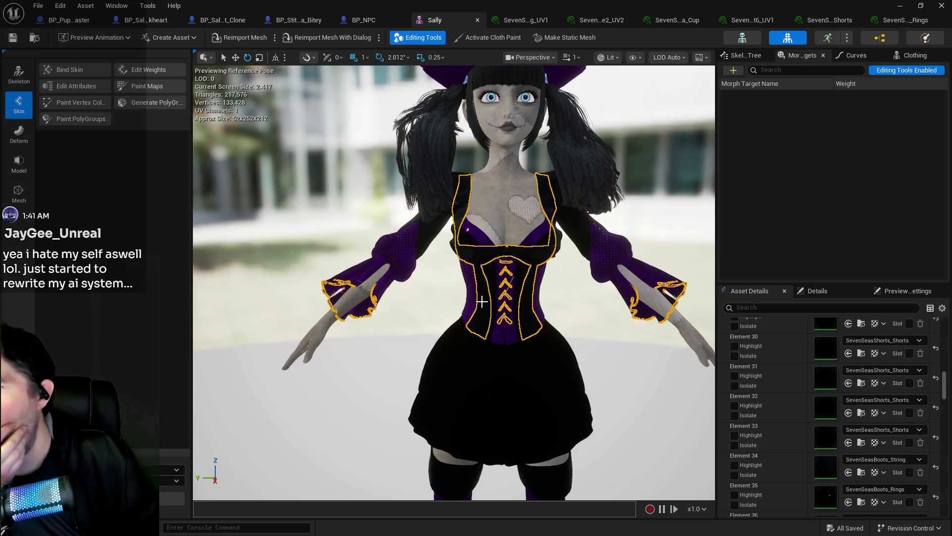
pyautogui.click(479, 354)
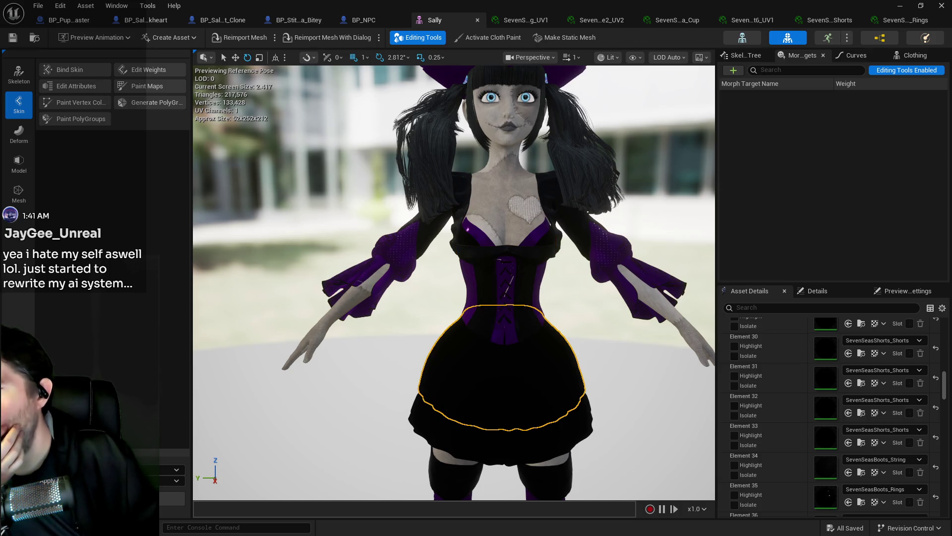
pyautogui.click(482, 337)
pyautogui.rightClick(483, 333)
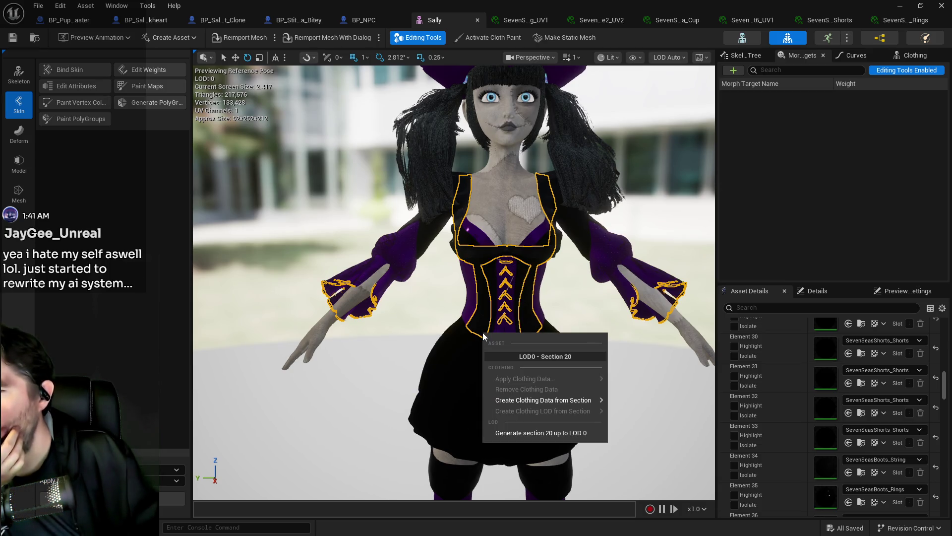
pyautogui.click(470, 356)
pyautogui.rightClick(470, 357)
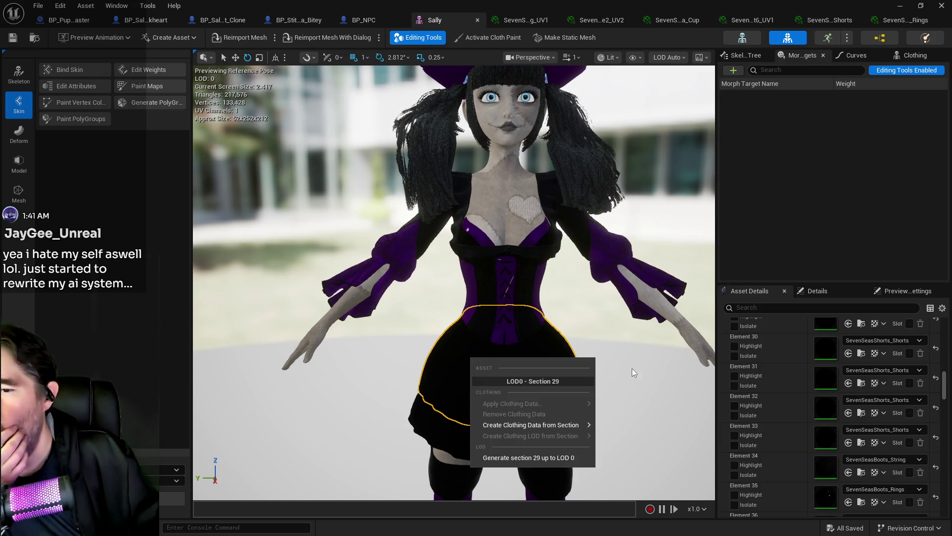
# Open Element 20's SevenSeasCorset_String_UV1 material instance from Asset Details.
pyautogui.scroll(2, 809, 451)
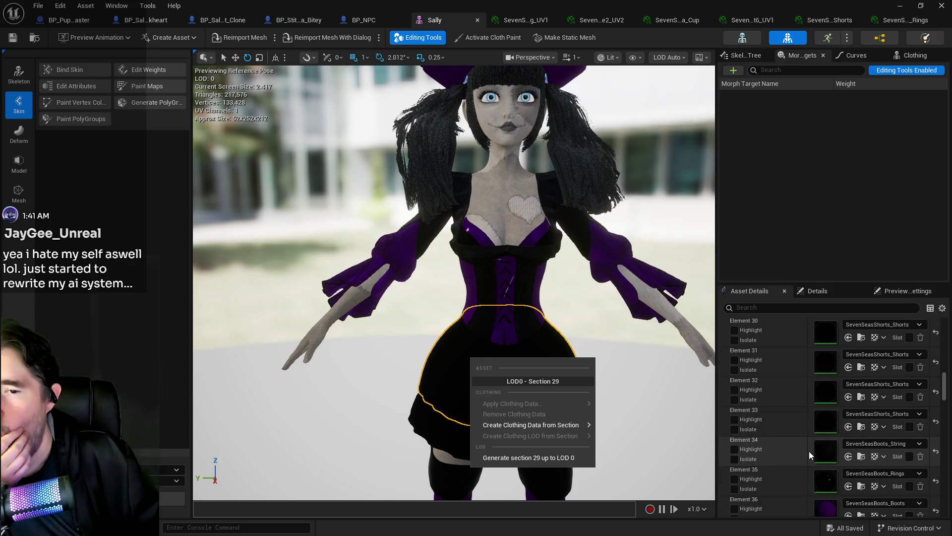
pyautogui.scroll(5, 826, 356)
pyautogui.scroll(3, 824, 356)
pyautogui.click(825, 359)
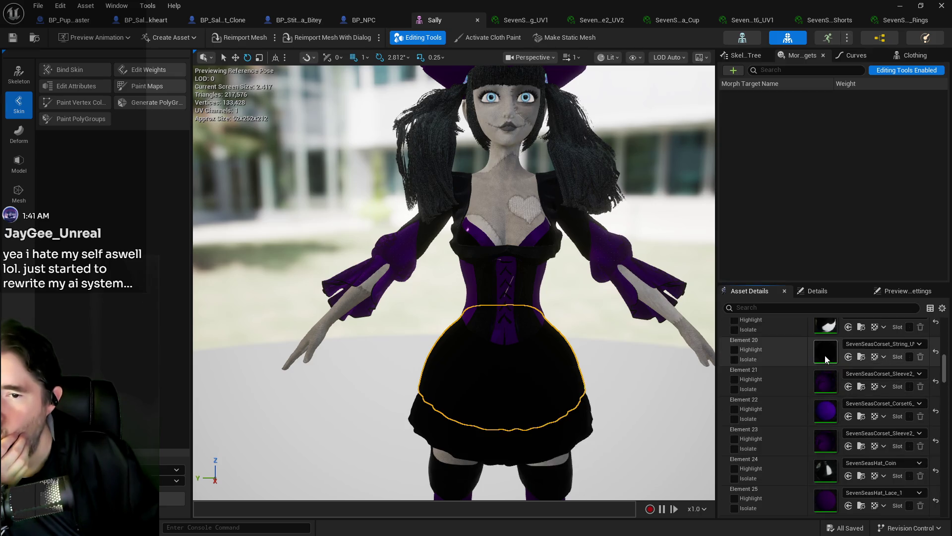
pyautogui.doubleClick(826, 359)
pyautogui.scroll(-1, 788, 441)
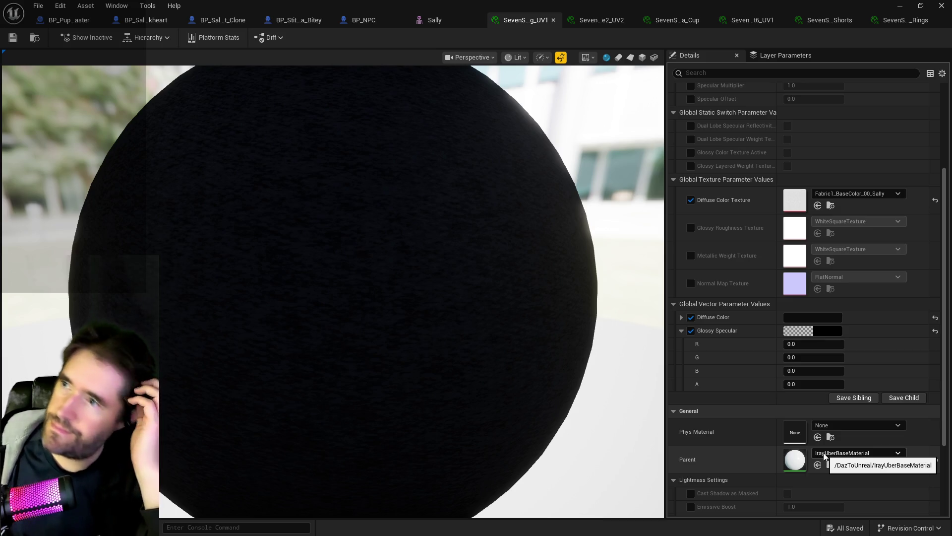
# Open M_StitchJaws from BP_Stitch_Mini_Mega_Bitey and pan to its Color parameter and output.
pyautogui.click(296, 23)
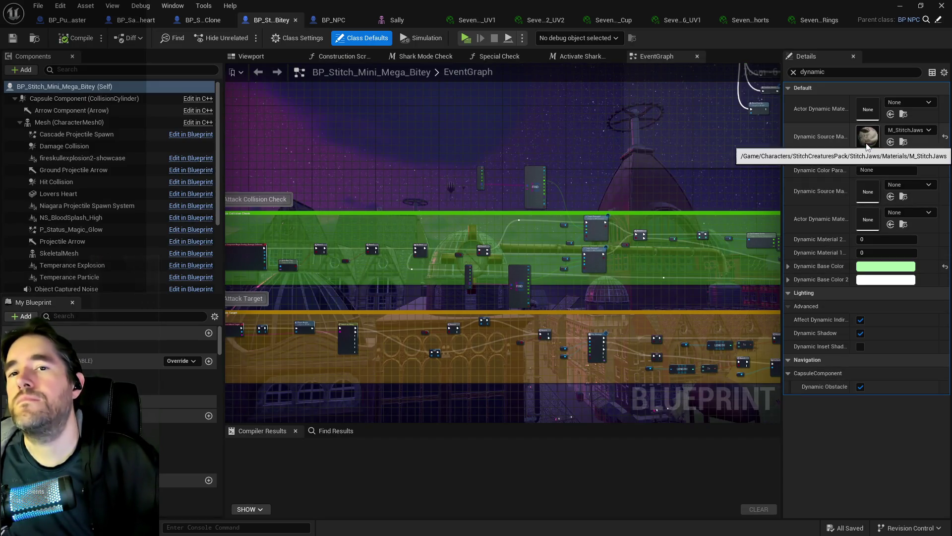
pyautogui.doubleClick(867, 146)
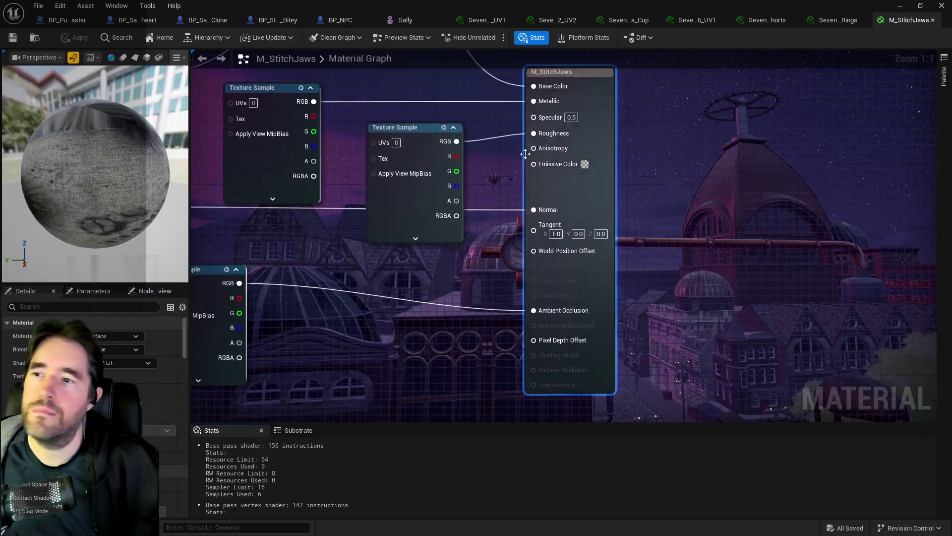
pyautogui.moveTo(382, 335)
pyautogui.mouseDown()
pyautogui.moveTo(461, 204)
pyautogui.moveTo(454, 192)
pyautogui.moveTo(414, 221)
pyautogui.mouseUp()
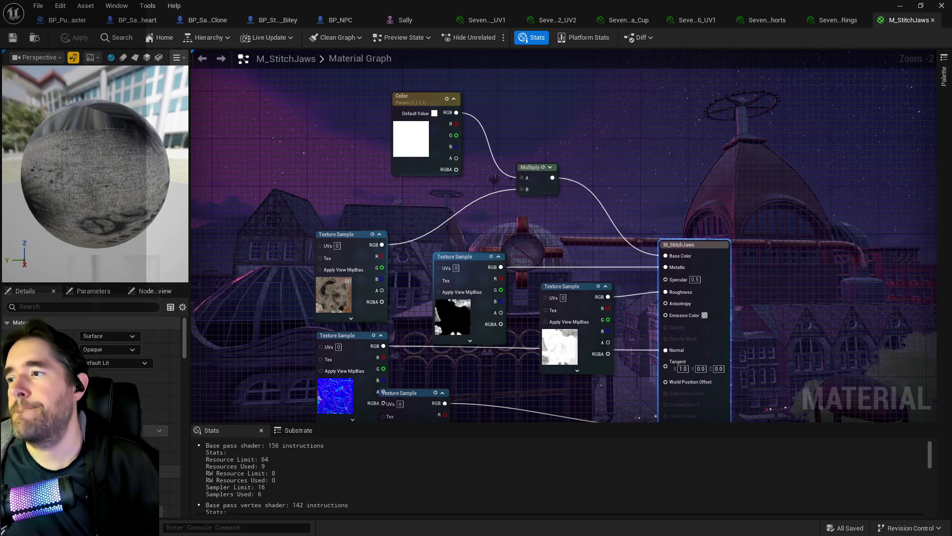
pyautogui.moveTo(423, 248); pyautogui.dragTo(416, 160)
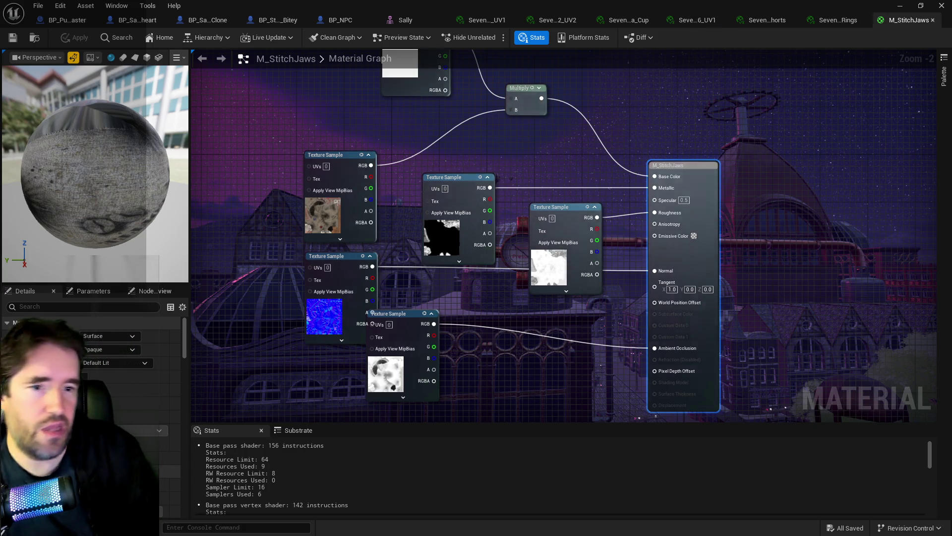
# Toggle the Content Drawer, return to Sally's mesh editor and select the hat section.
pyautogui.hotkey('ctrl', 'space')
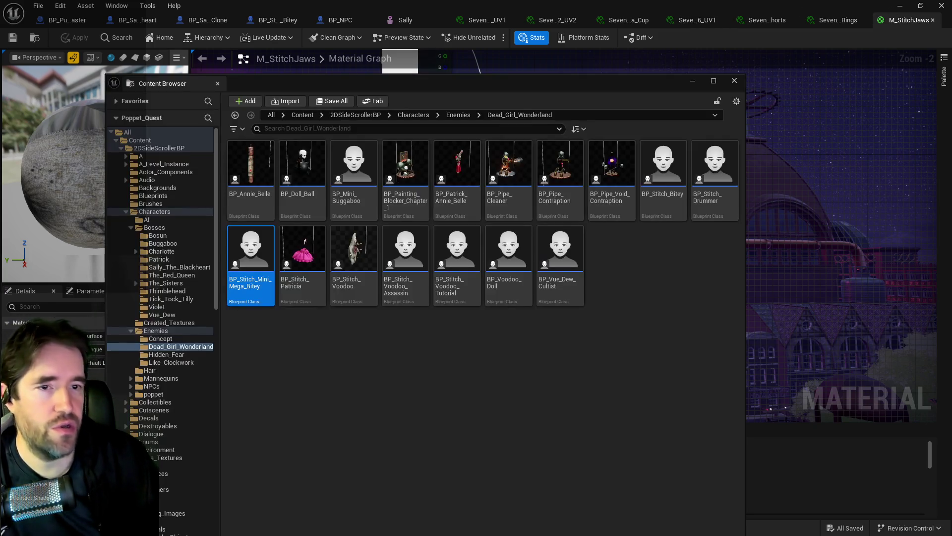
pyautogui.click(714, 88)
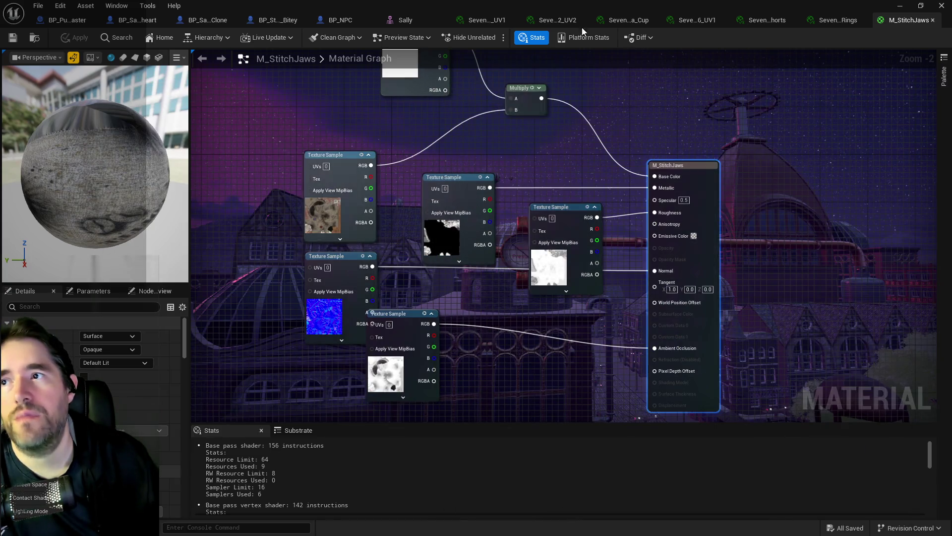
pyautogui.click(406, 21)
pyautogui.scroll(5, 510, 162)
pyautogui.click(466, 75)
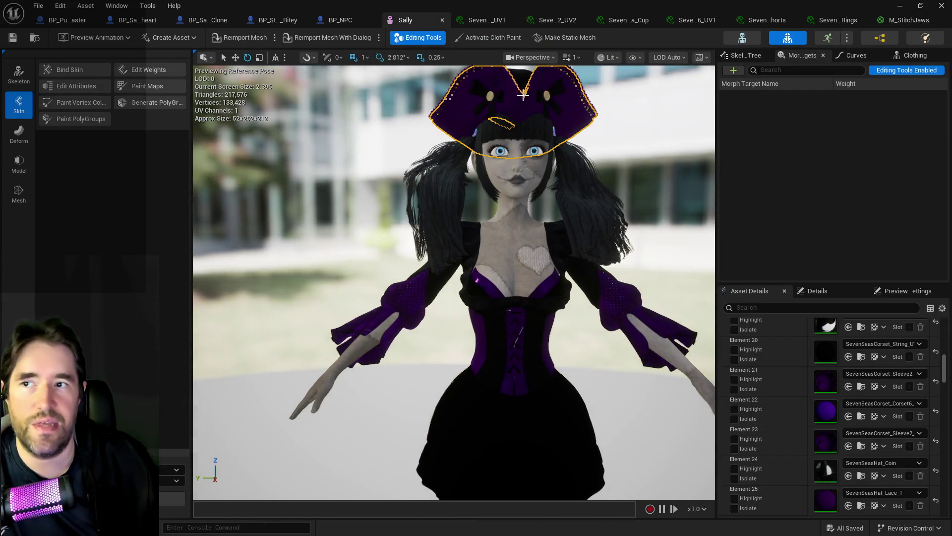
# Check the hat's section number, zoom out, and switch to BP_Sally_The_Blackheart_Clone's Attack Target Graph.
pyautogui.rightClick(511, 96)
pyautogui.press('Escape')
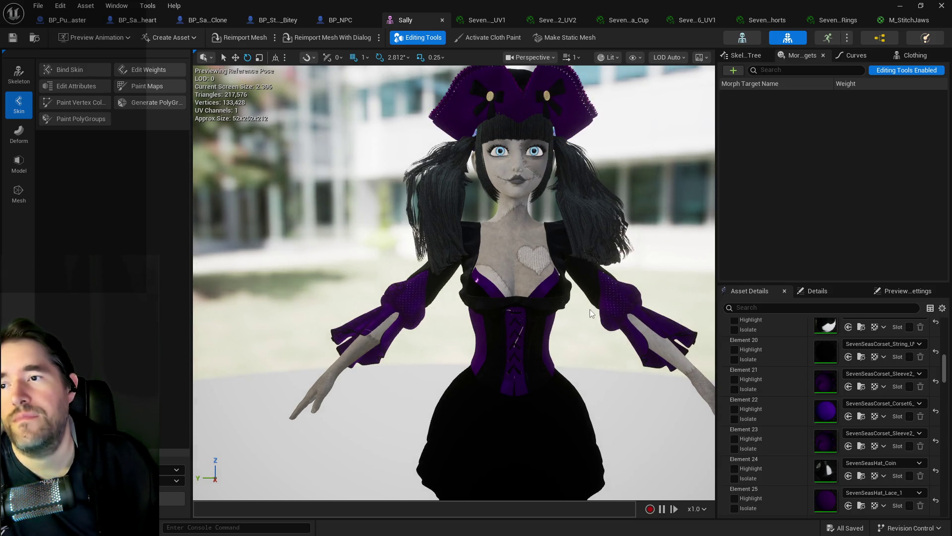
pyautogui.scroll(-4, 560, 285)
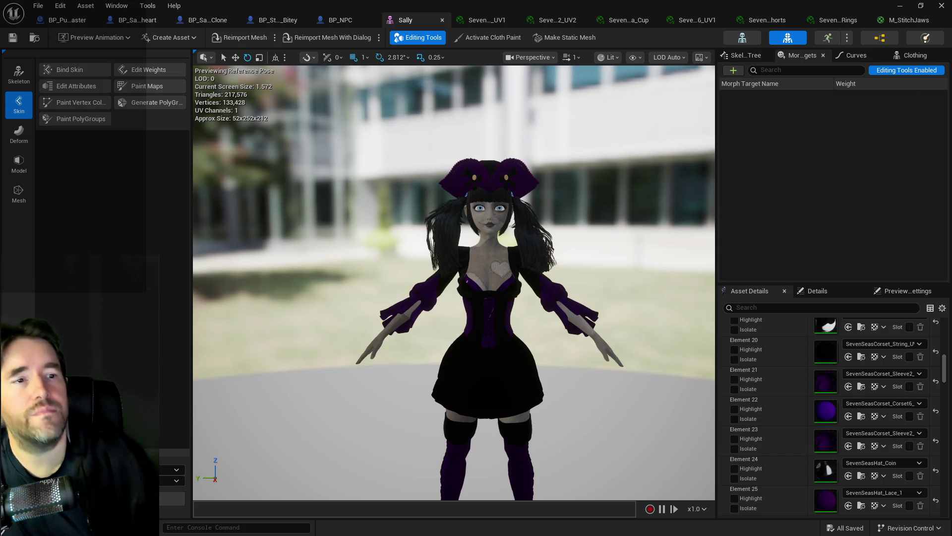
pyautogui.click(206, 20)
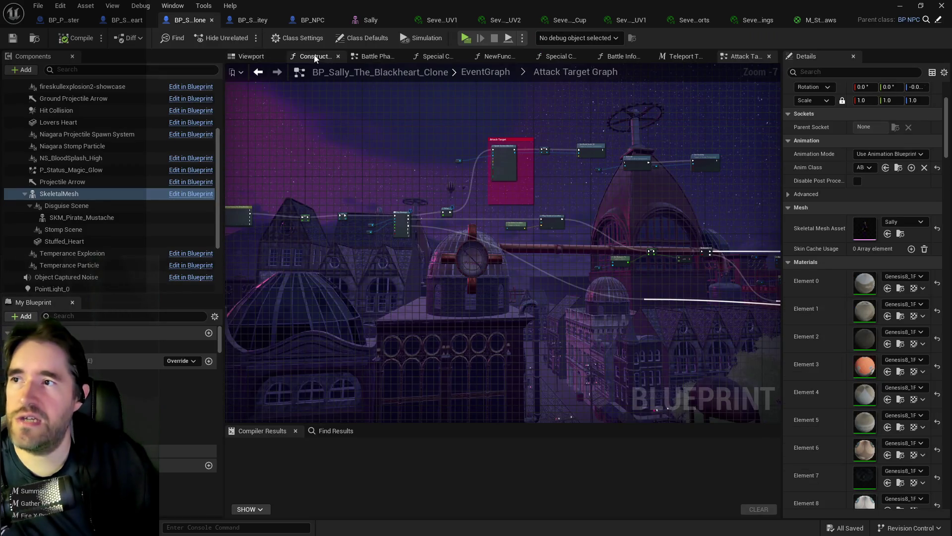
# Orbit close to Sally's face in the clone's viewport, then zoom back out to show the hat and upper body.
pyautogui.moveTo(520, 253)
pyautogui.mouseDown()
pyautogui.moveTo(456, 218)
pyautogui.moveTo(476, 229)
pyautogui.moveTo(496, 199)
pyautogui.moveTo(574, 314)
pyautogui.moveTo(580, 367)
pyautogui.mouseUp()
pyautogui.scroll(-5, 557, 276)
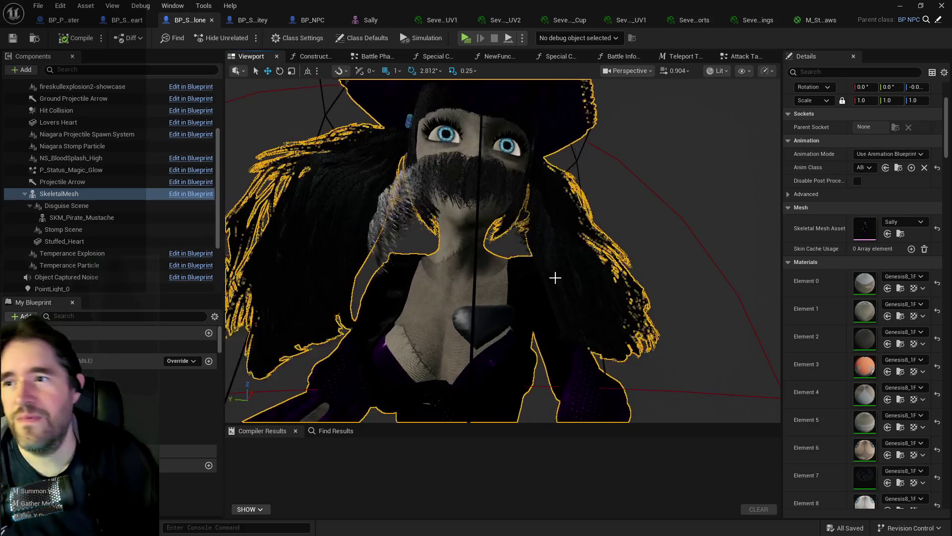
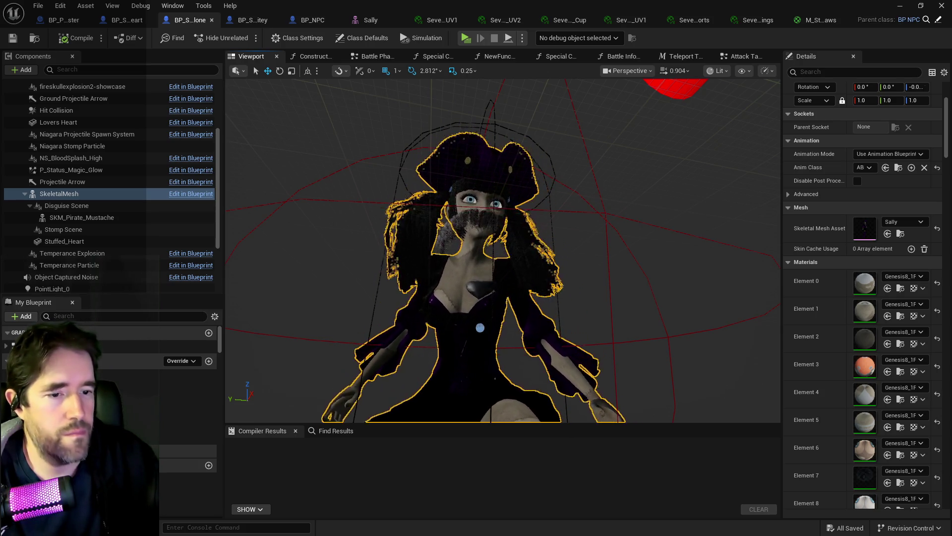
# Open the Content Browser and look through the Pirate Full, Materials and Separate mesh folders.
pyautogui.hotkey('ctrl', 'shift', 'f')
pyautogui.moveTo(828, 90); pyautogui.dragTo(640, 91)
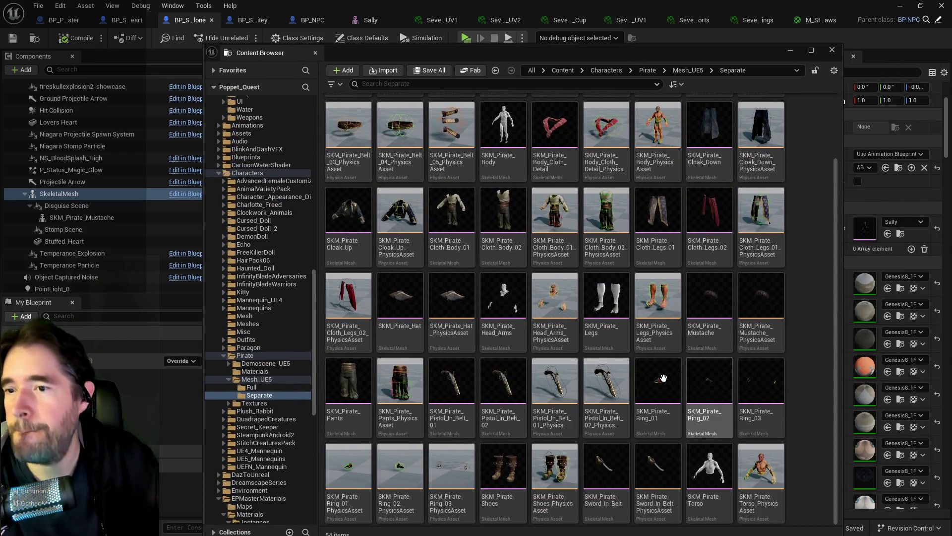
pyautogui.scroll(2, 656, 379)
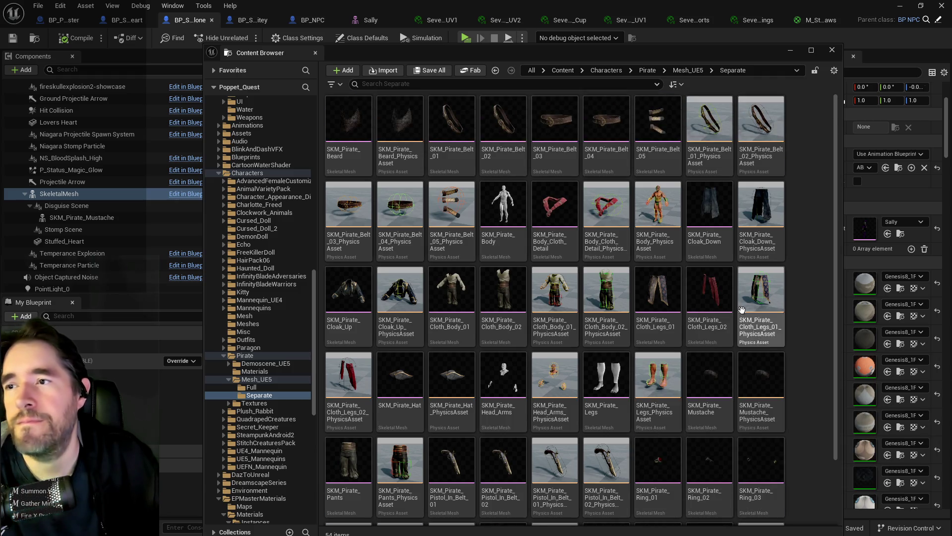
pyautogui.click(250, 387)
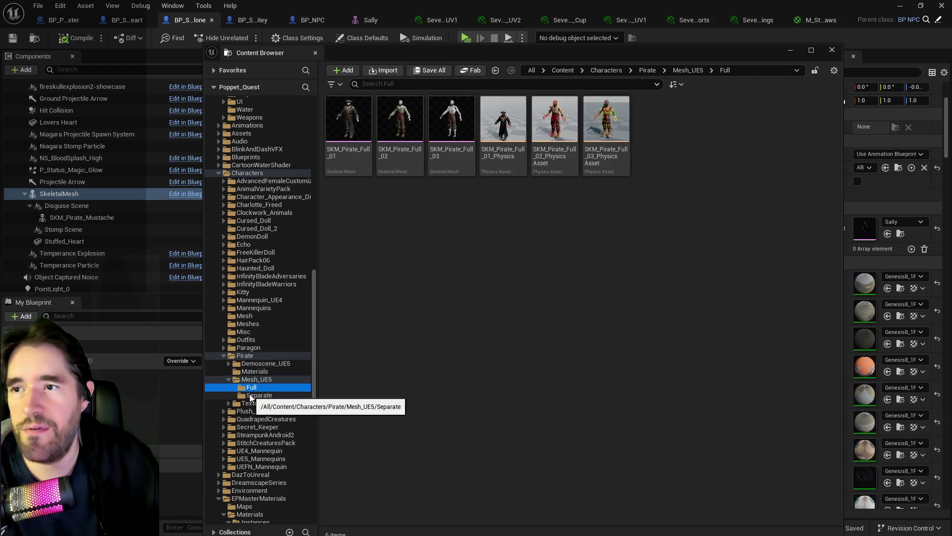
pyautogui.click(251, 371)
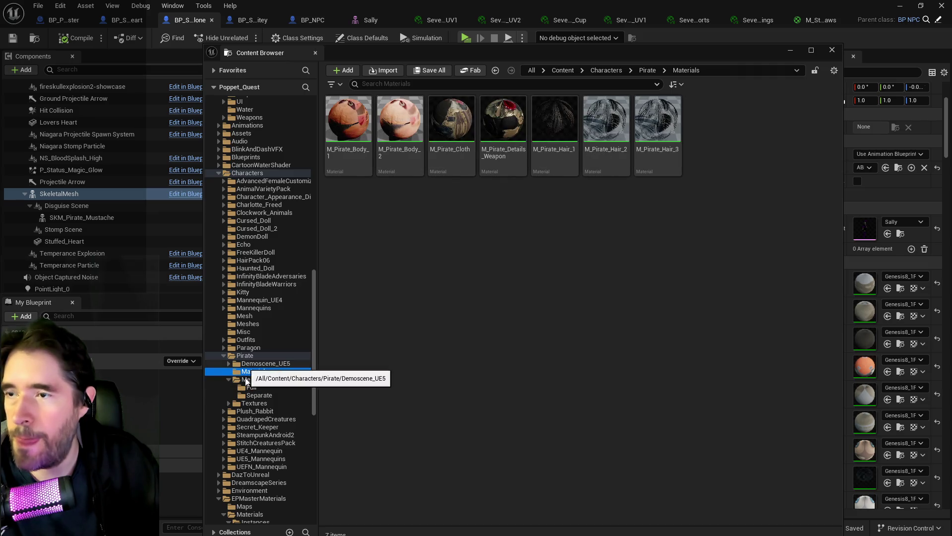
pyautogui.click(246, 394)
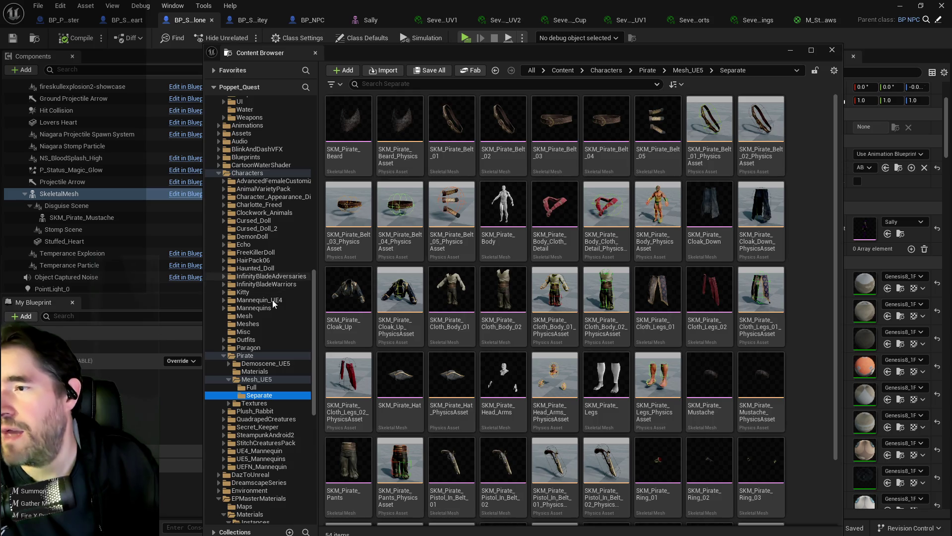
# Check Secret_Keeper, then open SKM_Cursed_Doll from Characters/Cursed_Doll/Mesh.
pyautogui.click(278, 426)
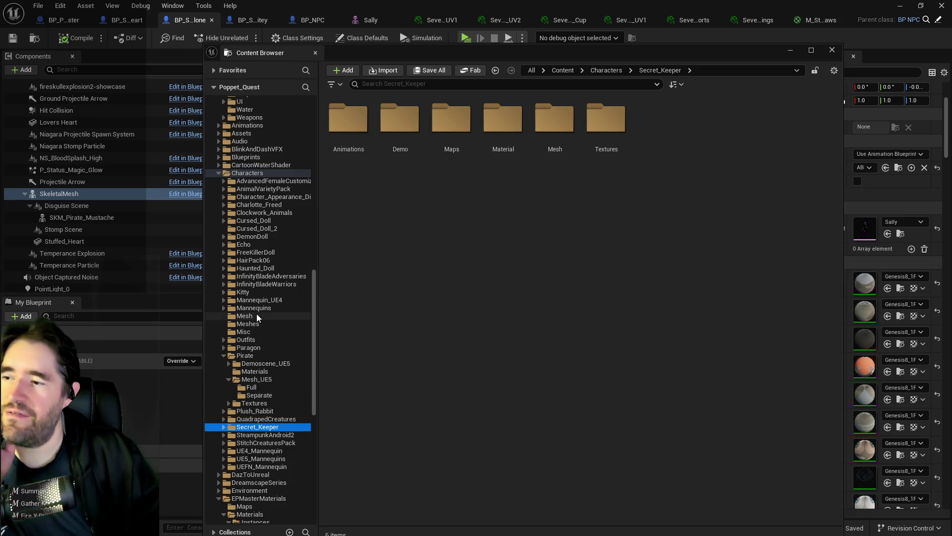
pyautogui.click(248, 220)
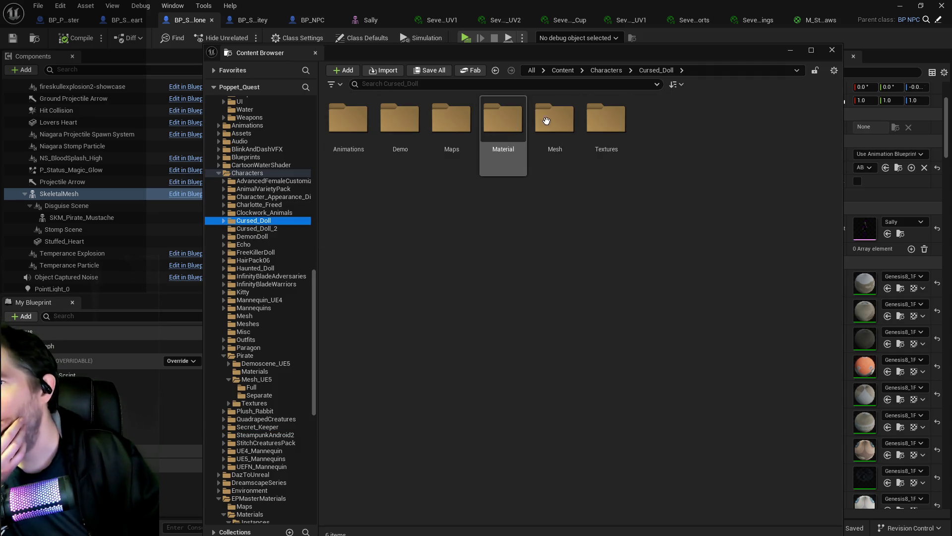
pyautogui.doubleClick(553, 119)
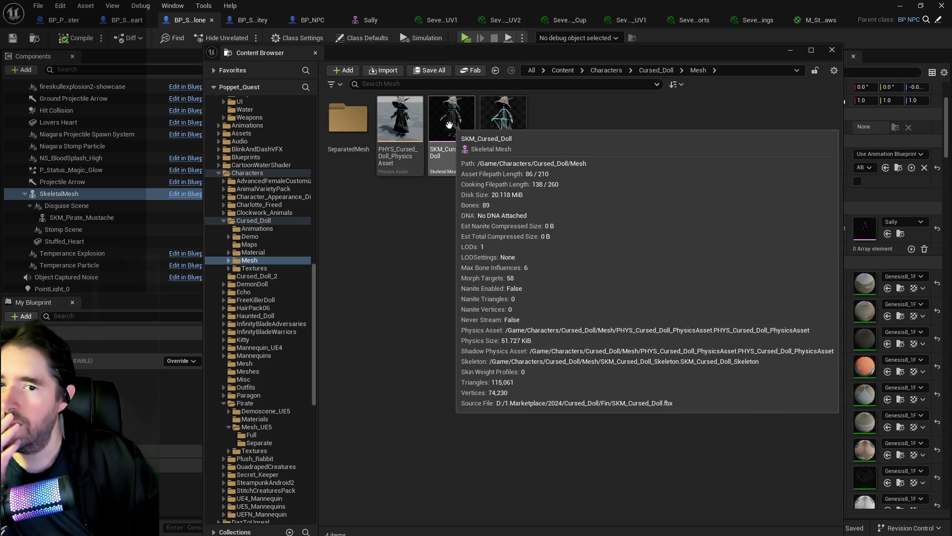
pyautogui.click(449, 124)
pyautogui.doubleClick(442, 130)
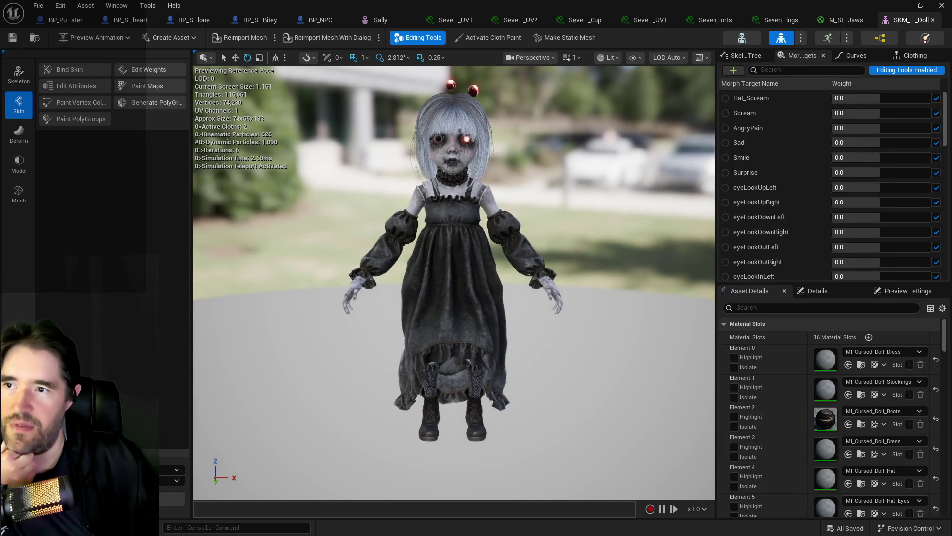
# Zoom and pan the mesh preview to inspect the Cursed Doll's face.
pyautogui.scroll(5, 466, 223)
pyautogui.moveTo(474, 210); pyautogui.dragTo(475, 209)
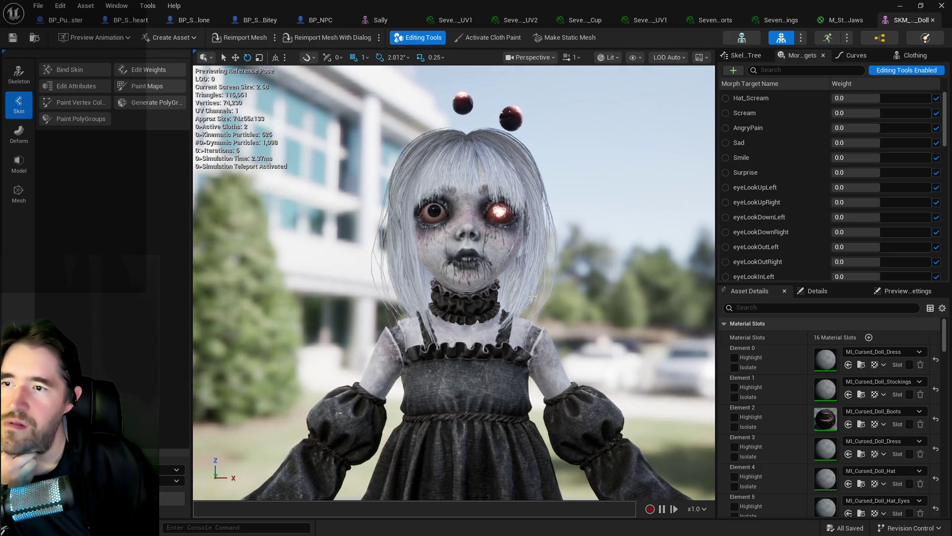
pyautogui.scroll(-4, 530, 296)
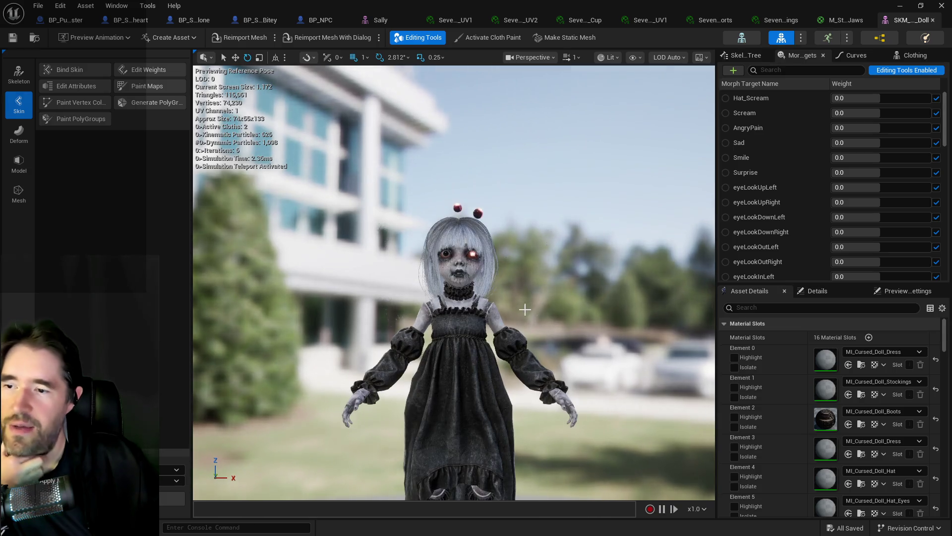
pyautogui.scroll(-2, 525, 308)
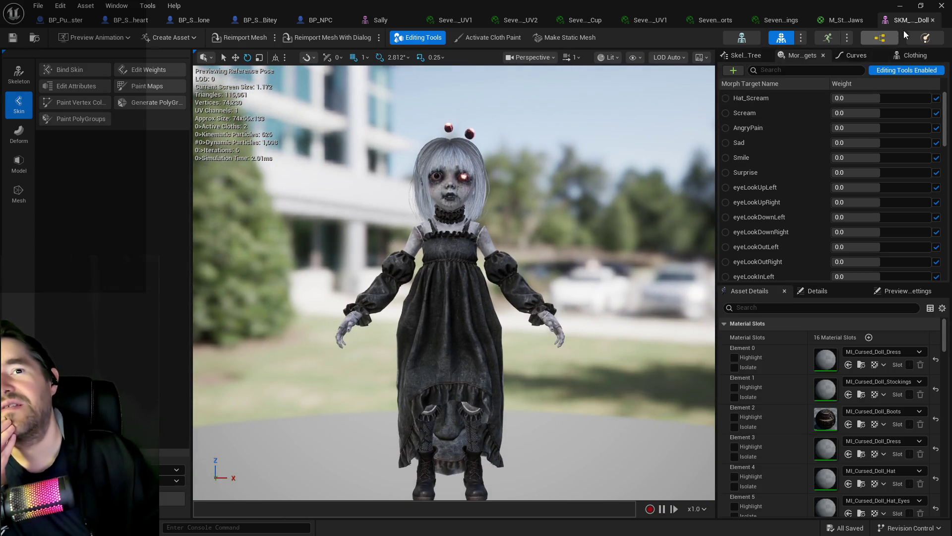
# Close the Cursed Doll editor, browse the Pirate Separate meshes, and bring up the Sally skeletal mesh.
pyautogui.click(932, 20)
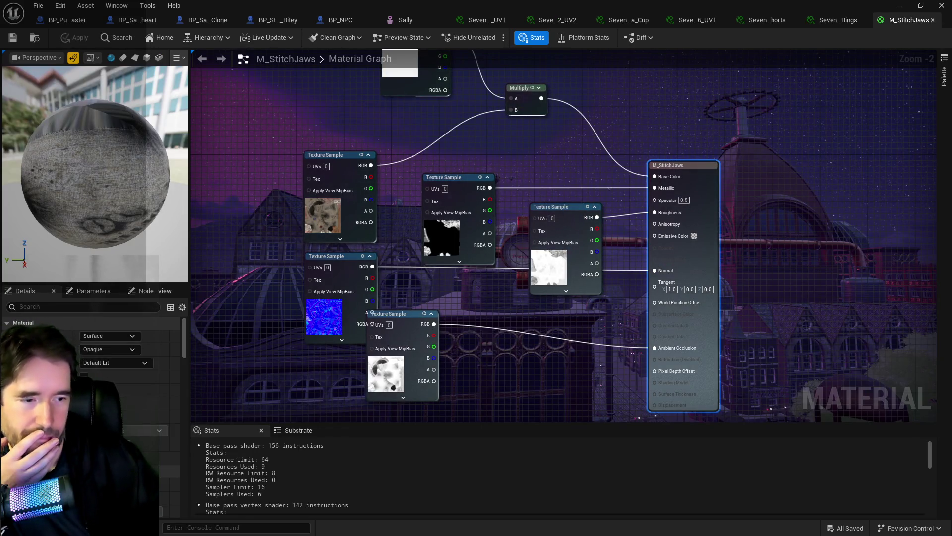
pyautogui.hotkey('alt', 'Tab')
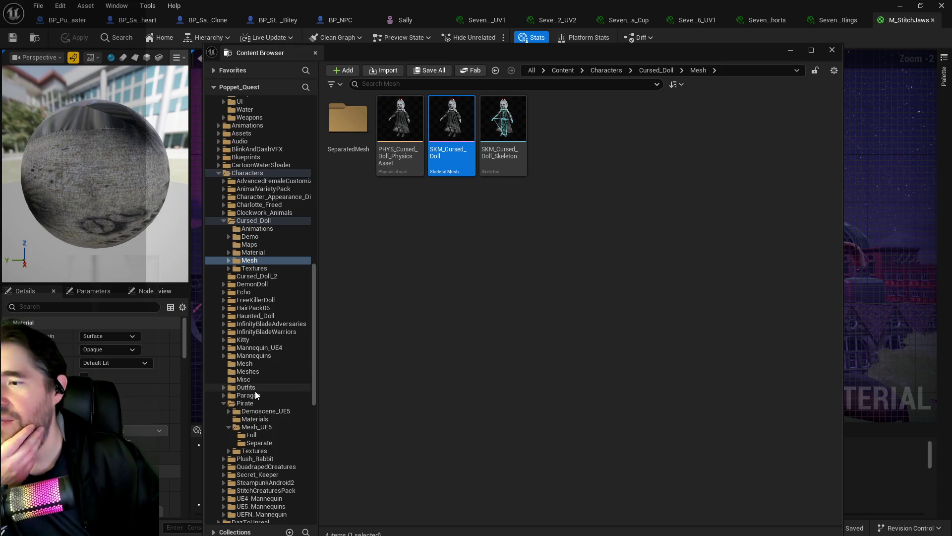
pyautogui.click(258, 442)
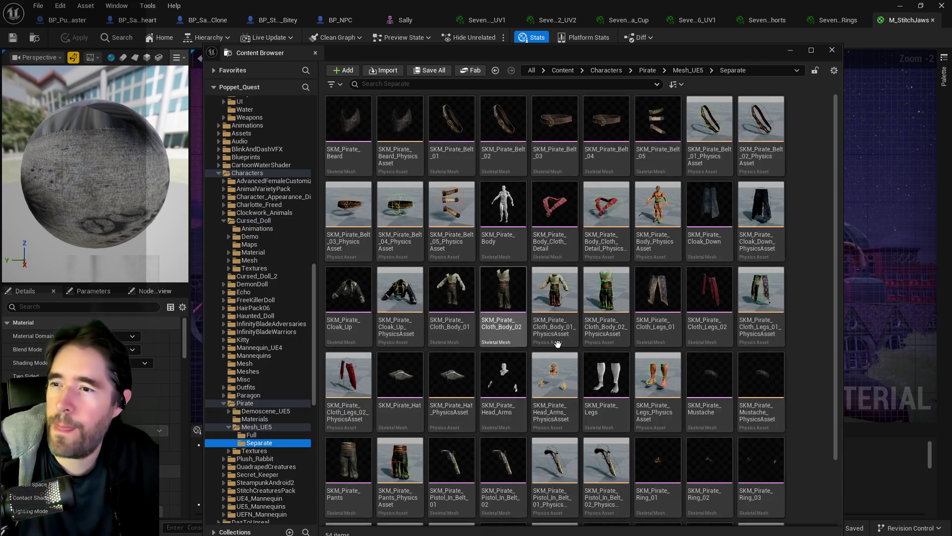
pyautogui.scroll(-1, 553, 347)
pyautogui.moveTo(579, 58); pyautogui.dragTo(951, 58)
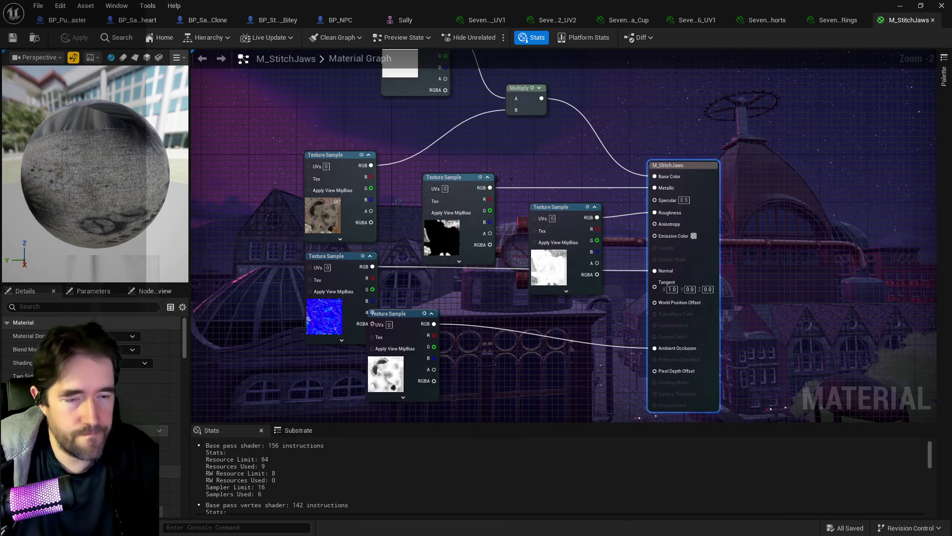
pyautogui.click(403, 21)
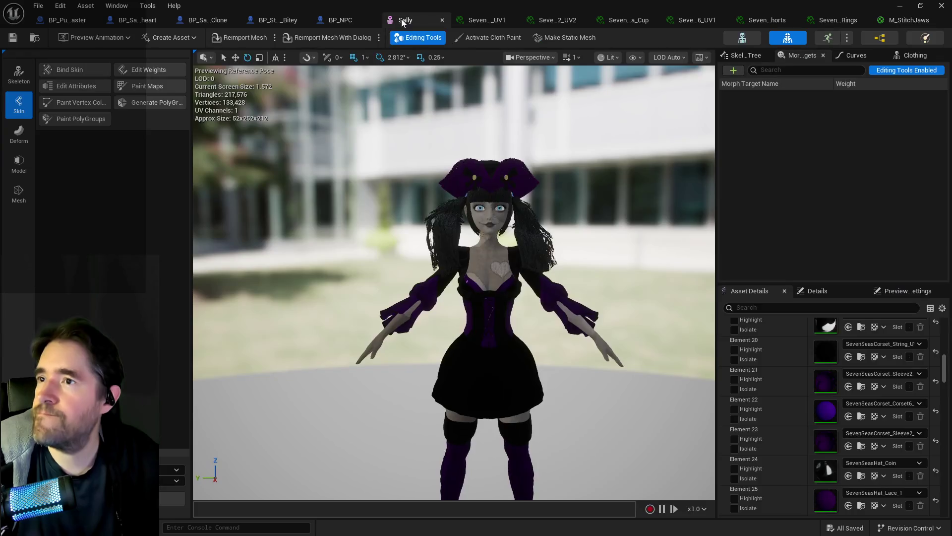
# Attach SKM_Pirate_Body_Cloth_Detail under Disguise Scene in the Sally clone blueprint.
pyautogui.click(210, 23)
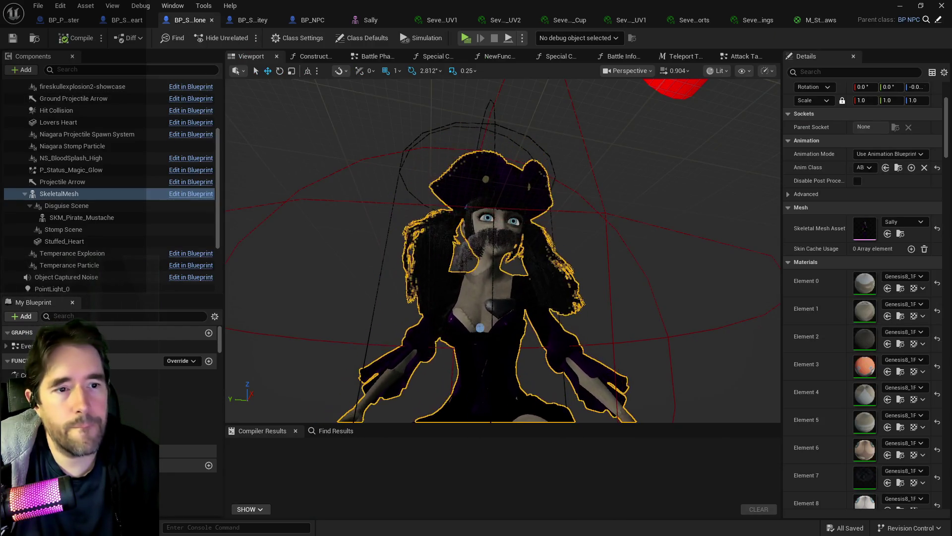
pyautogui.moveTo(864, 228)
pyautogui.mouseDown()
pyautogui.moveTo(74, 215)
pyautogui.moveTo(69, 207)
pyautogui.mouseUp()
pyautogui.scroll(-4, 388, 298)
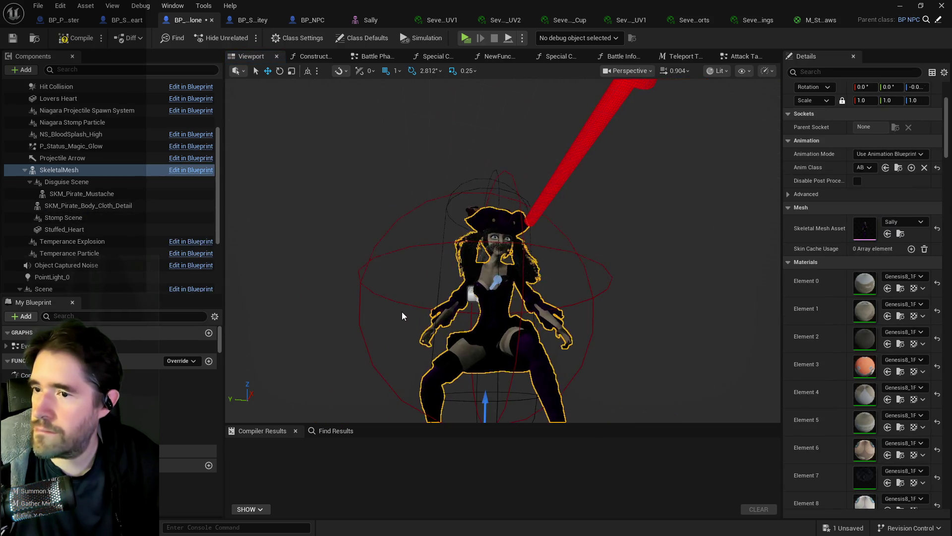
# Raise the cloth piece to Location Y 23.0 at the neck, then compile and save.
pyautogui.hotkey('ctrl', 'z')
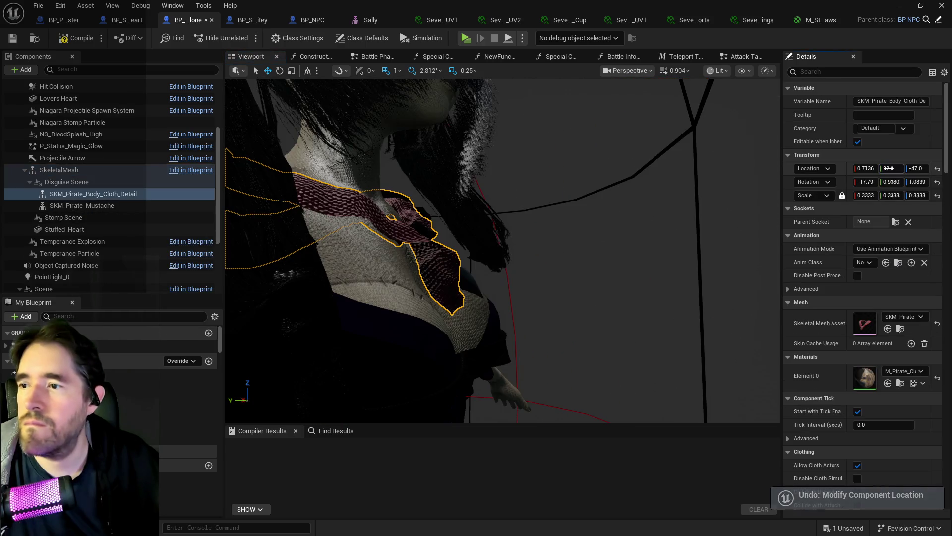
pyautogui.moveTo(889, 168); pyautogui.dragTo(889, 168)
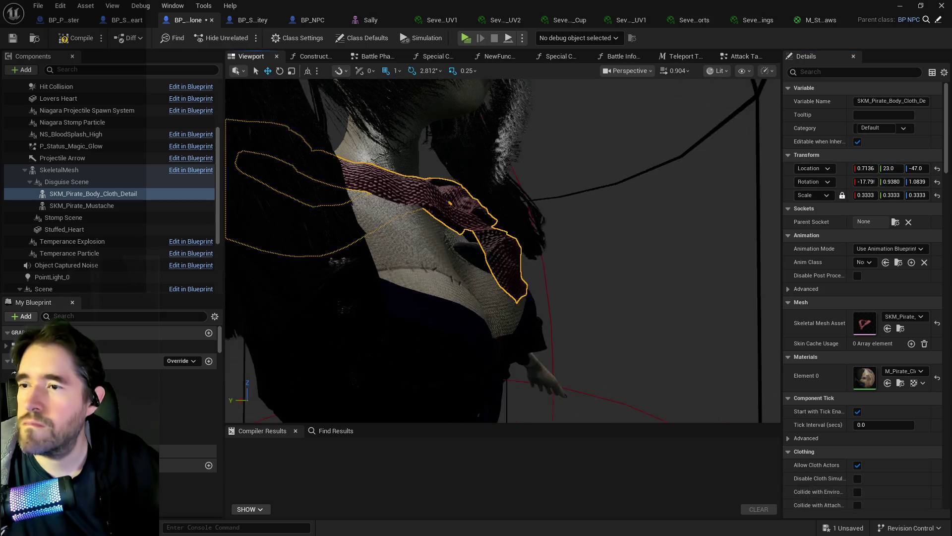
pyautogui.scroll(-3, 503, 250)
pyautogui.scroll(3, 503, 251)
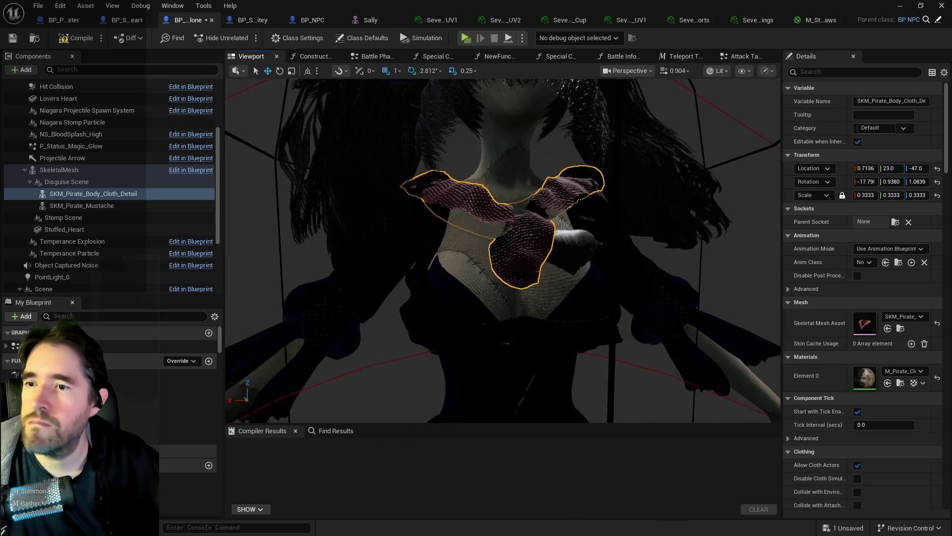
pyautogui.scroll(-5, 503, 251)
pyautogui.click(616, 315)
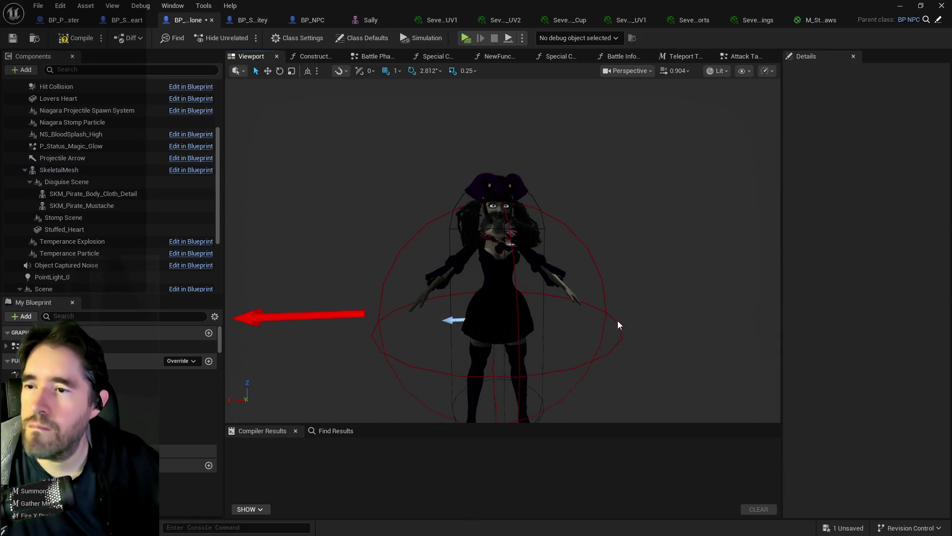
pyautogui.scroll(2, 617, 325)
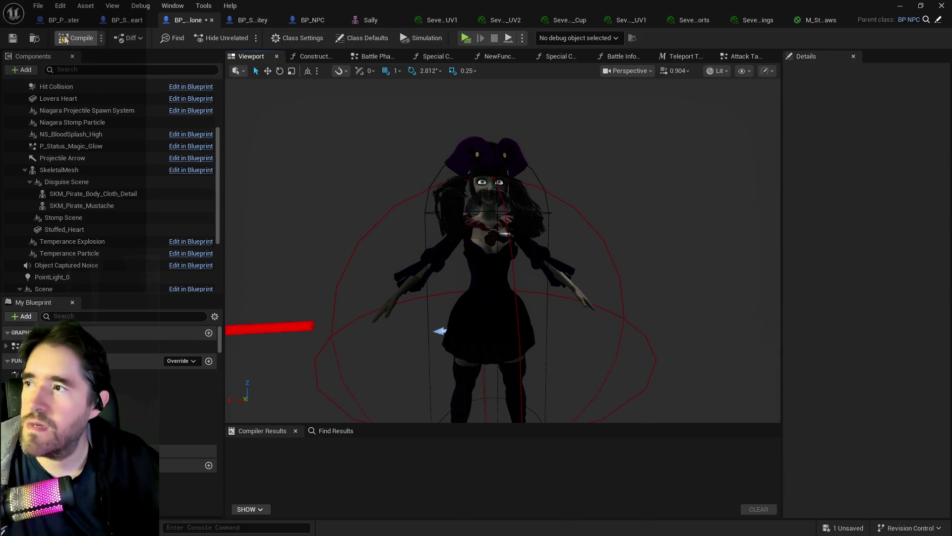
pyautogui.click(13, 38)
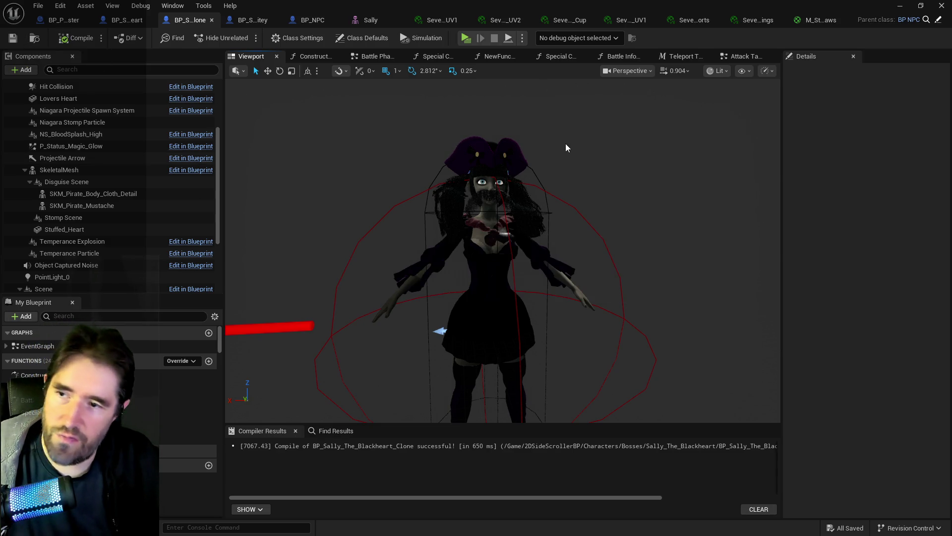
# Close the leftover SevenSeas material and M_StitchJaws asset tabs.
pyautogui.moveTo(600, 197); pyautogui.dragTo(600, 198)
pyautogui.middleClick(698, 20)
pyautogui.middleClick(698, 20)
pyautogui.middleClick(719, 20)
pyautogui.middleClick(729, 19)
pyautogui.middleClick(759, 20)
pyautogui.middleClick(770, 16)
pyautogui.middleClick(722, 19)
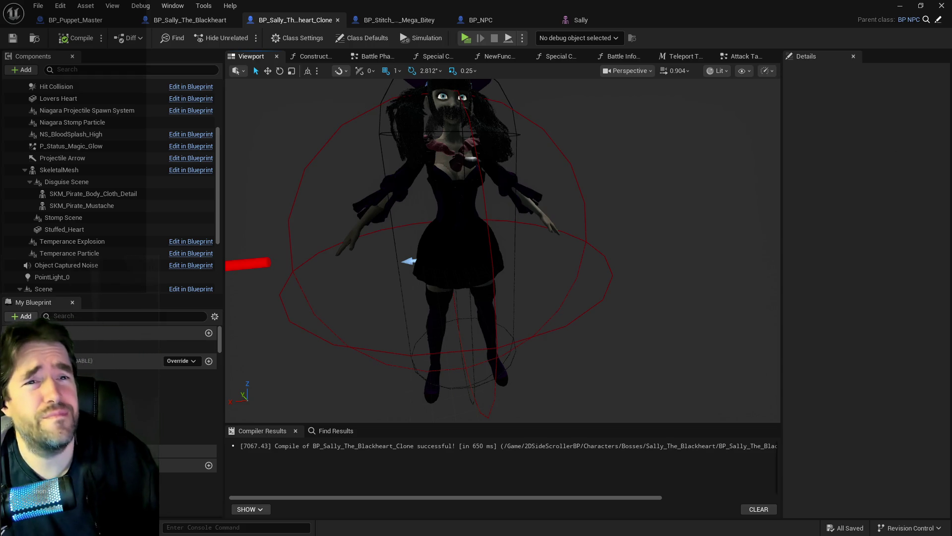
# Reframe the view on the torso and show the Special Check 3 function graph.
pyautogui.scroll(5, 541, 237)
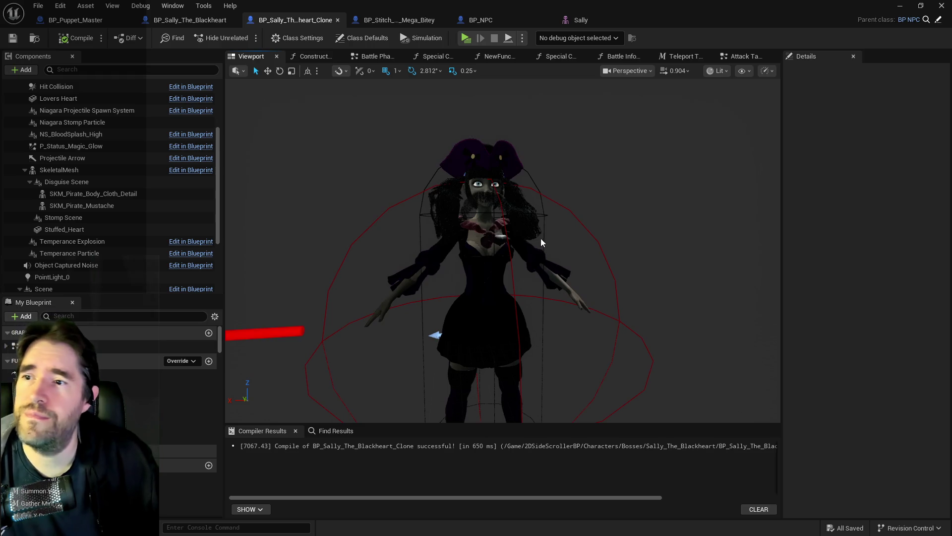
pyautogui.moveTo(540, 236); pyautogui.dragTo(535, 232)
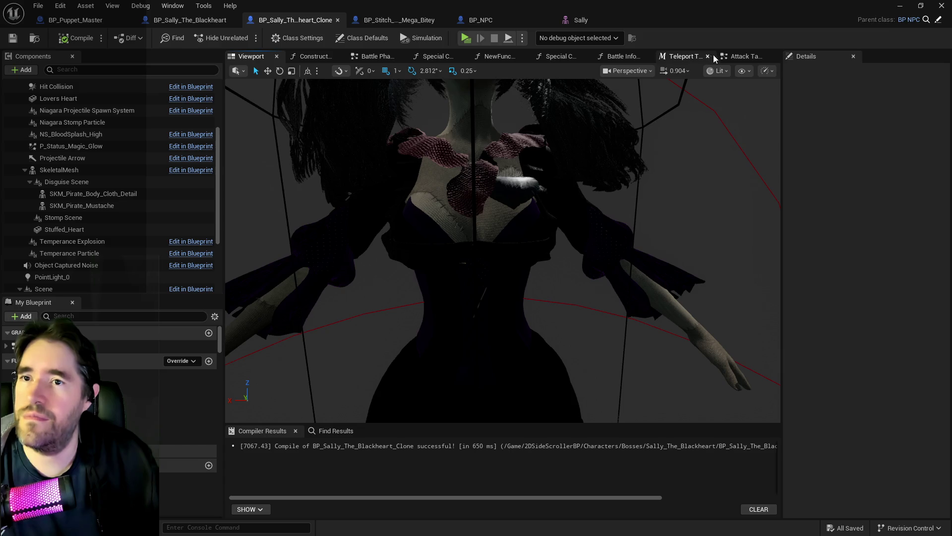
pyautogui.click(550, 57)
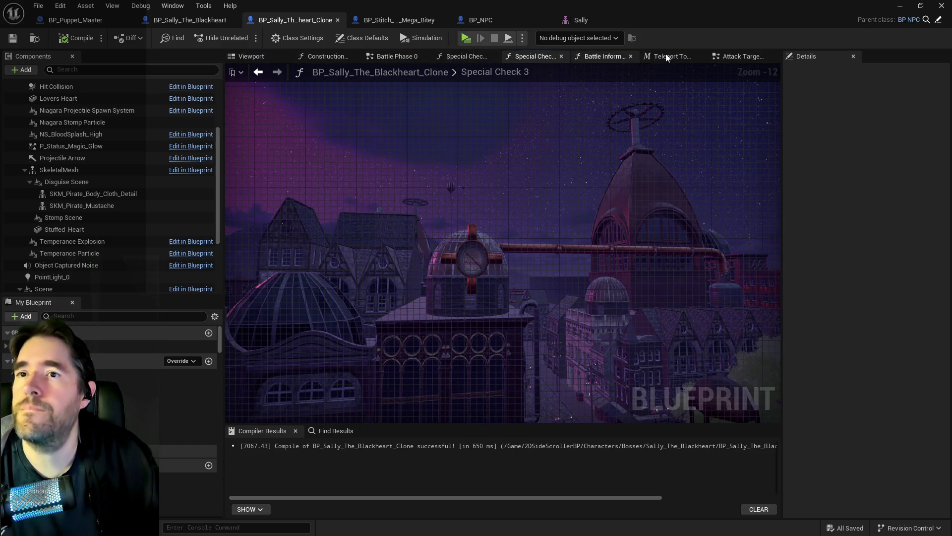
# Look through the Teleport To Location and Battle Phase 0 graphs, then return to the EventGraph.
pyautogui.click(665, 55)
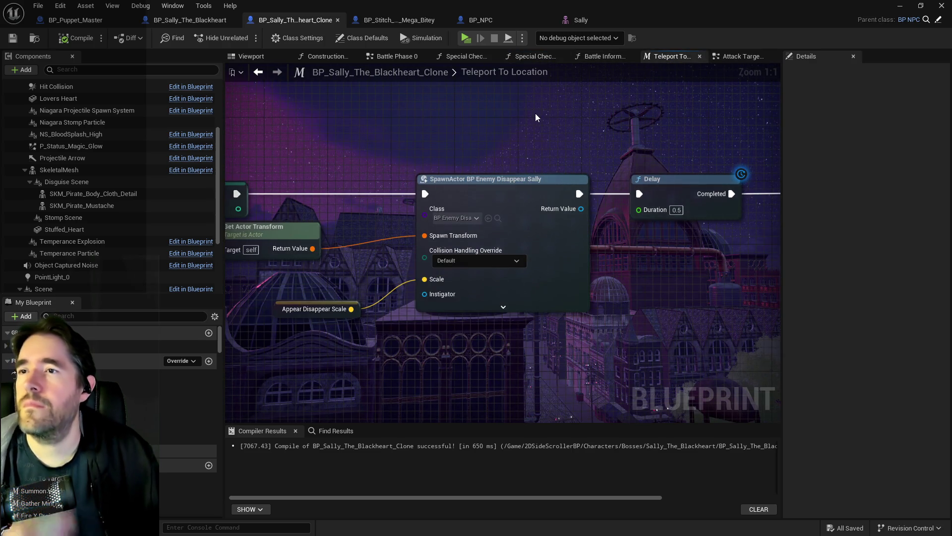
pyautogui.scroll(-4, 536, 114)
pyautogui.moveTo(526, 125); pyautogui.dragTo(537, 163)
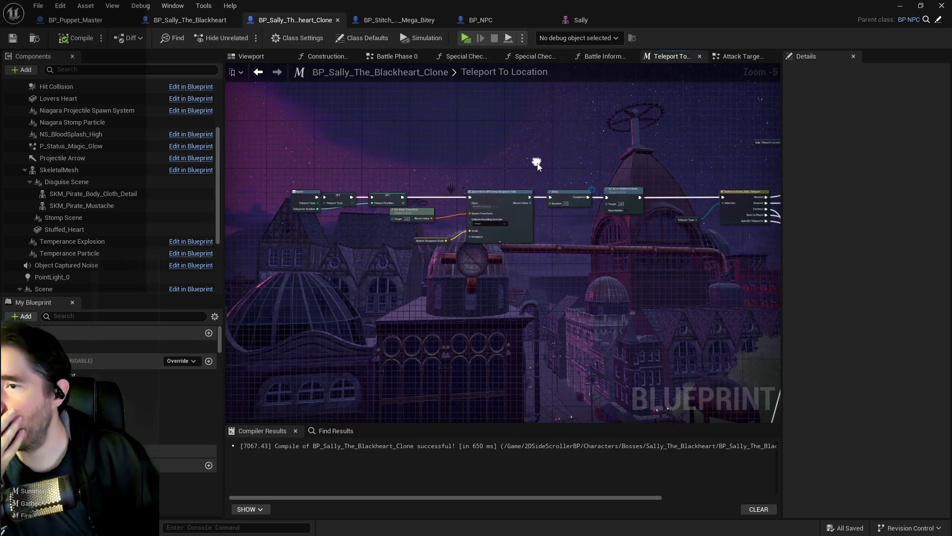
pyautogui.click(427, 56)
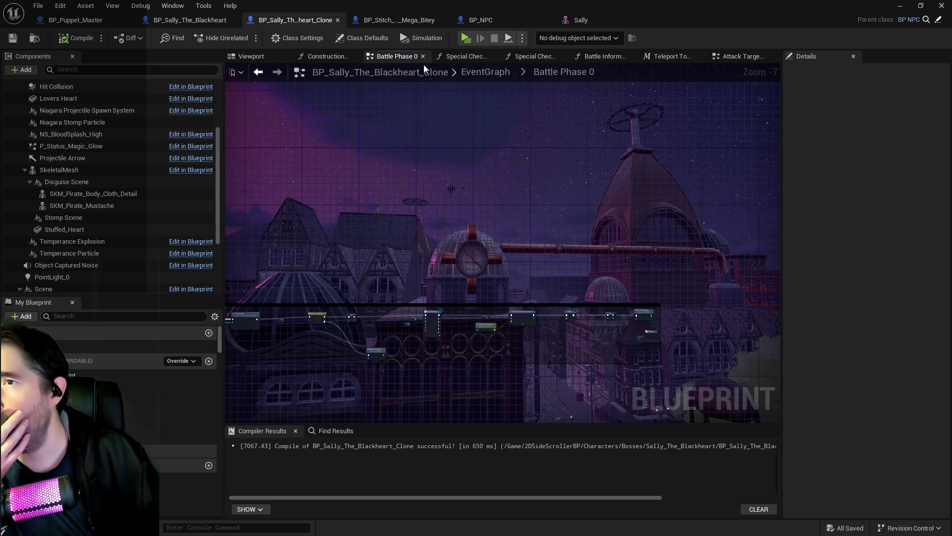
pyautogui.click(493, 74)
# Open the clone's Battle Phase 1 collapsed graph.
pyautogui.scroll(3, 481, 250)
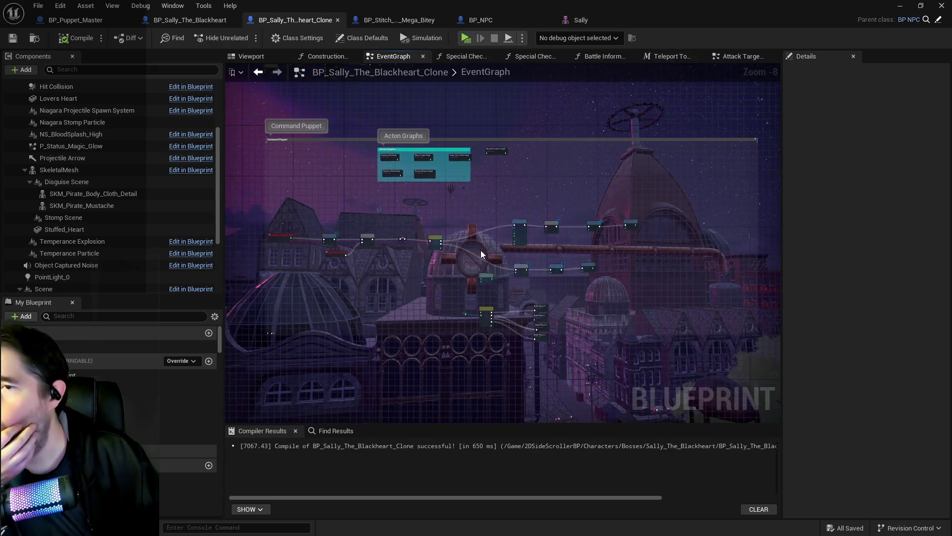
pyautogui.scroll(1, 453, 228)
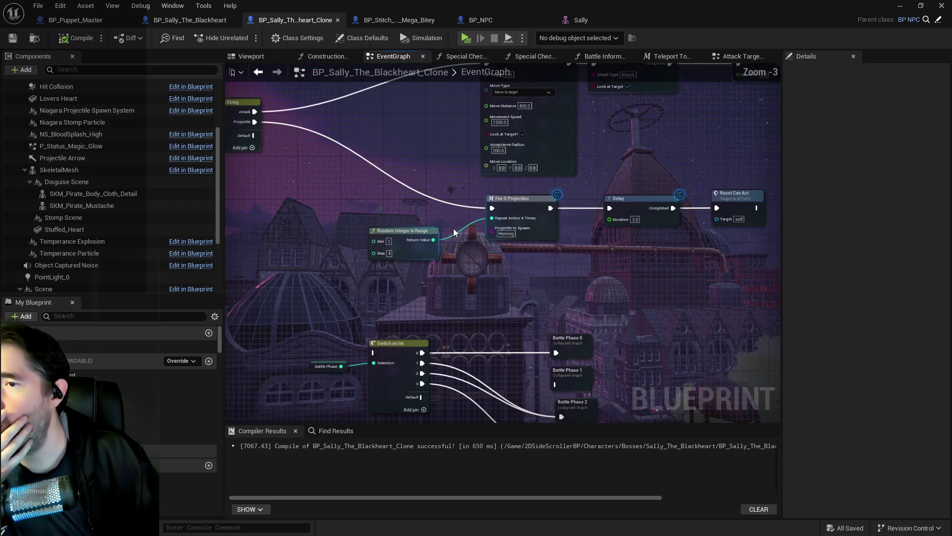
pyautogui.scroll(1, 466, 390)
pyautogui.click(522, 284)
pyautogui.doubleClick(522, 284)
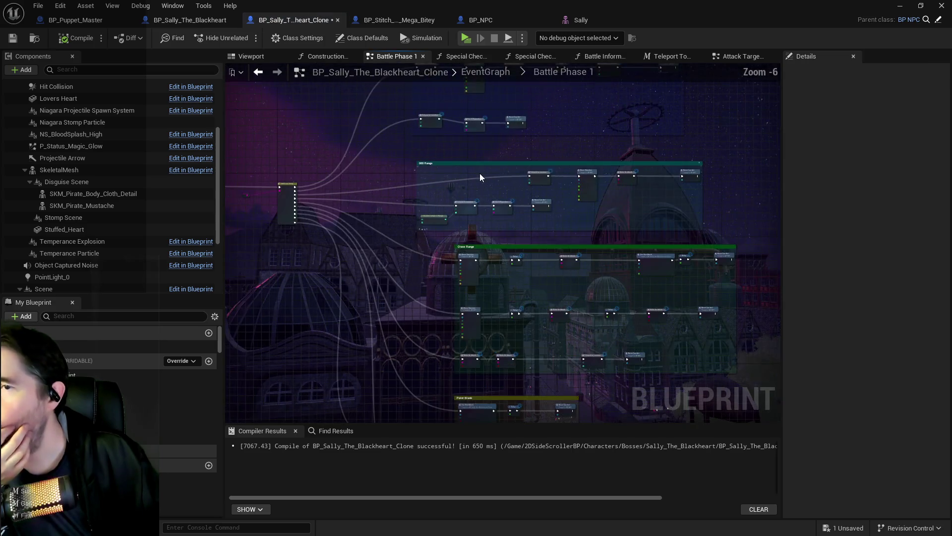
# Pan through the Point Blank and Move Direction nodes, then switch to BP_Puppet_Master.
pyautogui.scroll(3, 480, 177)
pyautogui.scroll(-3, 483, 175)
pyautogui.scroll(2, 462, 193)
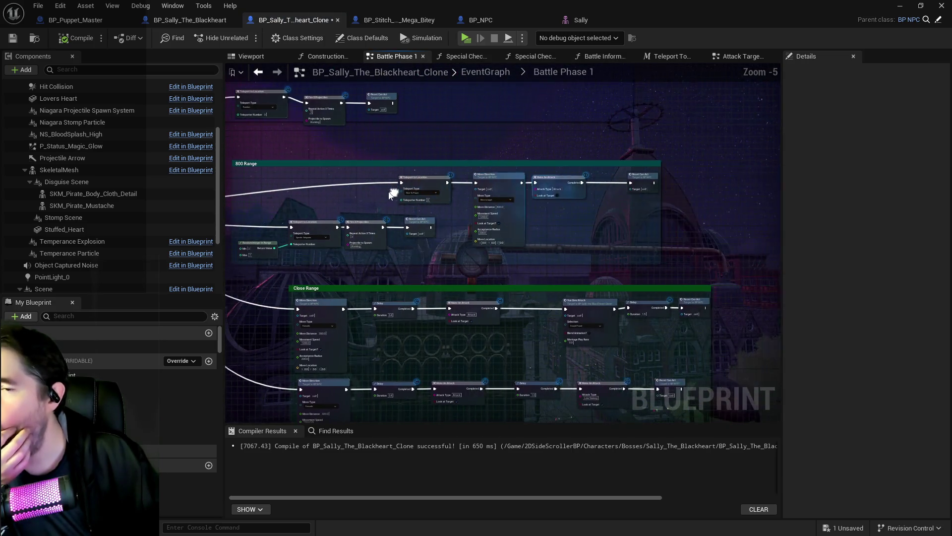
pyautogui.scroll(-1, 442, 207)
pyautogui.moveTo(447, 199)
pyautogui.mouseDown()
pyautogui.moveTo(499, 171)
pyautogui.moveTo(478, 162)
pyautogui.mouseUp()
pyautogui.moveTo(409, 159)
pyautogui.mouseDown()
pyautogui.moveTo(400, 183)
pyautogui.moveTo(409, 284)
pyautogui.mouseUp()
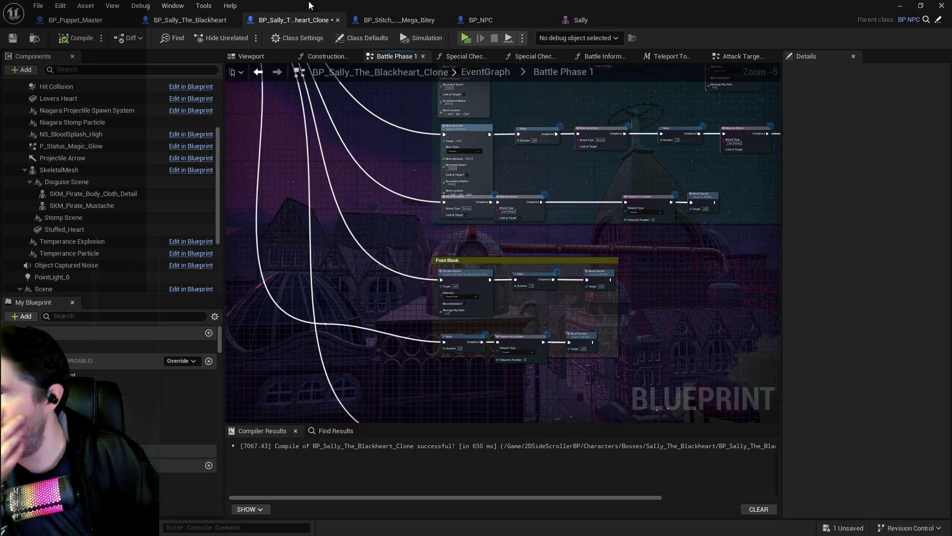
pyautogui.click(94, 19)
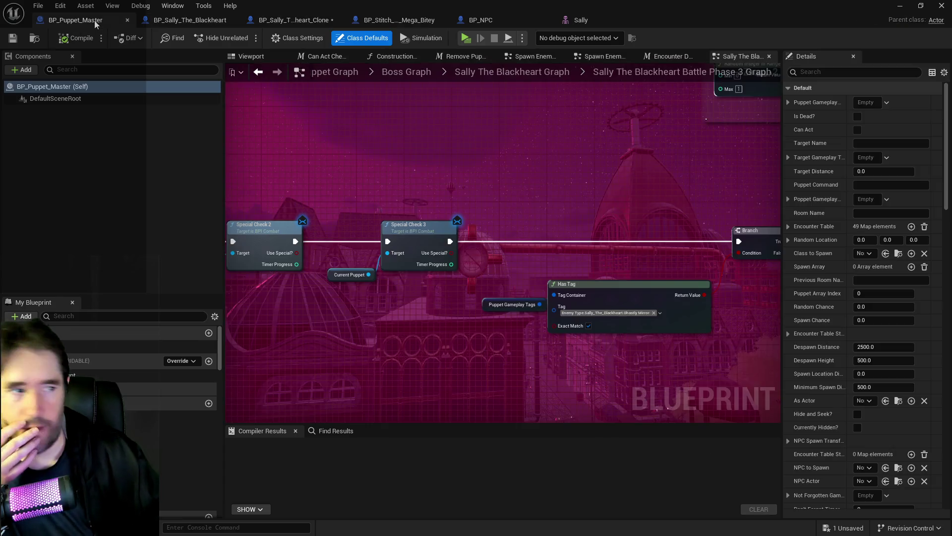
# Open Puppet Master's Sally The Blackheart Battle Phase 1 Graph and view its range comment groups.
pyautogui.click(495, 72)
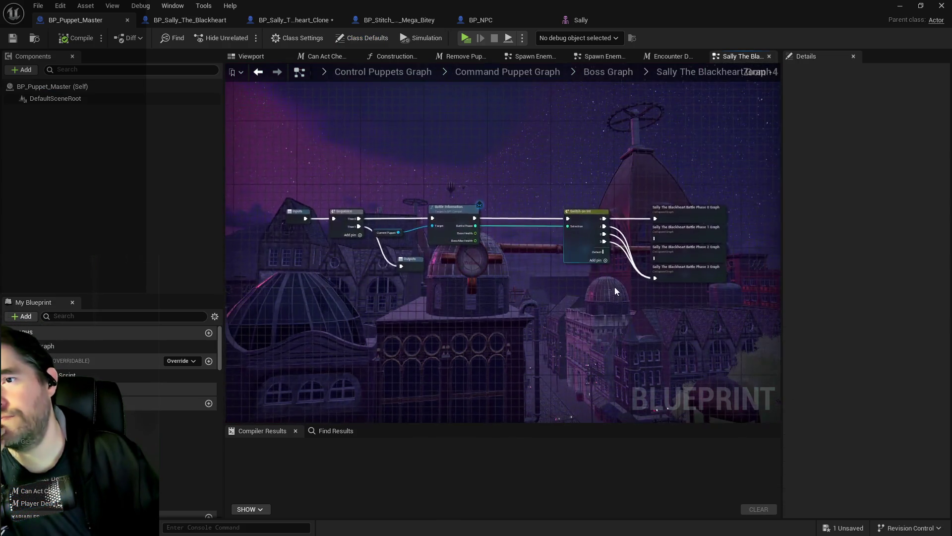
pyautogui.doubleClick(540, 193)
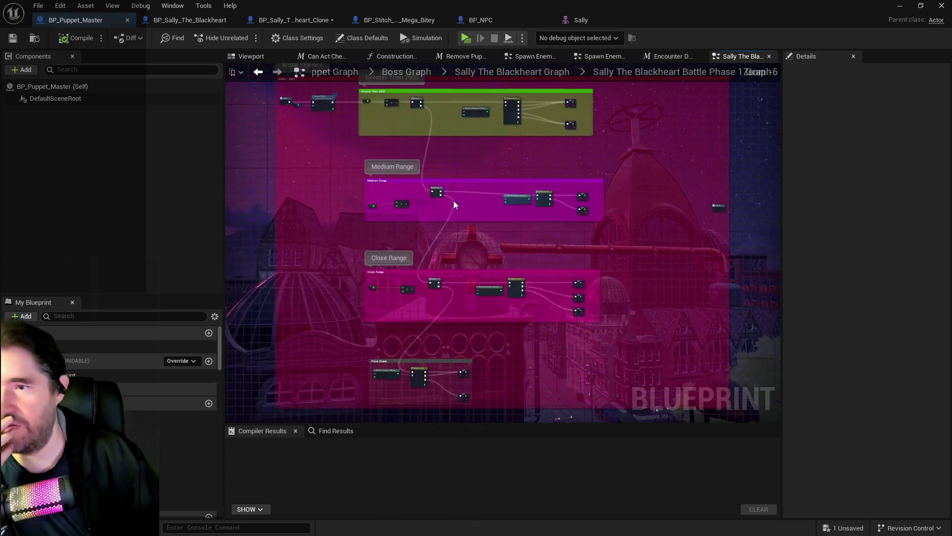
pyautogui.moveTo(450, 201); pyautogui.dragTo(442, 243)
pyautogui.scroll(-4, 442, 246)
pyautogui.moveTo(475, 192)
pyautogui.mouseDown()
pyautogui.moveTo(444, 355)
pyautogui.moveTo(430, 281)
pyautogui.moveTo(450, 110)
pyautogui.moveTo(480, 226)
pyautogui.mouseUp()
pyautogui.scroll(4, 503, 145)
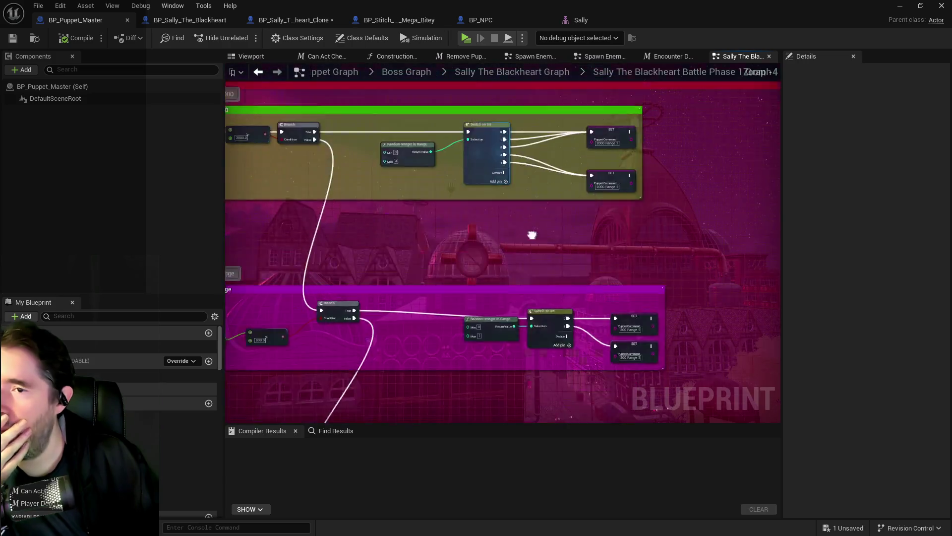
# Return to the Sally clone's Battle Phase 1 graph and frame the 2000 Range nodes.
pyautogui.click(293, 20)
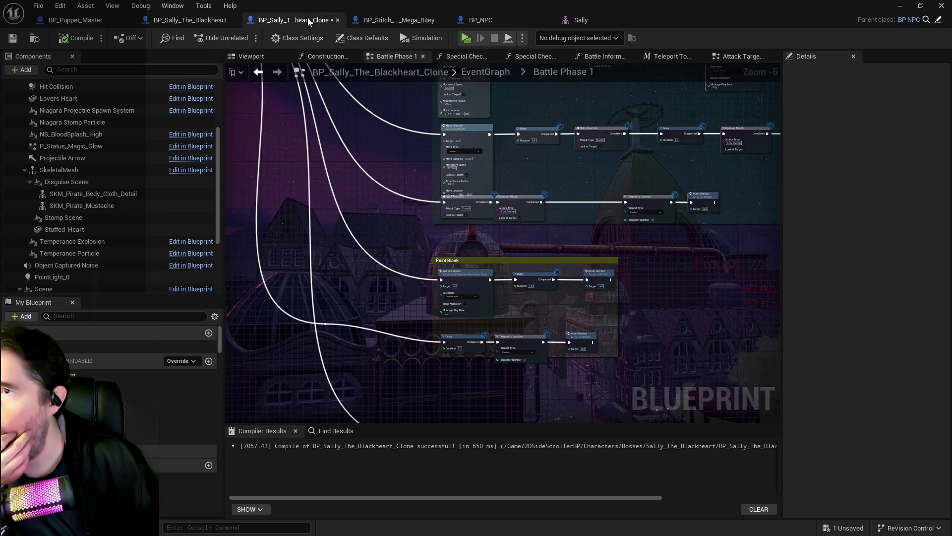
pyautogui.moveTo(316, 239); pyautogui.dragTo(358, 261)
pyautogui.scroll(3, 358, 261)
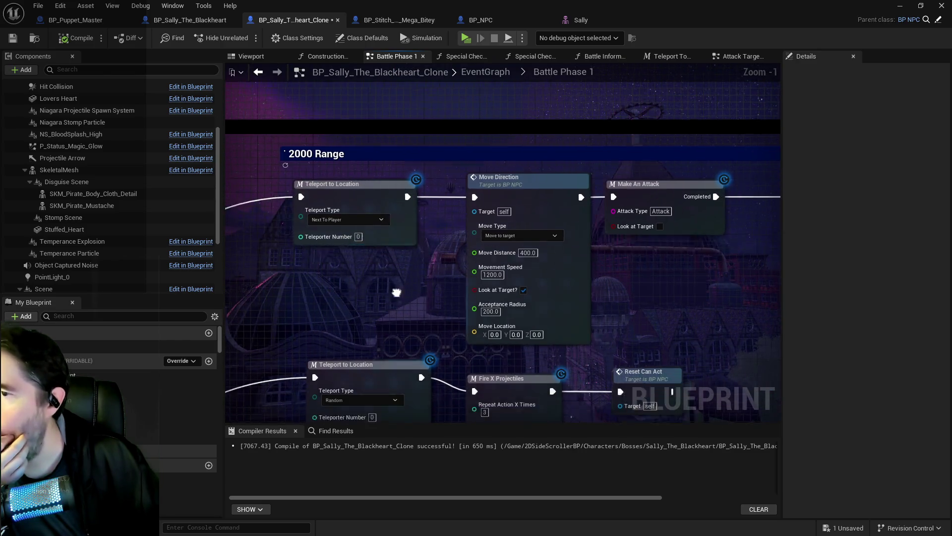
# Pan through the clone's Teleport, Fire X Projectiles, 800 Range, Close Range and Switch on String nodes.
pyautogui.moveTo(394, 282); pyautogui.dragTo(375, 173)
pyautogui.scroll(1, 375, 173)
pyautogui.scroll(-3, 418, 242)
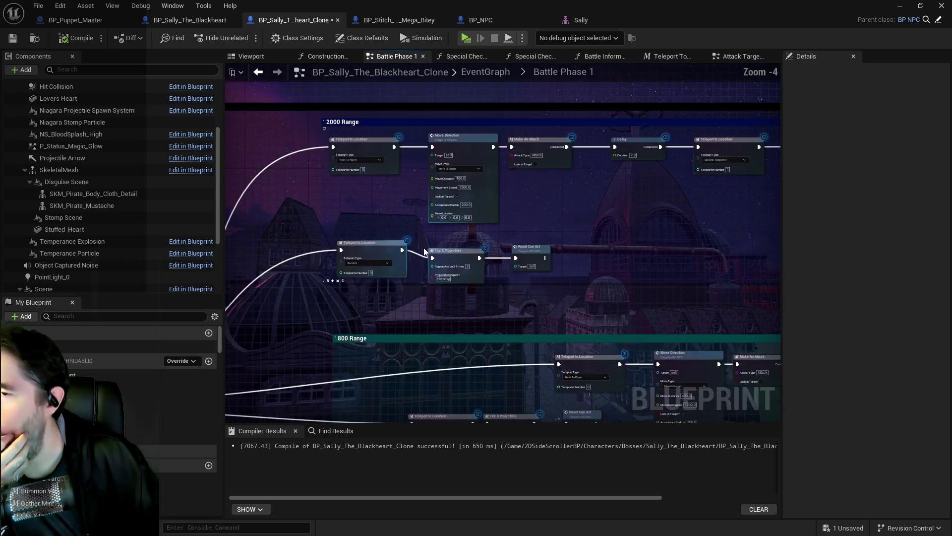
pyautogui.moveTo(594, 275); pyautogui.dragTo(594, 95)
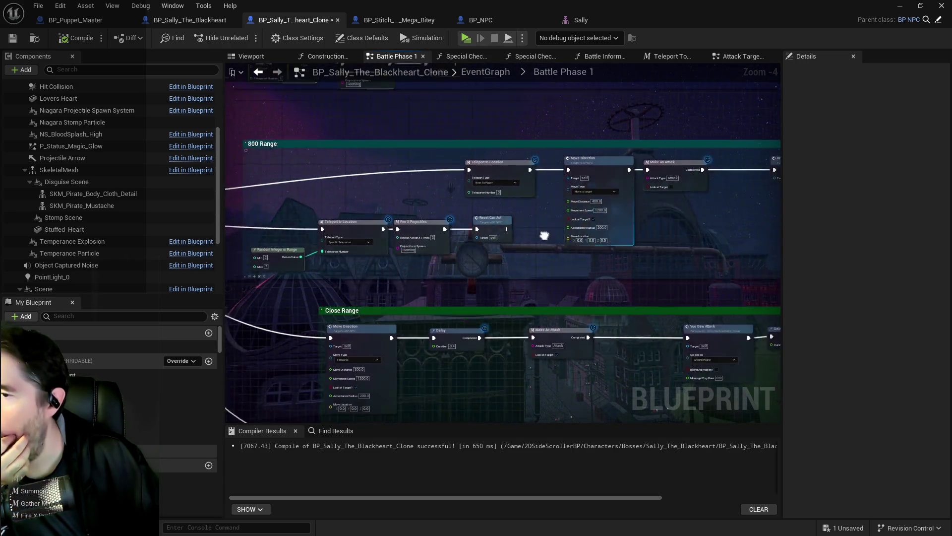
pyautogui.moveTo(374, 257); pyautogui.dragTo(537, 133)
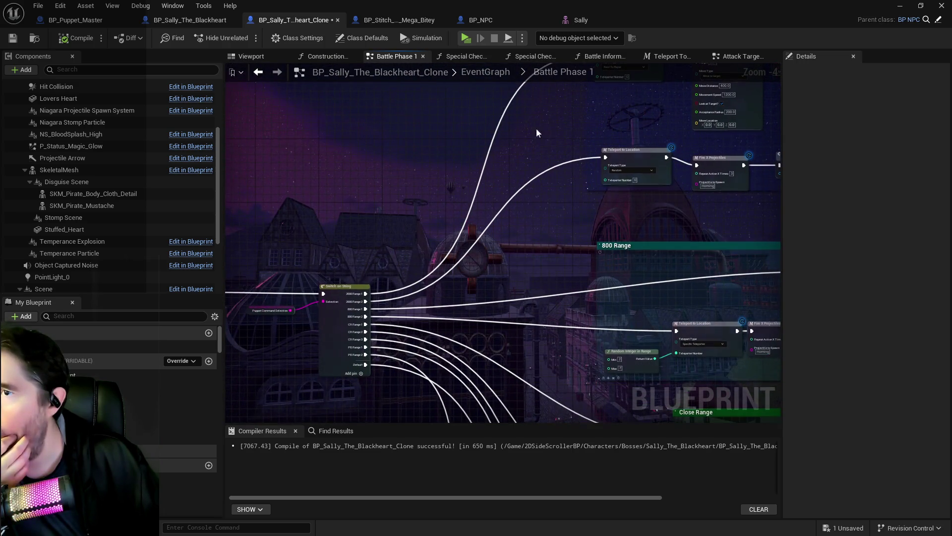
# Return to the clone's EventGraph around Switch on String, then switch to BP_Puppet_Master.
pyautogui.click(500, 73)
pyautogui.scroll(2, 414, 181)
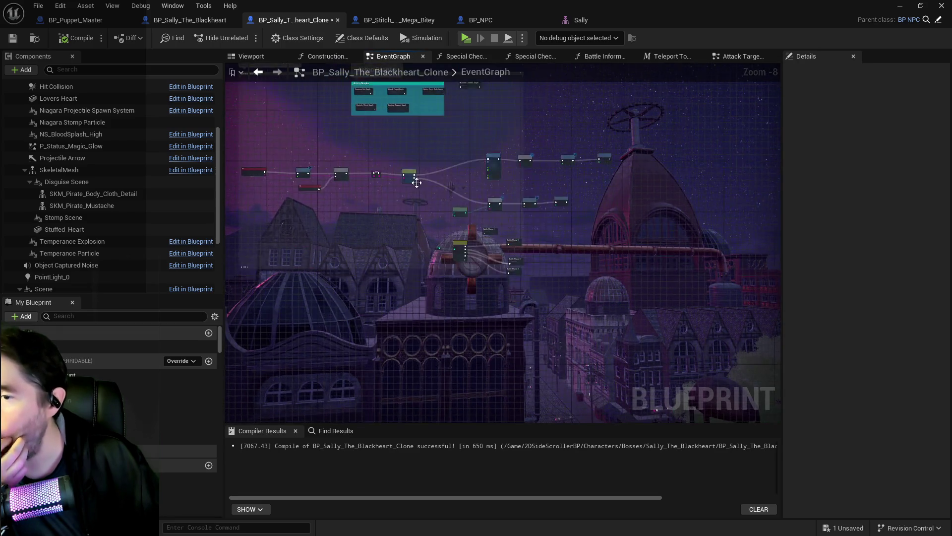
pyautogui.scroll(1, 437, 199)
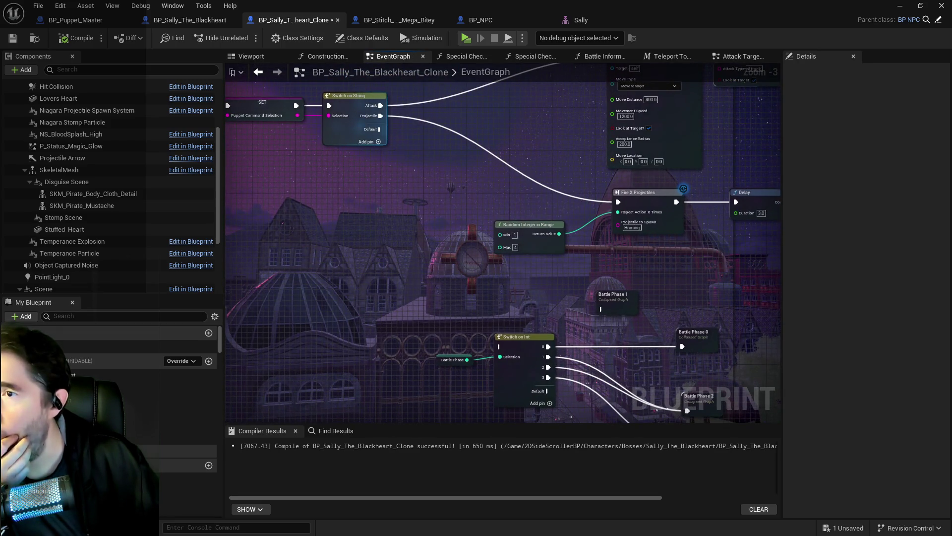
pyautogui.moveTo(397, 145); pyautogui.dragTo(495, 165)
pyautogui.click(93, 21)
# Review Puppet Master's Battle Phase 1 comment, then open its Battle Phase 3 Graph.
pyautogui.scroll(-4, 354, 211)
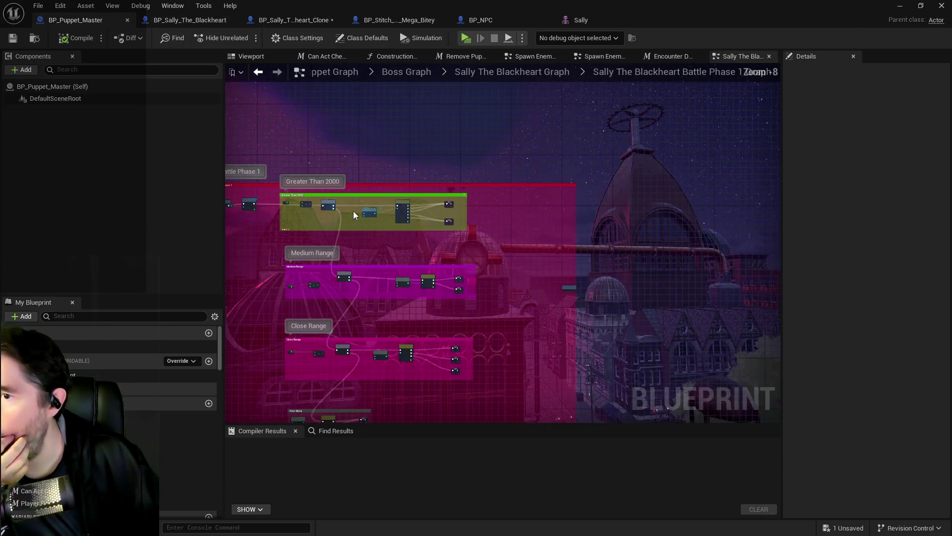
pyautogui.moveTo(551, 231); pyautogui.dragTo(560, 262)
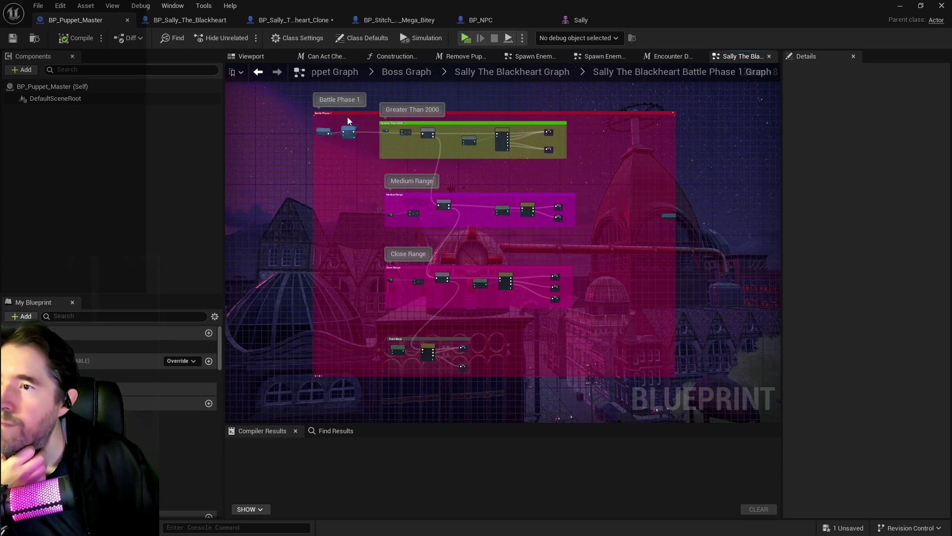
pyautogui.scroll(1, 384, 139)
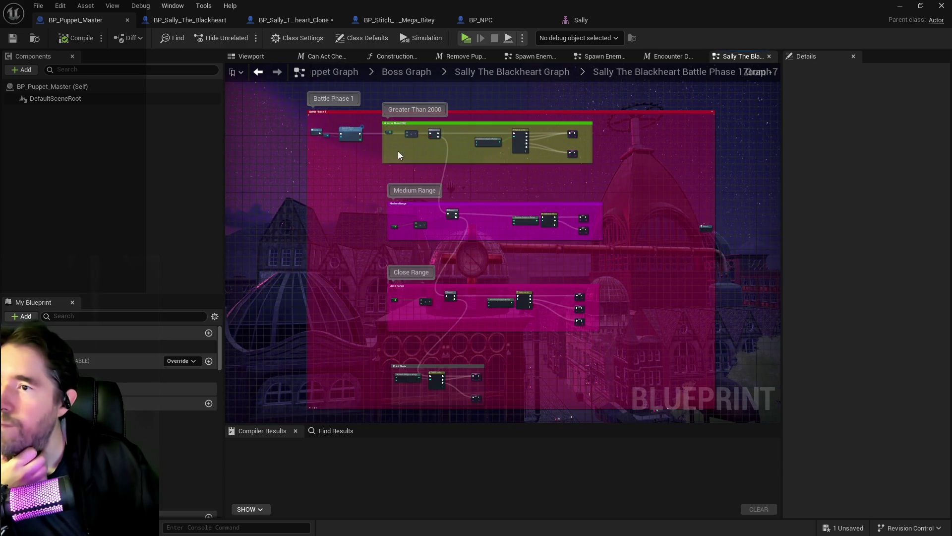
pyautogui.click(627, 405)
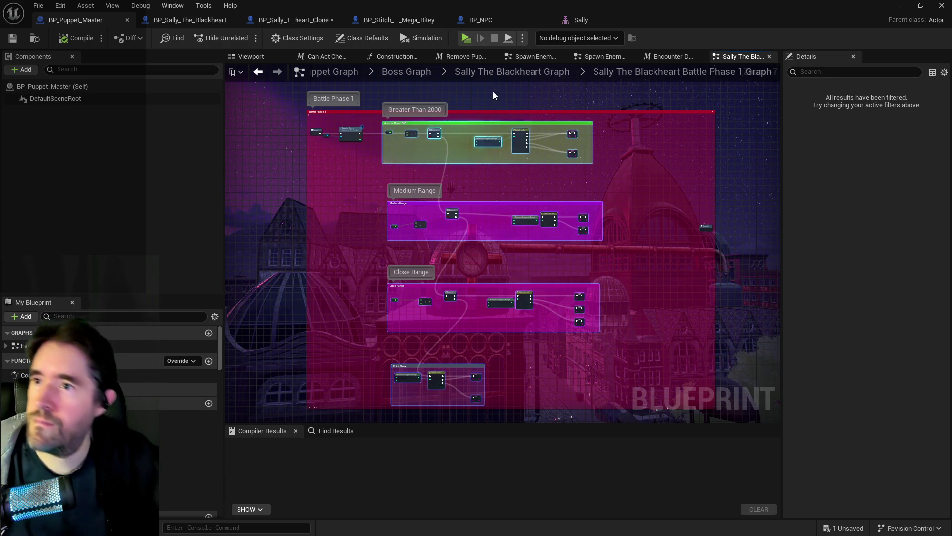
pyautogui.click(519, 71)
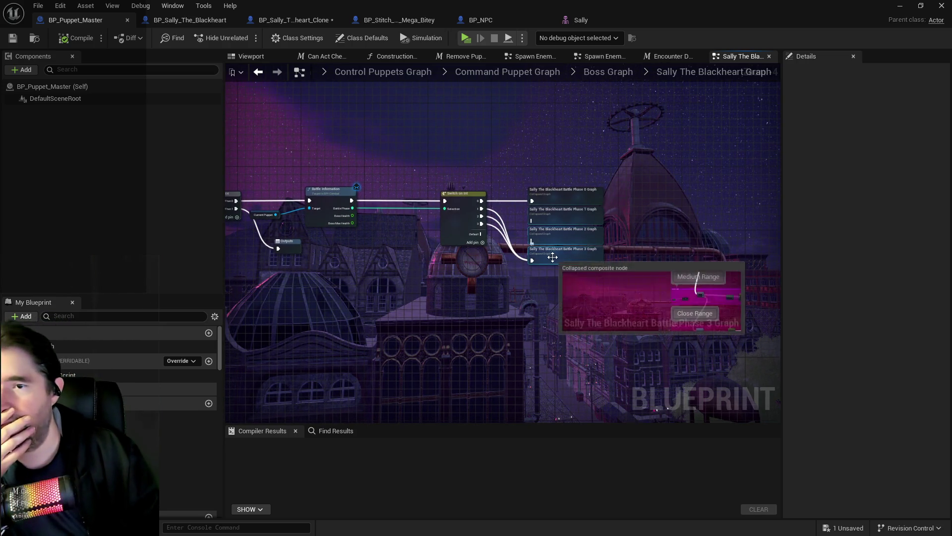
pyautogui.doubleClick(555, 257)
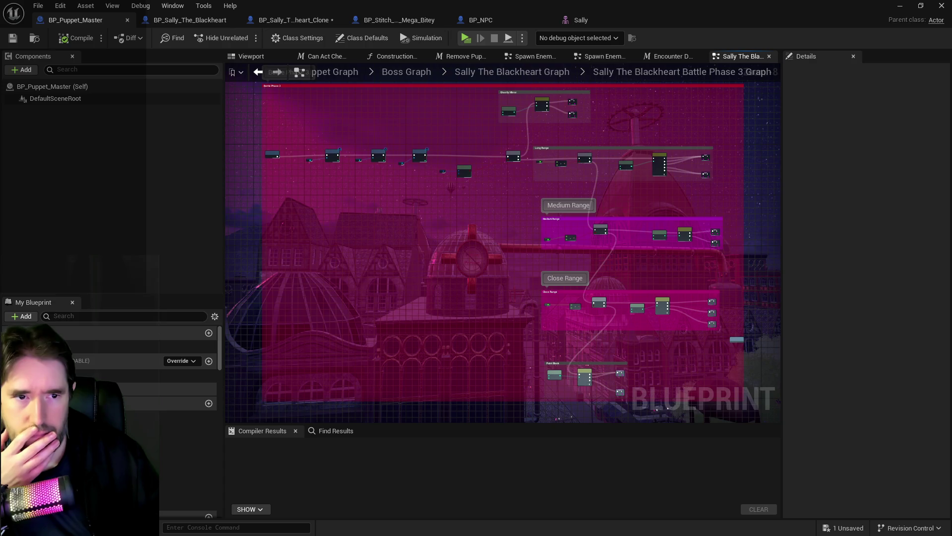
# Save the Sally clone blueprint and frame its Fire X Projectiles and Delay nodes.
pyautogui.click(296, 23)
pyautogui.hotkey('ctrl', 's')
pyautogui.moveTo(510, 245)
pyautogui.mouseDown()
pyautogui.moveTo(430, 228)
pyautogui.moveTo(301, 237)
pyautogui.moveTo(320, 255)
pyautogui.moveTo(320, 281)
pyautogui.mouseUp()
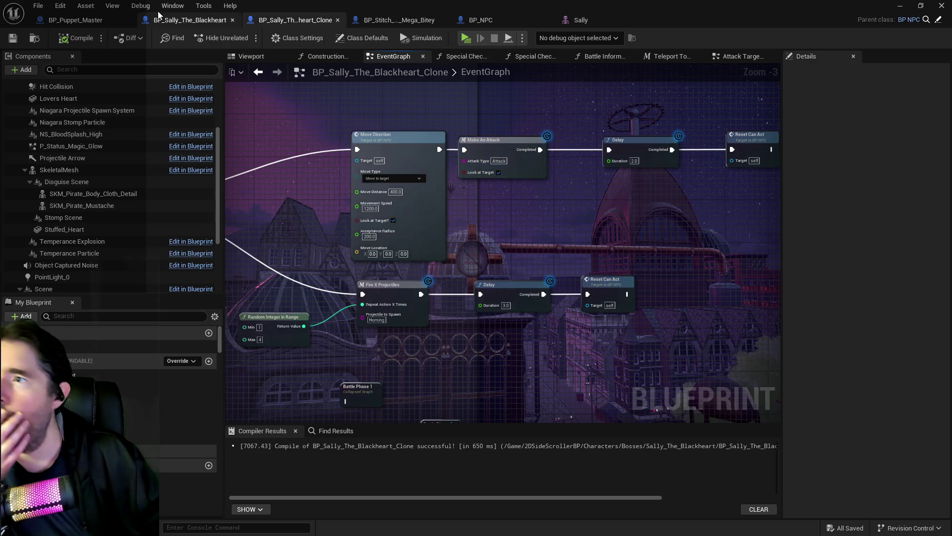
# In BP_Sally_The_Blackheart, search variables for 'npc' and select Struct NPC Stats.
pyautogui.click(190, 20)
pyautogui.click(100, 320)
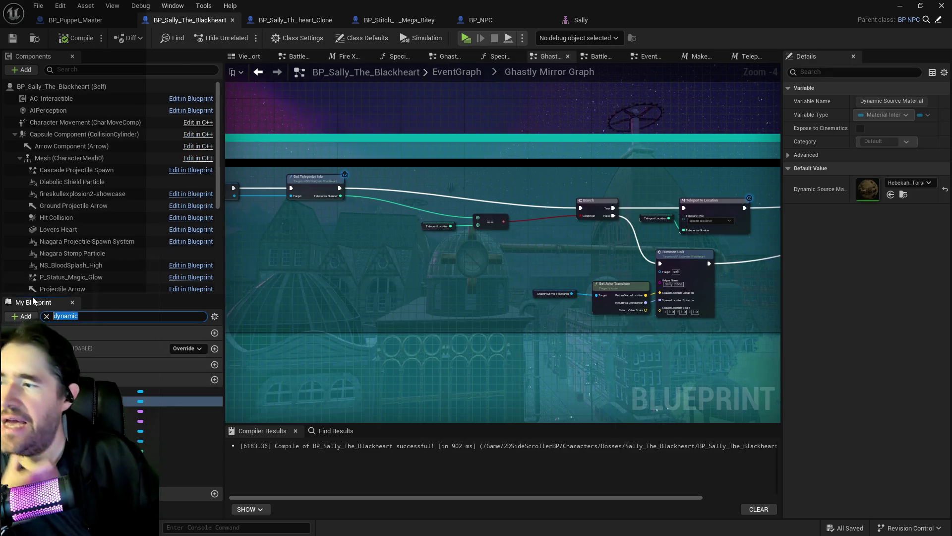
pyautogui.write('npc')
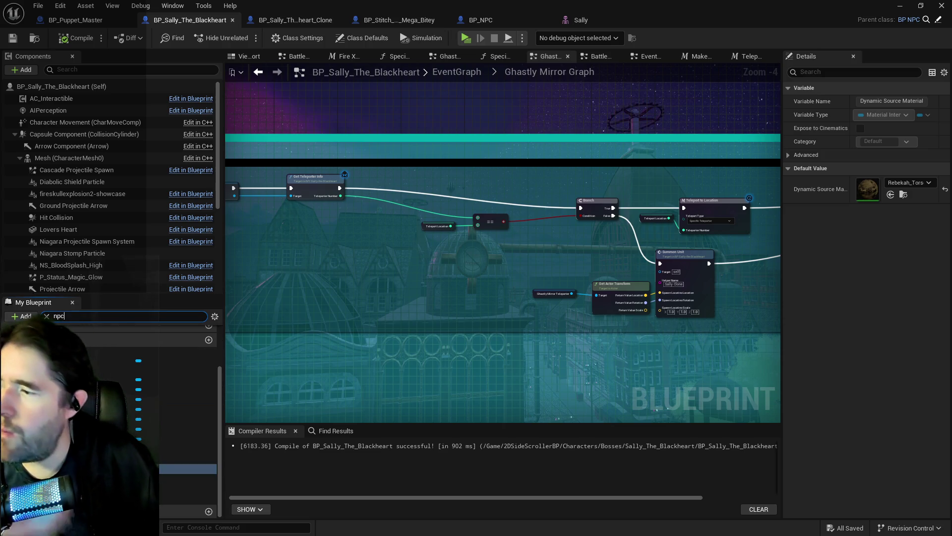
pyautogui.click(44, 489)
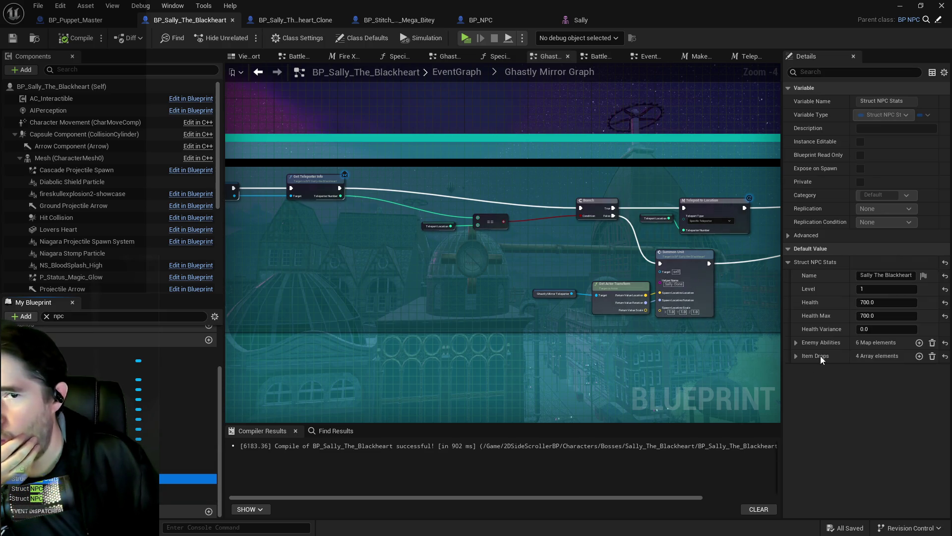
# Expand Enemy Abilities > Low Sweep and open its Sword-Attack-L7 animation montage.
pyautogui.click(796, 342)
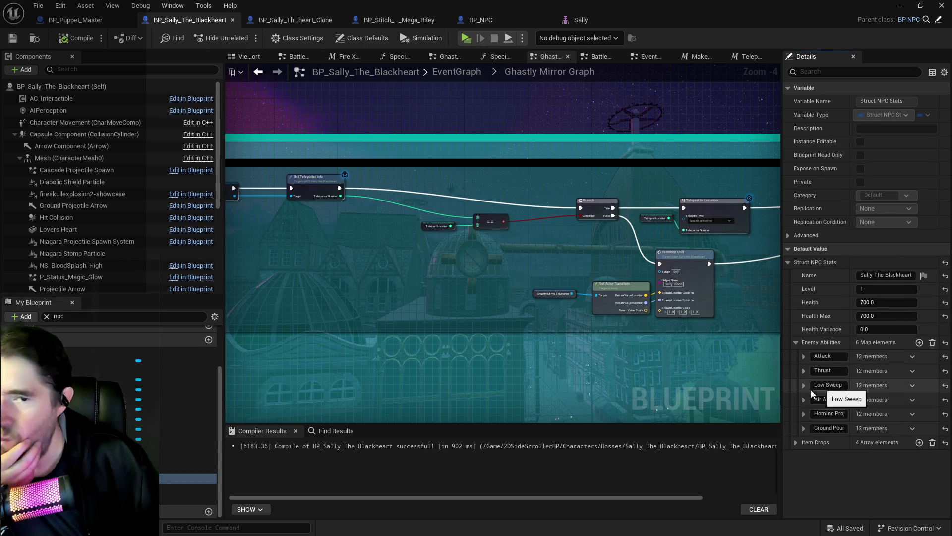
pyautogui.click(804, 386)
pyautogui.scroll(-2, 843, 367)
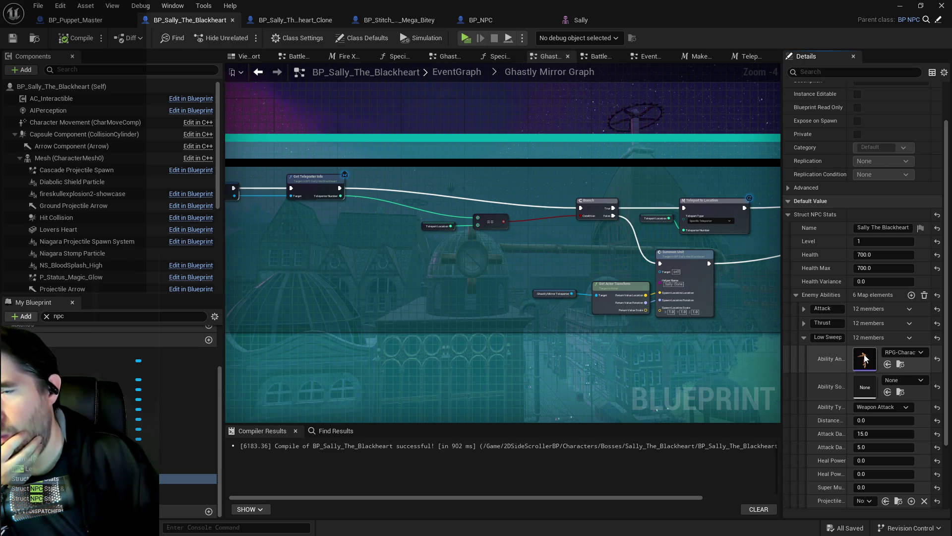
pyautogui.doubleClick(864, 358)
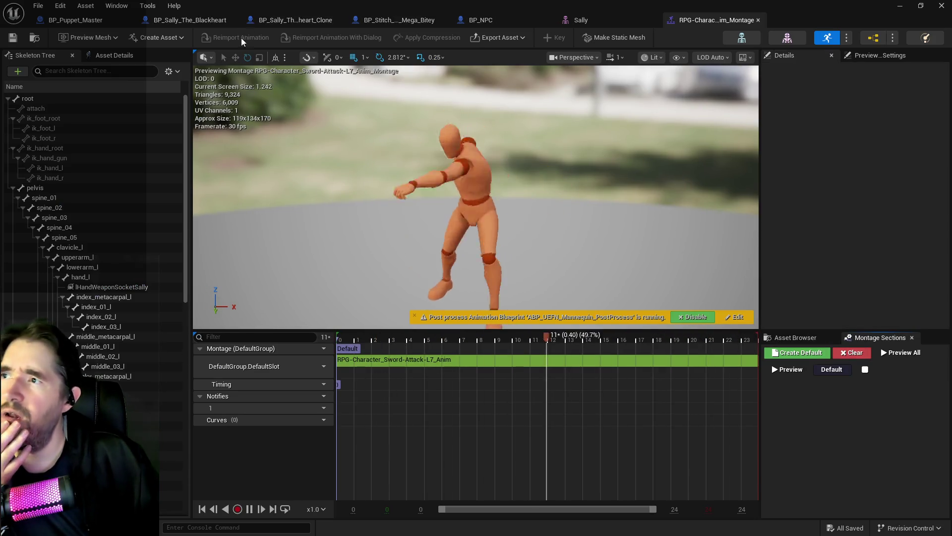
# Expand the Attack ability, inspect its montage and Sword-Attack-L5 animation, then return to BP_Sally.
pyautogui.click(166, 21)
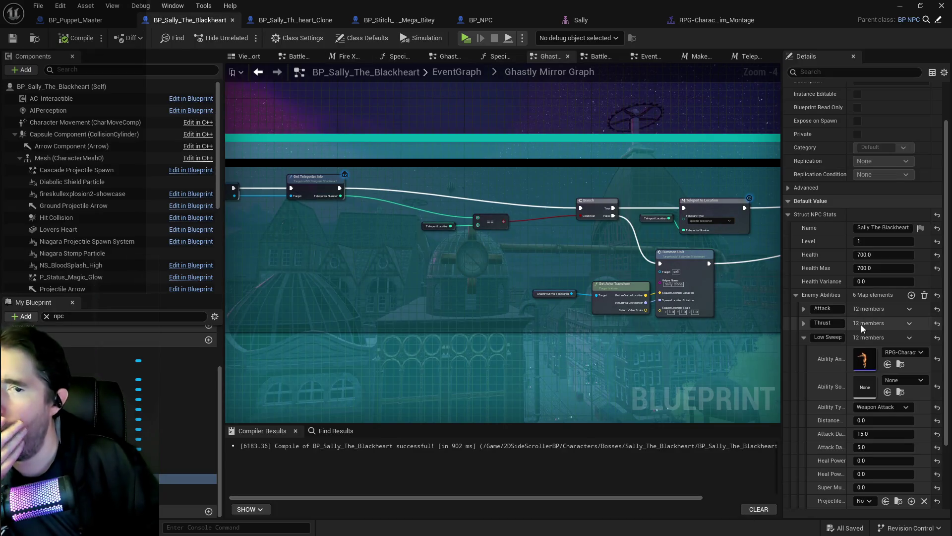
pyautogui.scroll(2, 815, 342)
pyautogui.click(804, 356)
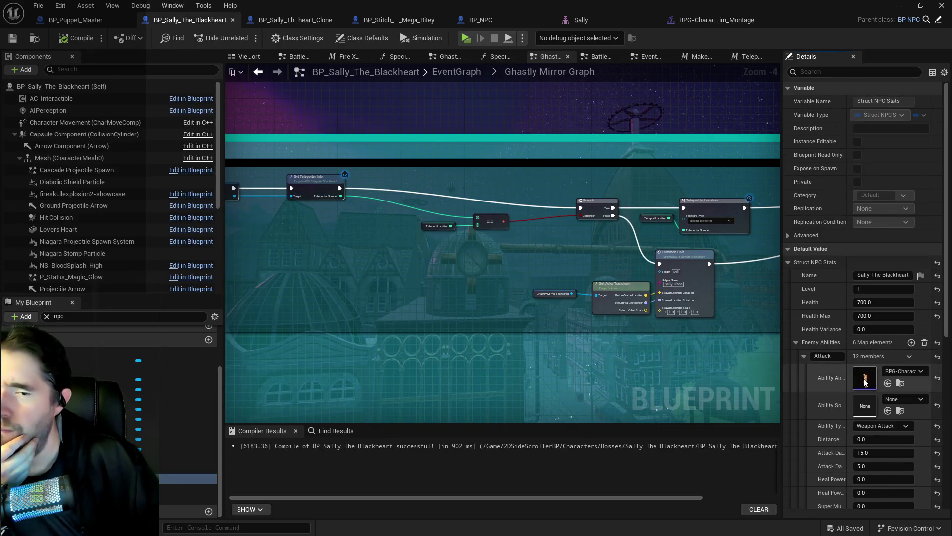
pyautogui.doubleClick(864, 379)
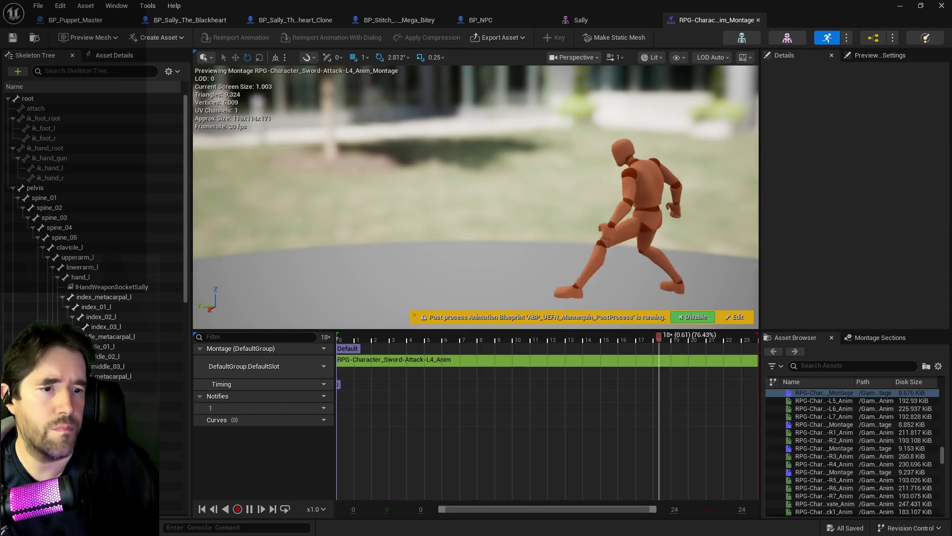
pyautogui.click(823, 400)
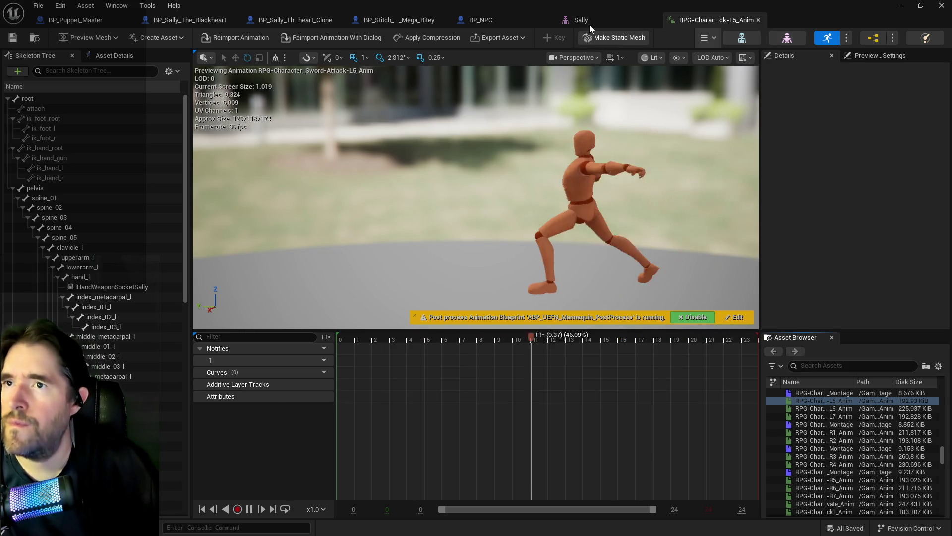
pyautogui.click(171, 25)
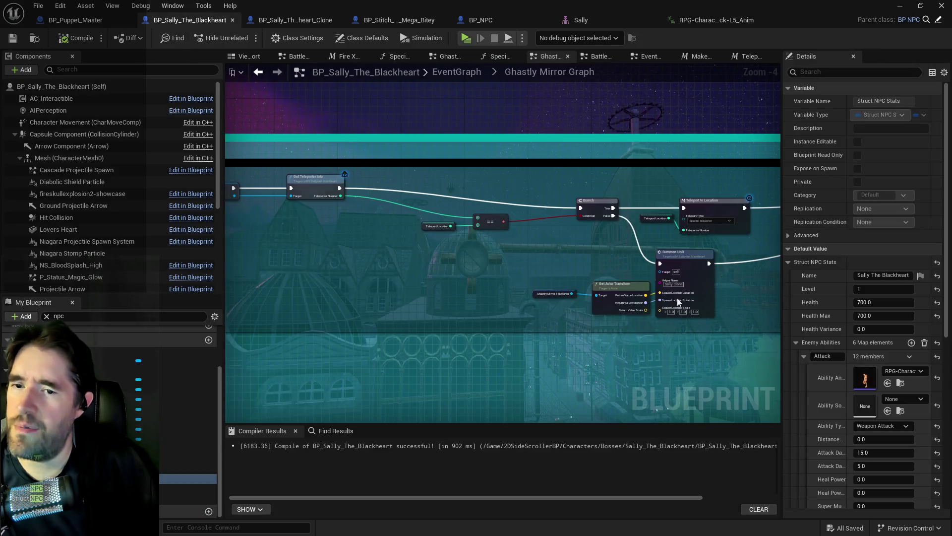
# Return to the main EventGraph and open the Battle Phase 3 collapsed graph.
pyautogui.scroll(-3, 851, 435)
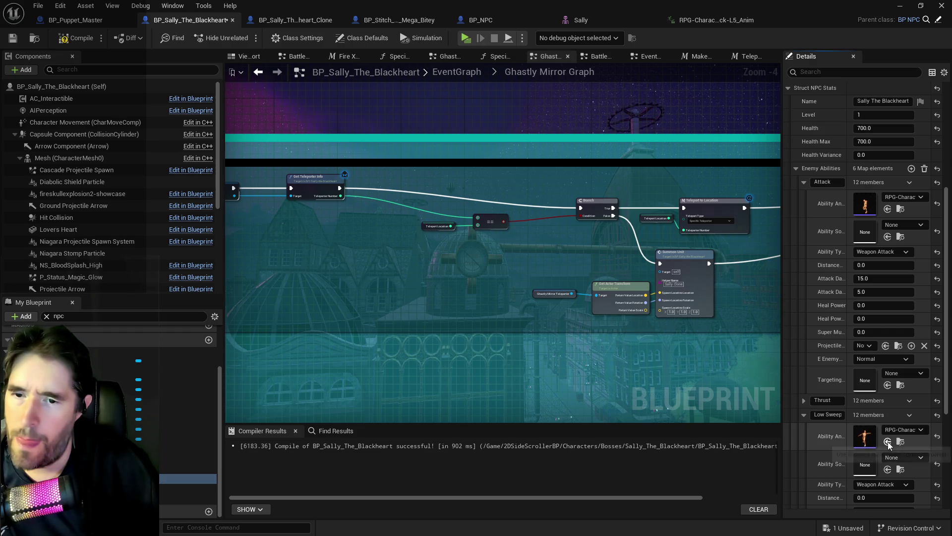
pyautogui.moveTo(557, 277)
pyautogui.mouseDown()
pyautogui.moveTo(565, 357)
pyautogui.moveTo(545, 364)
pyautogui.moveTo(255, 291)
pyautogui.moveTo(396, 219)
pyautogui.mouseUp()
pyautogui.click(457, 72)
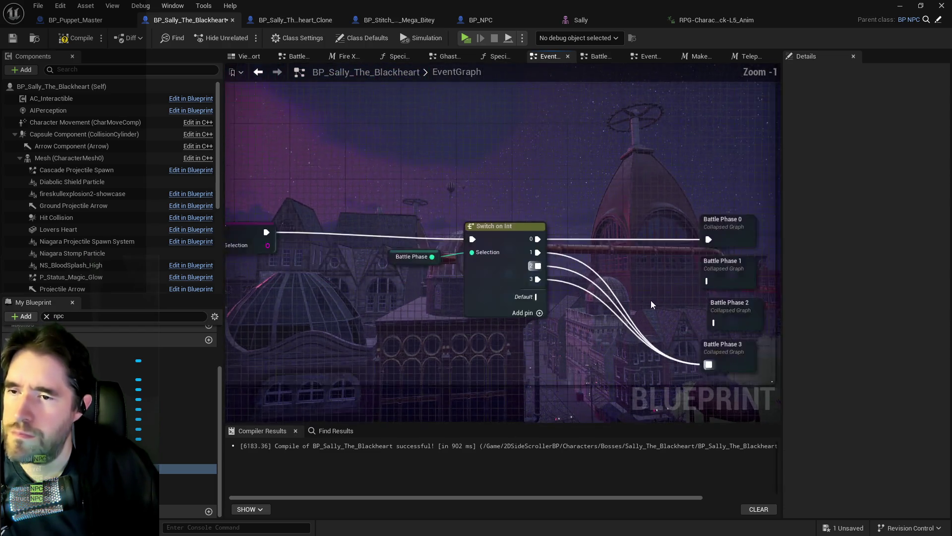
pyautogui.scroll(1, 651, 299)
pyautogui.moveTo(650, 299); pyautogui.dragTo(520, 302)
pyautogui.doubleClick(569, 326)
# Pan through Battle Phase 3's Close Range and Point Blank attack nodes.
pyautogui.scroll(5, 545, 186)
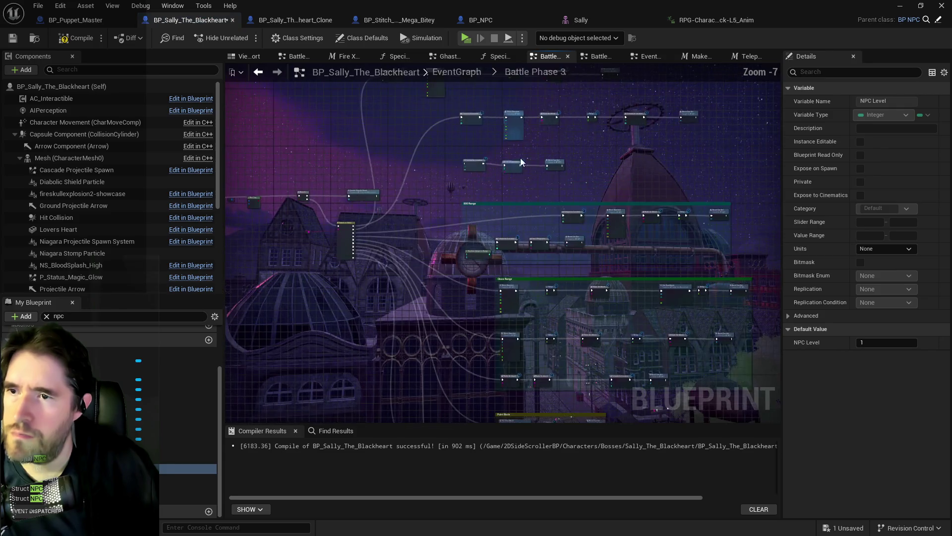
pyautogui.moveTo(529, 204)
pyautogui.mouseDown()
pyautogui.moveTo(488, 209)
pyautogui.moveTo(505, 166)
pyautogui.moveTo(656, 305)
pyautogui.moveTo(460, 186)
pyautogui.mouseUp()
pyautogui.moveTo(516, 252)
pyautogui.mouseDown()
pyautogui.moveTo(579, 242)
pyautogui.moveTo(578, 207)
pyautogui.moveTo(530, 222)
pyautogui.moveTo(527, 202)
pyautogui.moveTo(623, 174)
pyautogui.mouseUp()
pyautogui.moveTo(508, 294); pyautogui.dragTo(565, 332)
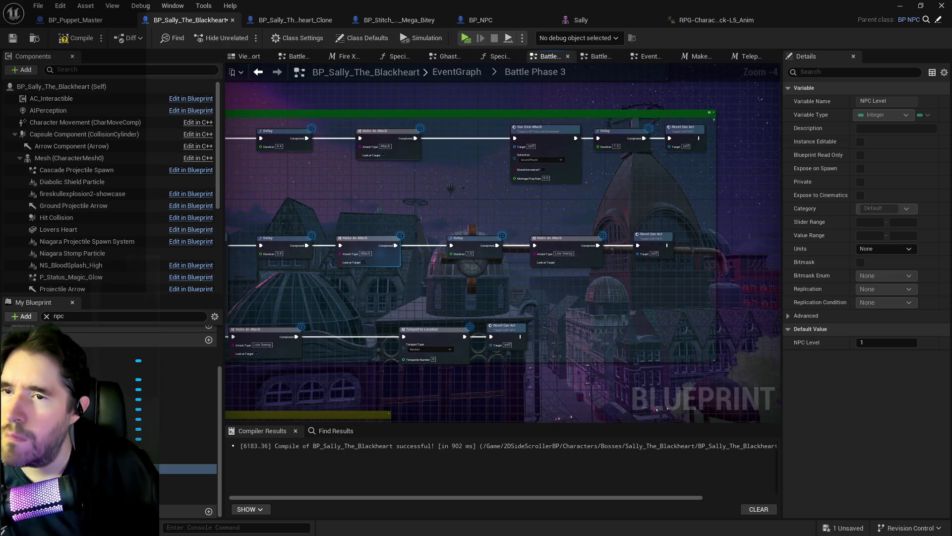
pyautogui.moveTo(417, 269); pyautogui.dragTo(585, 185)
pyautogui.scroll(2, 424, 255)
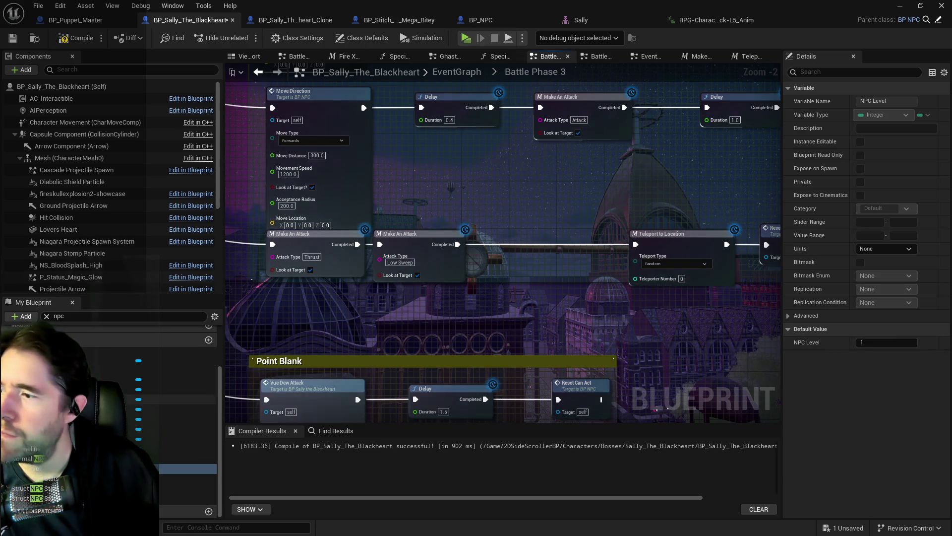
# Expand Struct NPC Stats' Enemy Abilities > Thrust and open its Ability Animation montage.
pyautogui.click(189, 478)
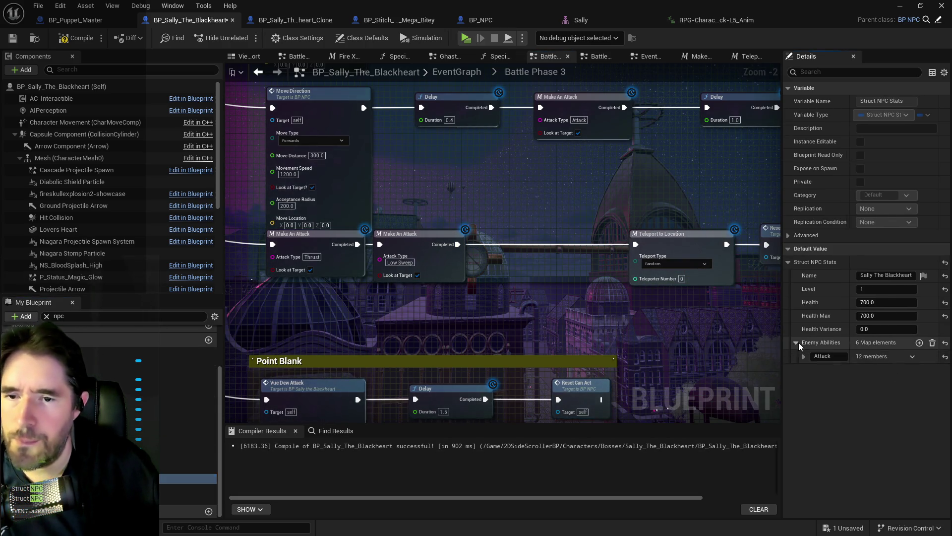
pyautogui.click(796, 342)
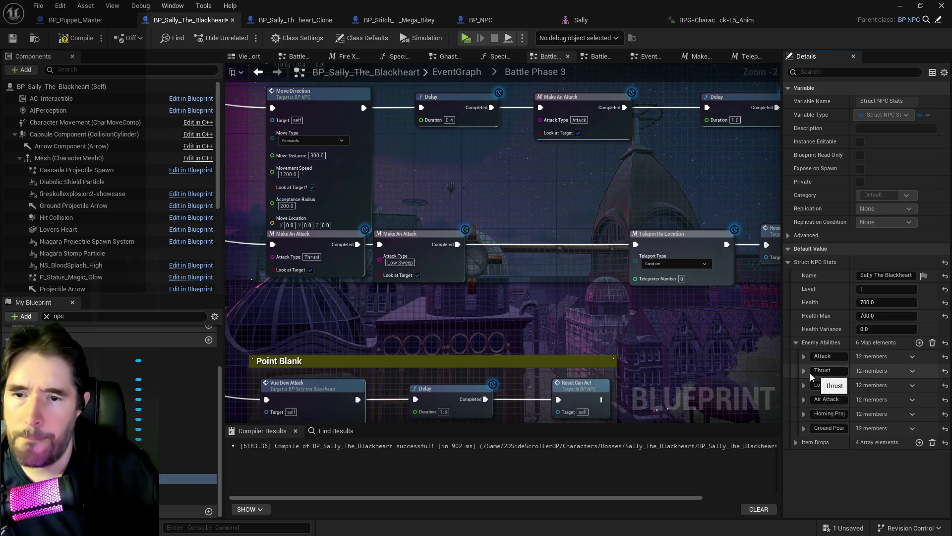
pyautogui.click(804, 370)
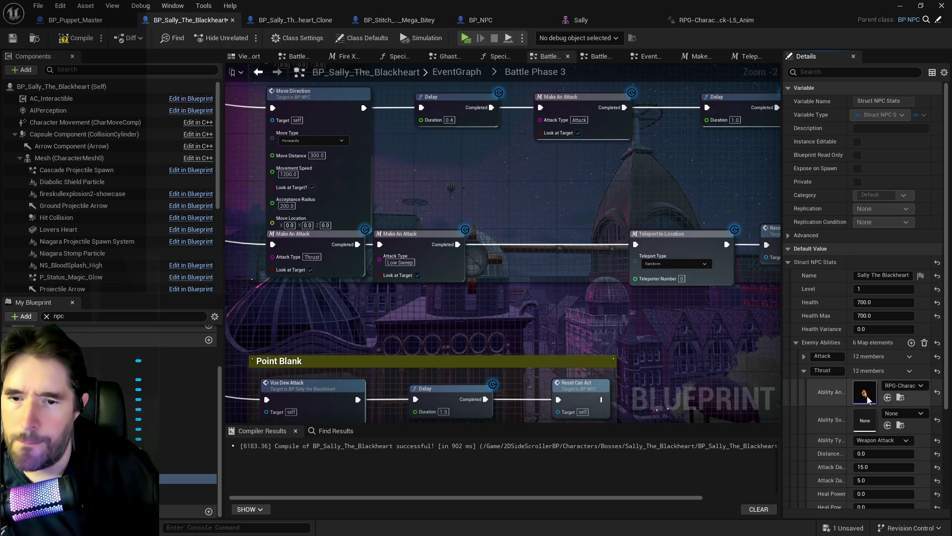
pyautogui.doubleClick(865, 393)
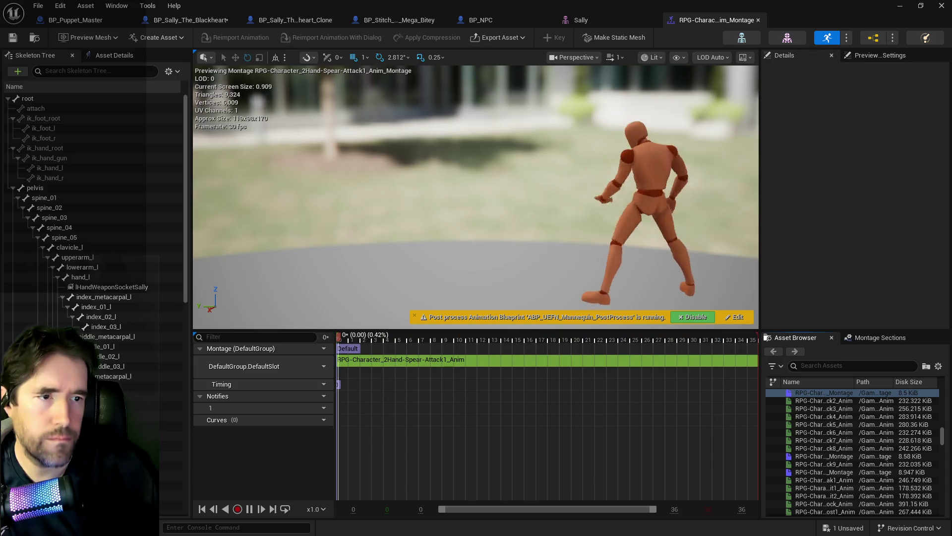
# Preview the Sword-Attack-L1 through Sword-Attack-L7 animations one after another.
pyautogui.doubleClick(823, 393)
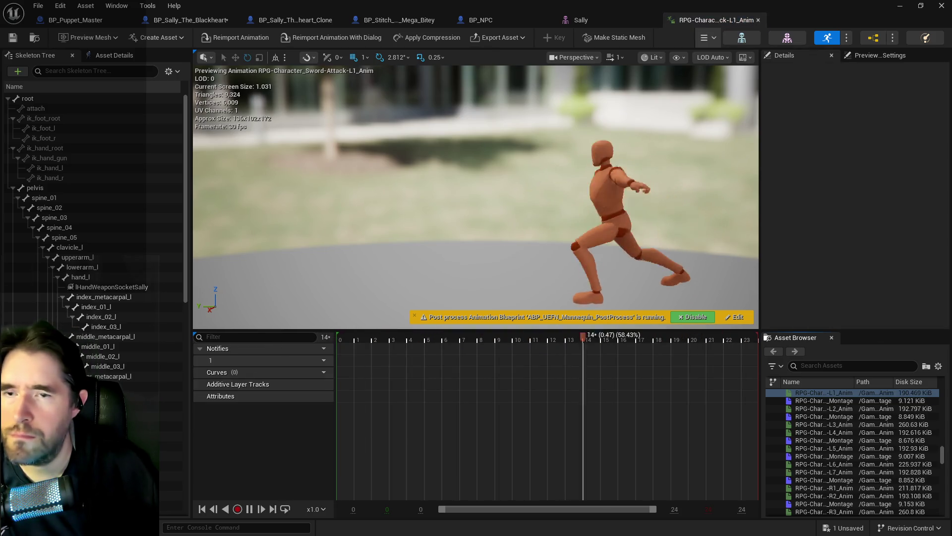
pyautogui.doubleClick(823, 408)
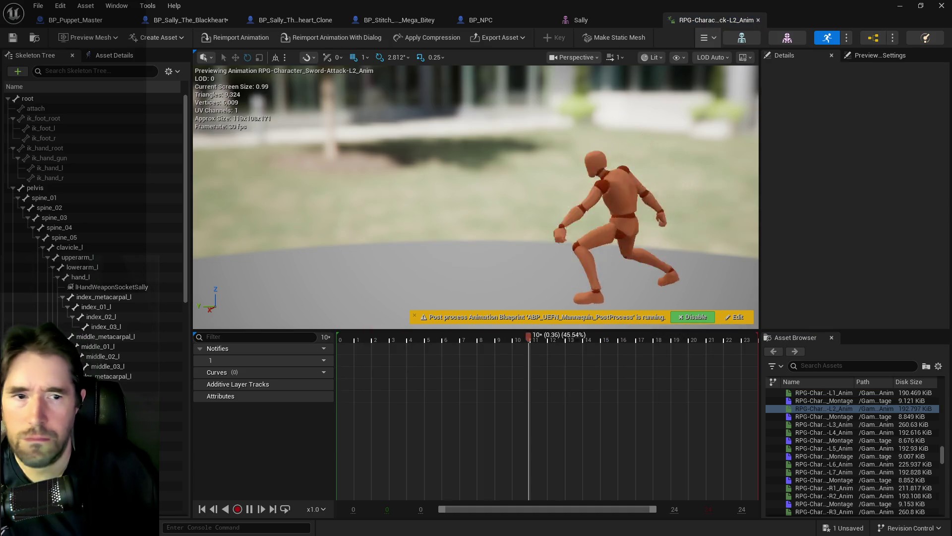
pyautogui.doubleClick(823, 424)
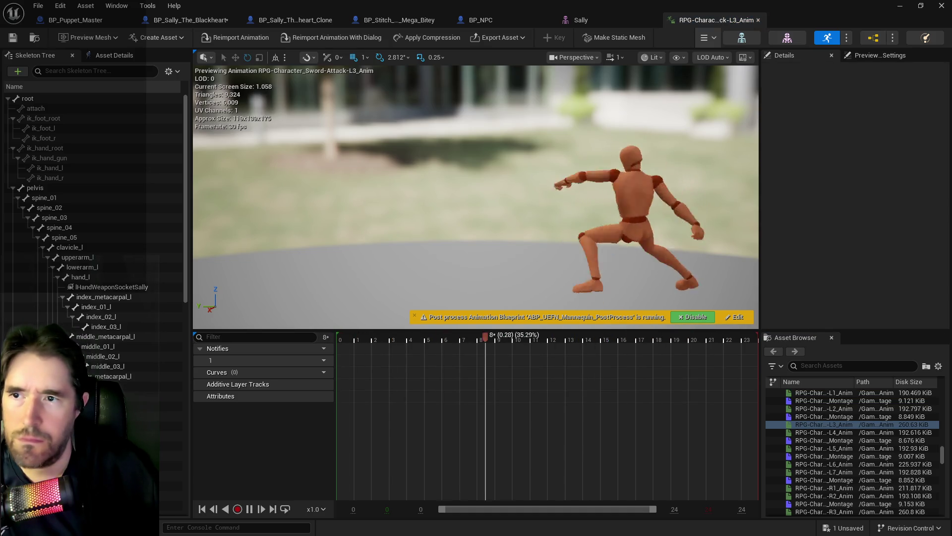
pyautogui.doubleClick(824, 432)
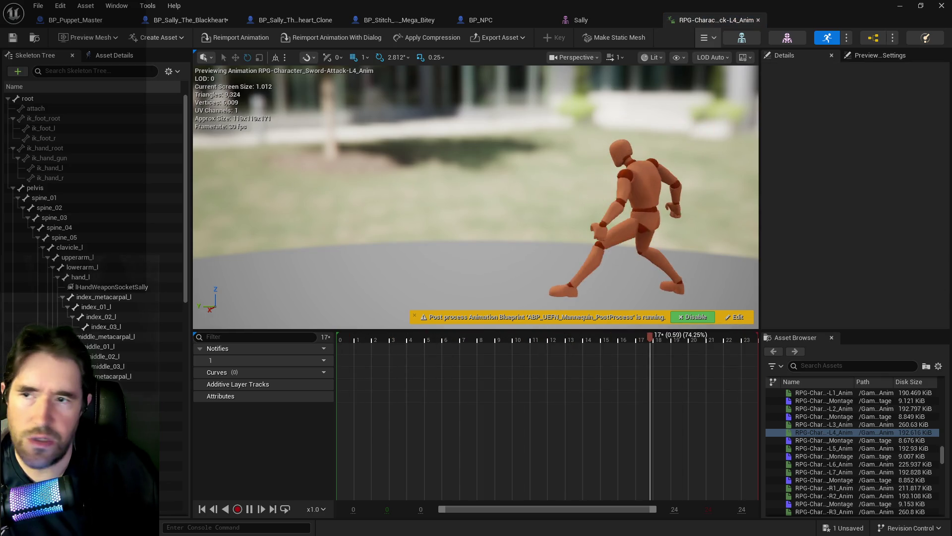
pyautogui.doubleClick(823, 447)
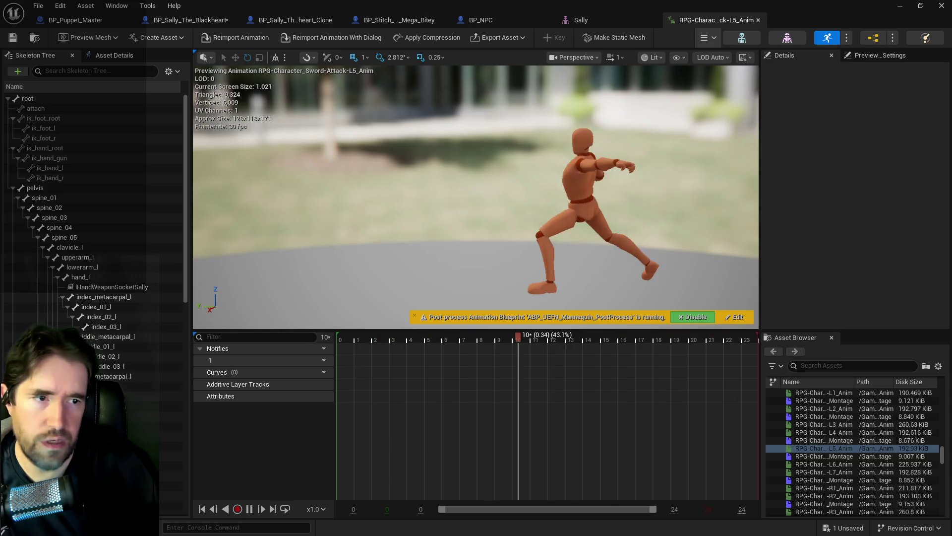
pyautogui.doubleClick(823, 463)
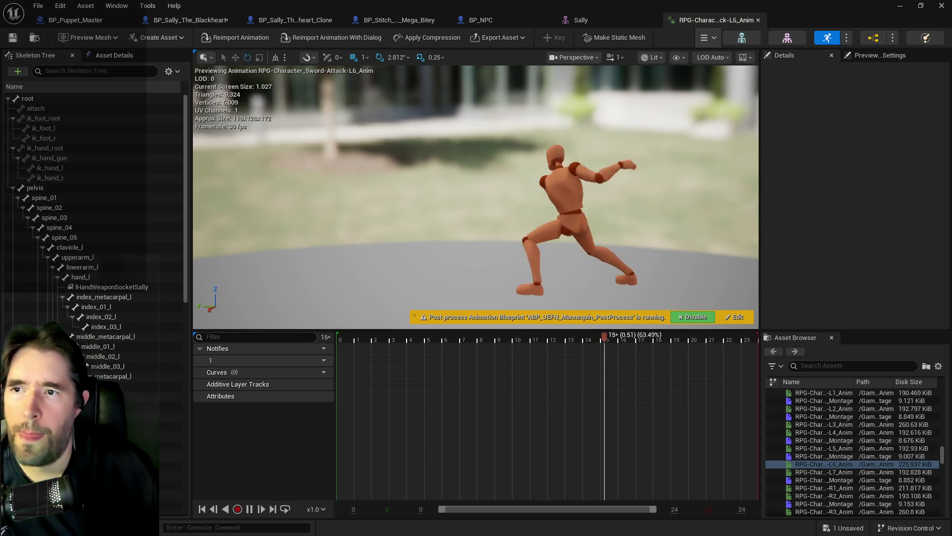
pyautogui.doubleClick(823, 472)
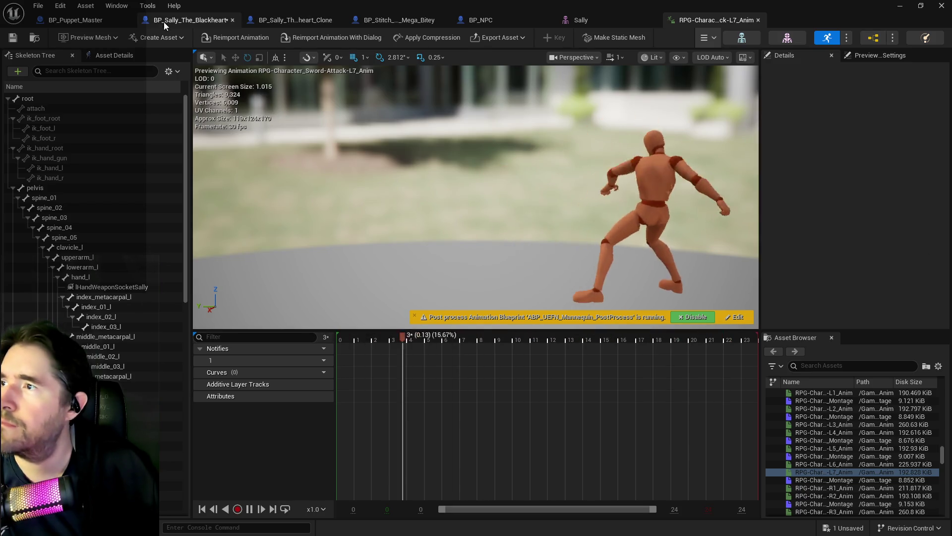
pyautogui.click(38, 6)
# Save BP_Sally_The_Blackheart through Choose Files to Save, then launch Play in New Window.
pyautogui.click(59, 75)
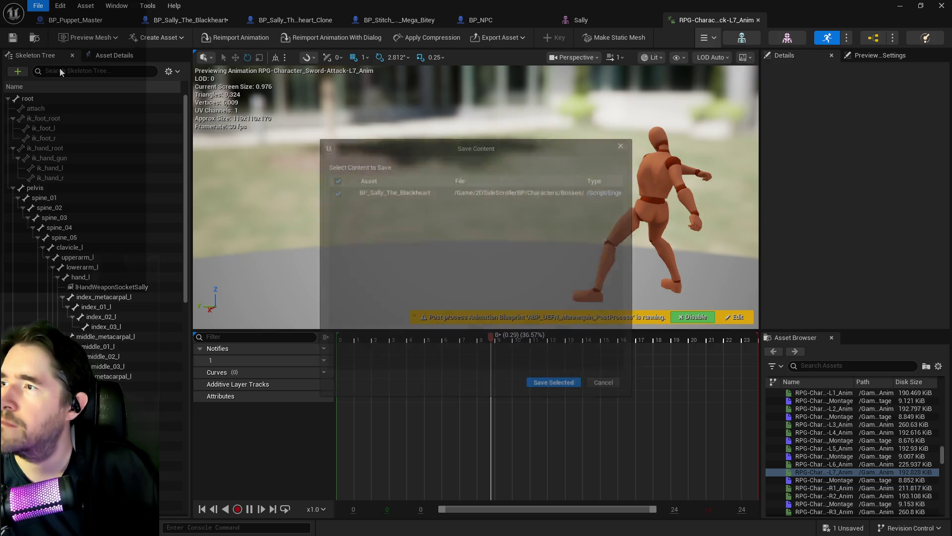
pyautogui.click(555, 385)
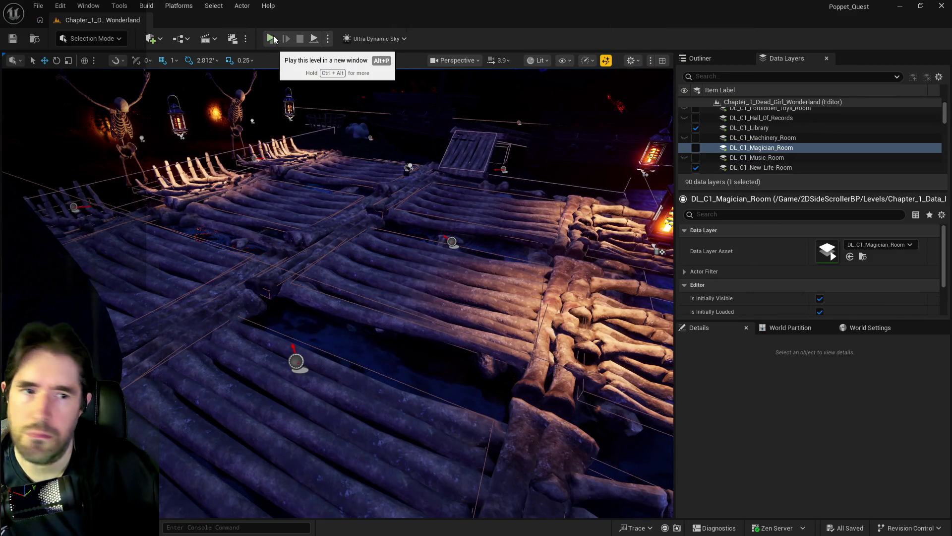
pyautogui.click(272, 38)
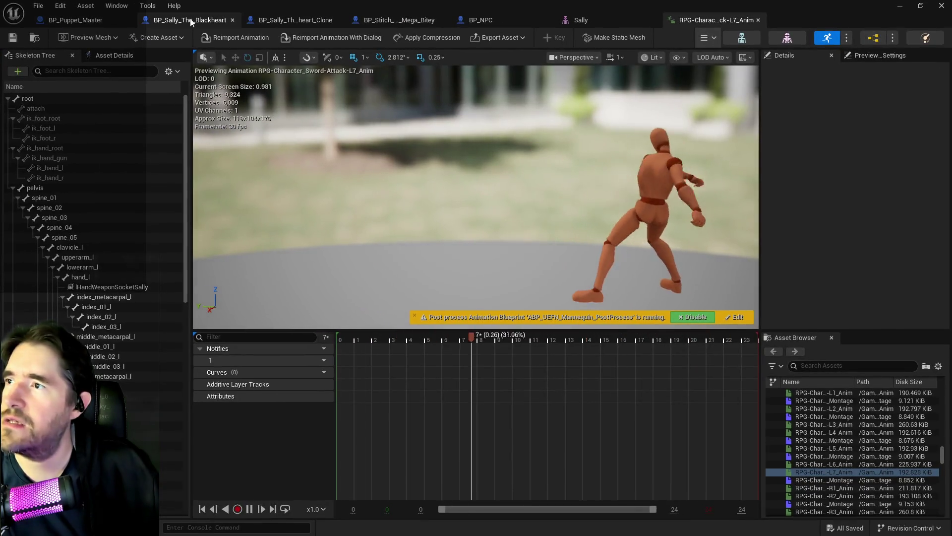
# Filter the Sally blueprint's variables by 'ti', inspect Time before special 3, and save.
pyautogui.click(191, 21)
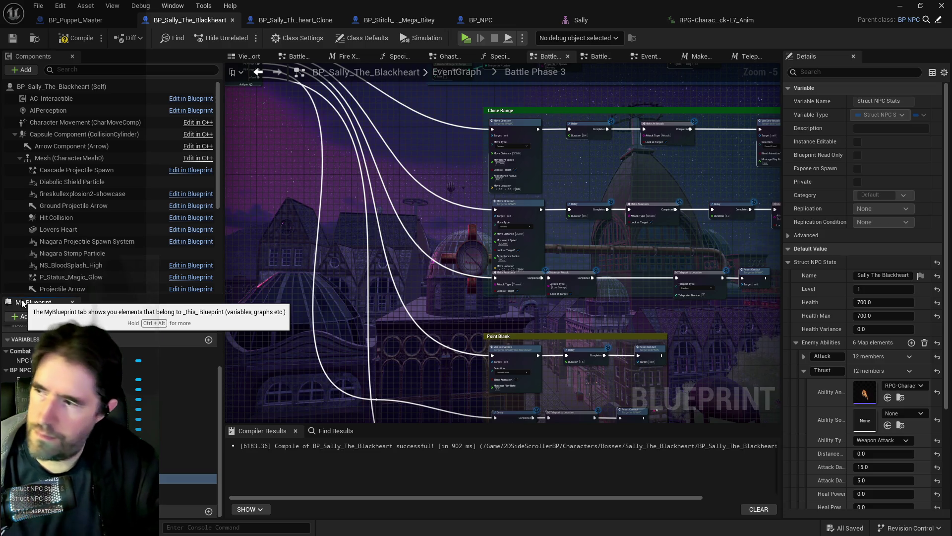
pyautogui.write('time ti')
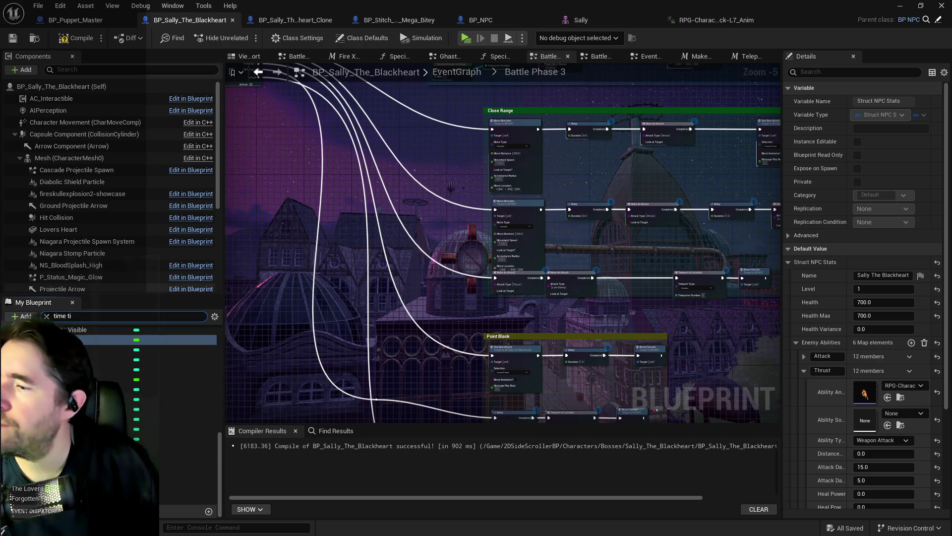
pyautogui.click(149, 438)
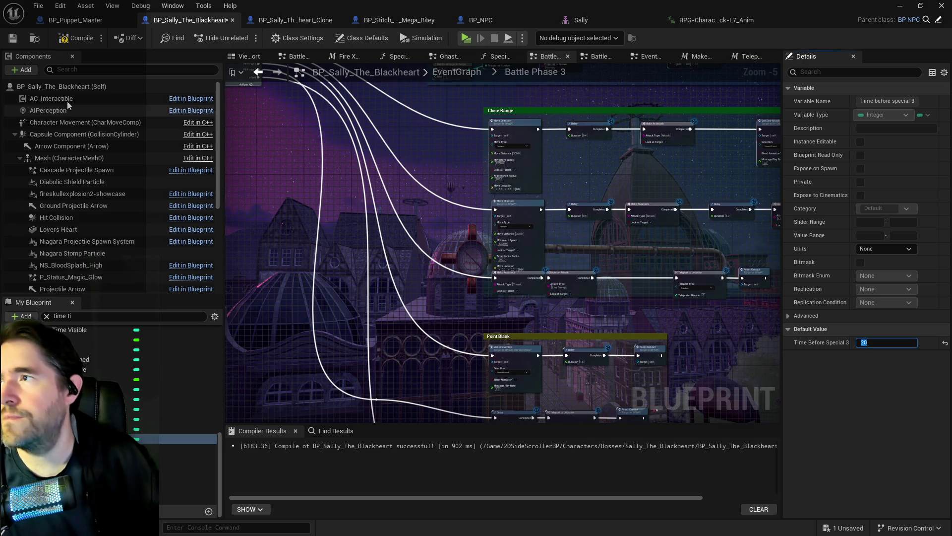
pyautogui.click(13, 39)
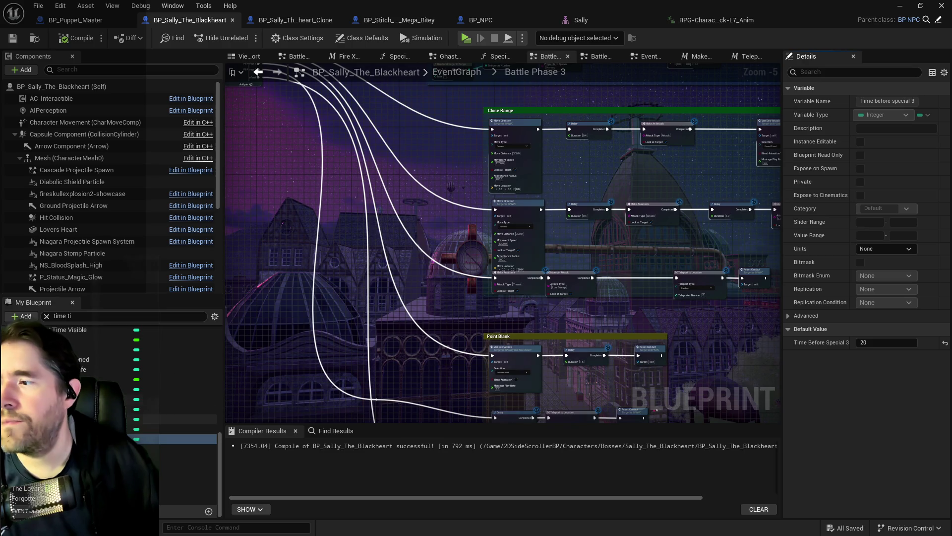
# Compare the Time before special variables and find all references to Time before special.
pyautogui.click(74, 419)
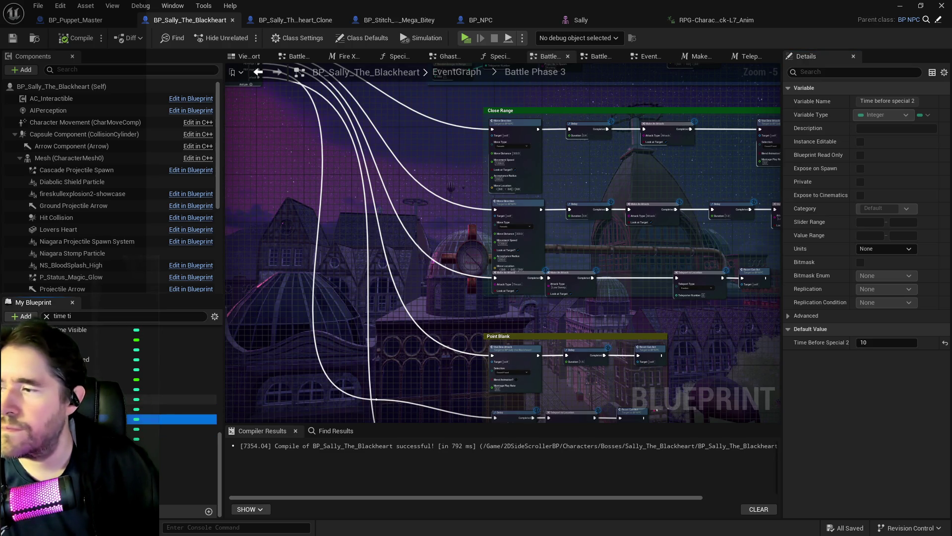
pyautogui.click(99, 399)
pyautogui.click(187, 418)
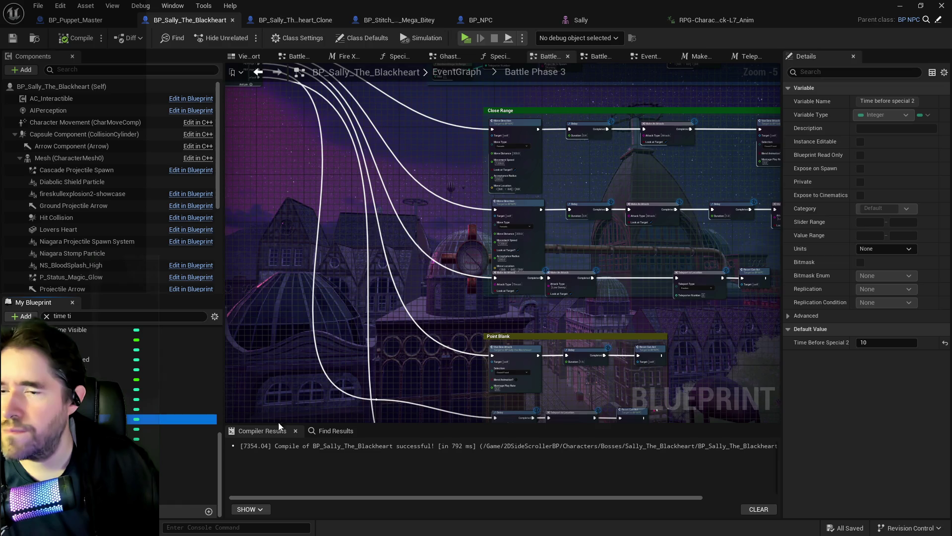
pyautogui.click(188, 399)
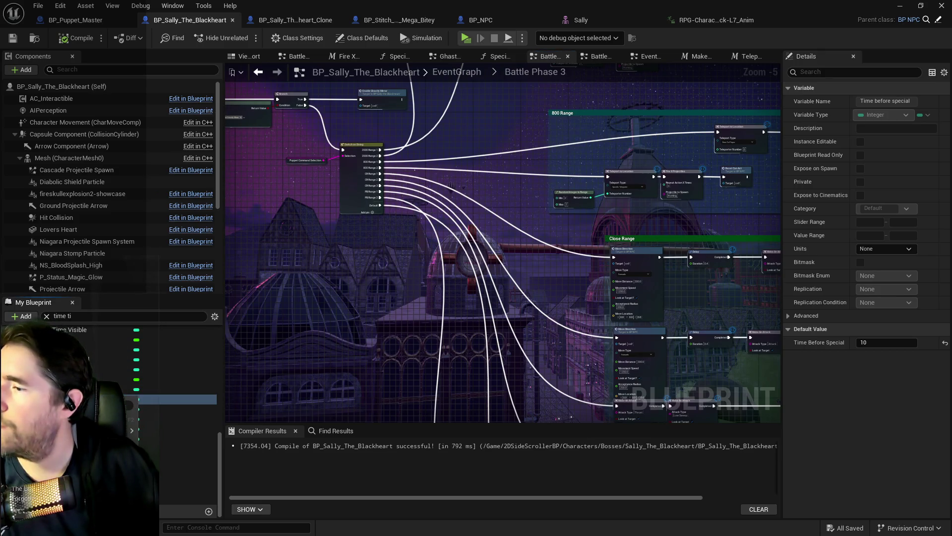
pyautogui.rightClick(134, 402)
pyautogui.click(190, 441)
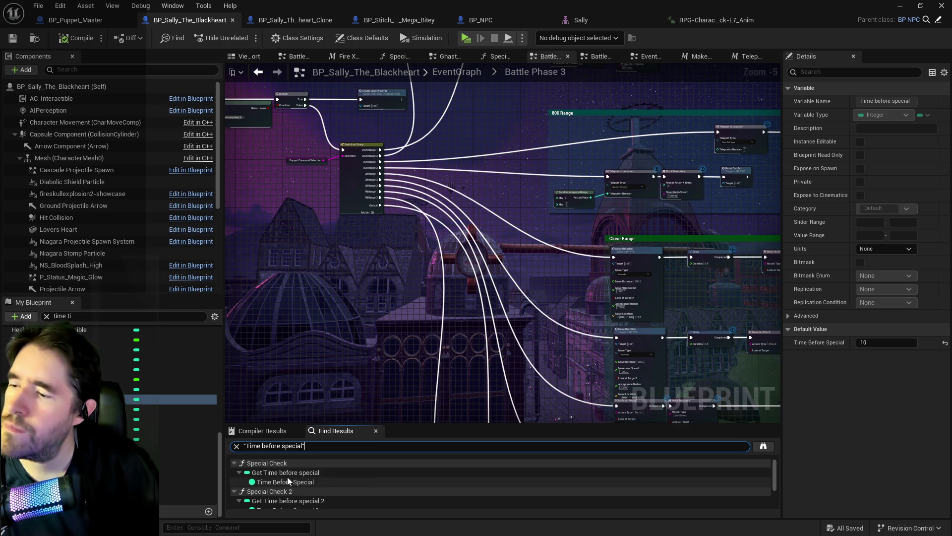
# From Special Check, change Time Before Special's default from 10 to 5, then compile and save.
pyautogui.click(287, 476)
pyautogui.scroll(4, 502, 352)
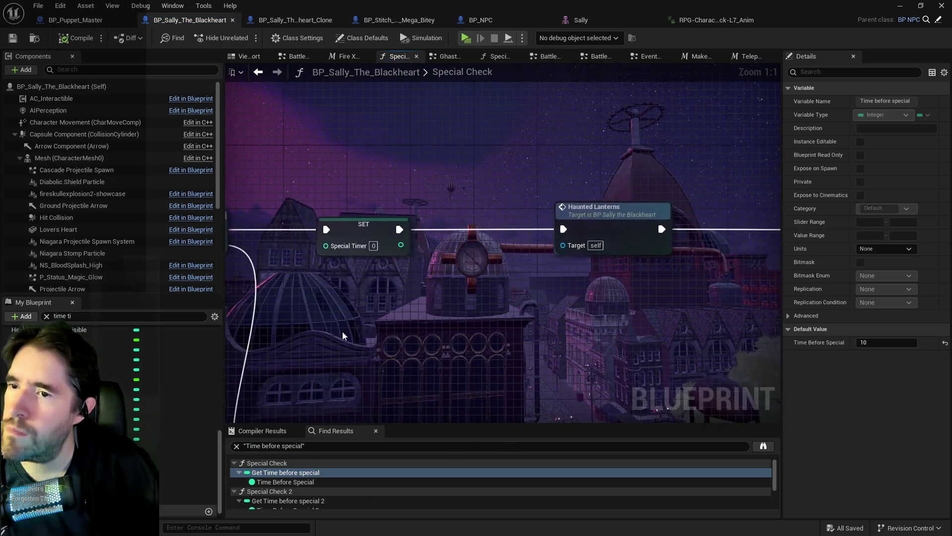
pyautogui.click(864, 342)
pyautogui.write('5')
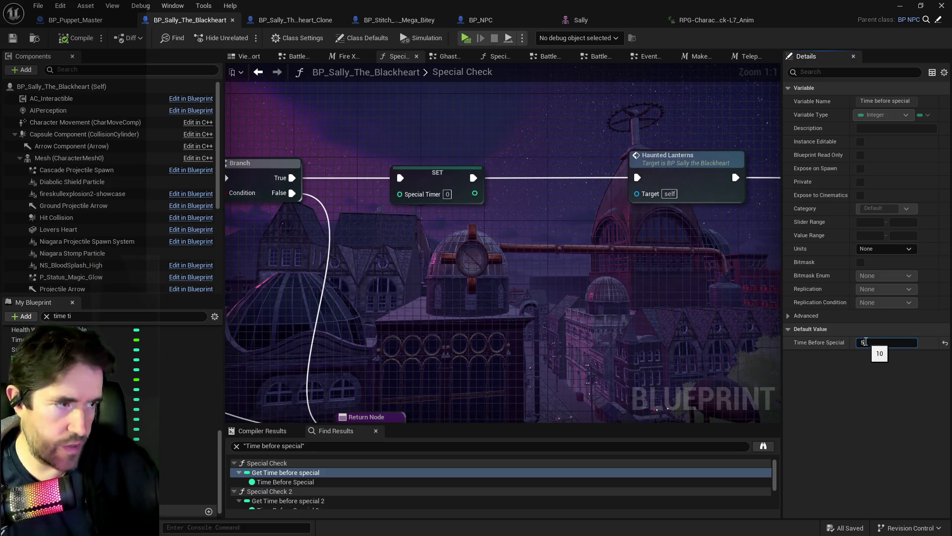
pyautogui.press('Return')
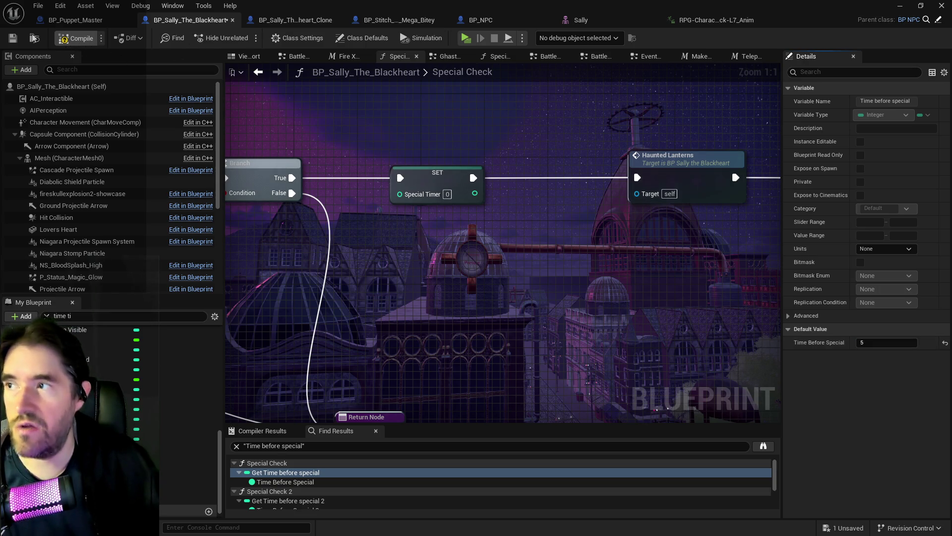
pyautogui.click(15, 38)
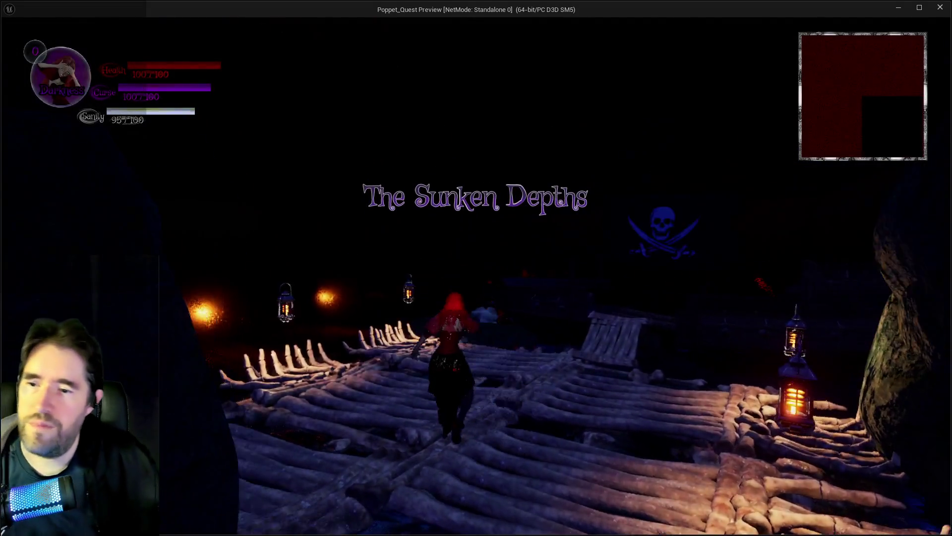
# Walk Poppet forward along the bone bridge and bring up the card menu.
pyautogui.press('w')
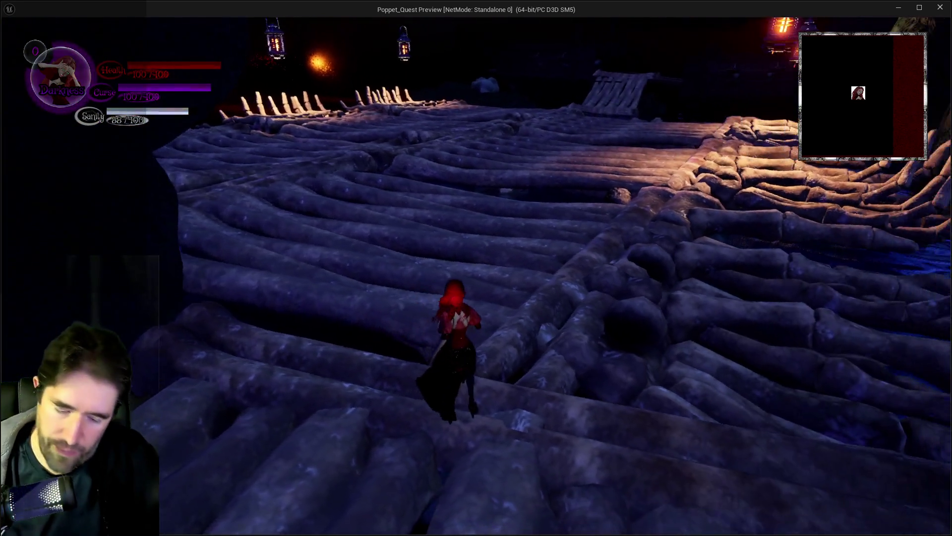
pyautogui.press('Tab')
pyautogui.press('Tab')
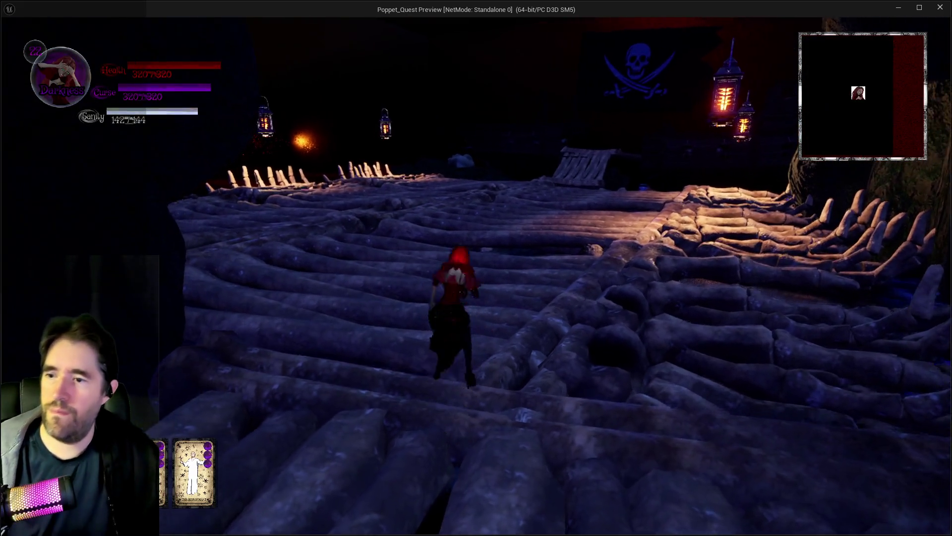
# Run Poppet across the bone floor toward the boss, toggling Light and Darkness forms.
pyautogui.press('w')
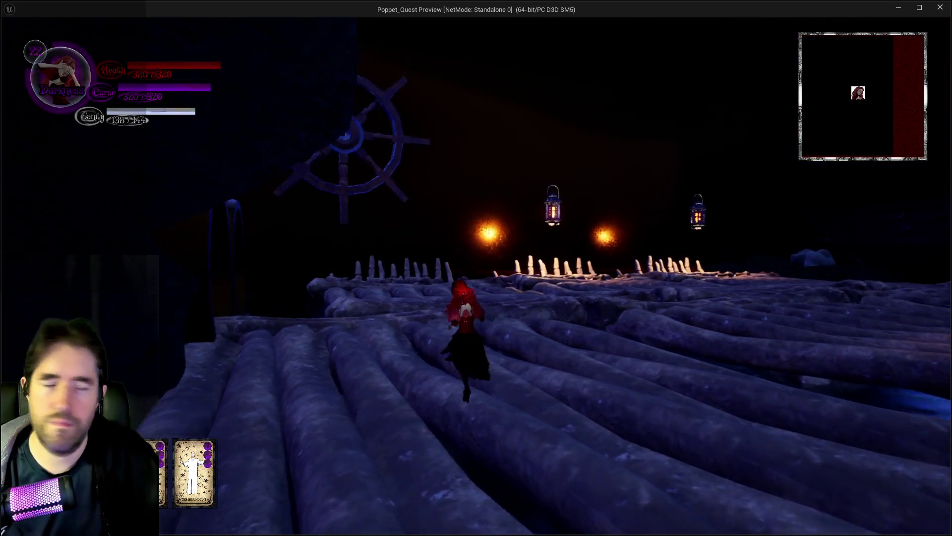
pyautogui.press('w')
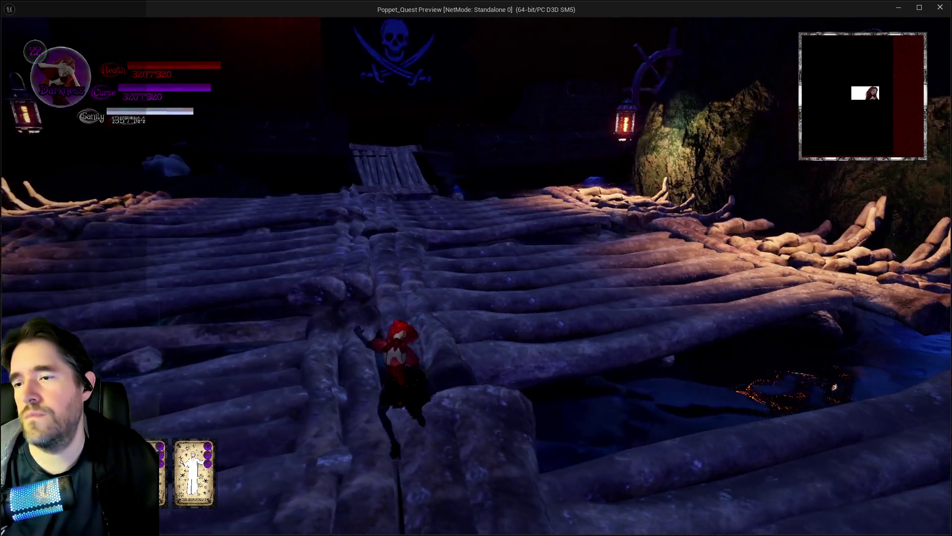
pyautogui.press('w')
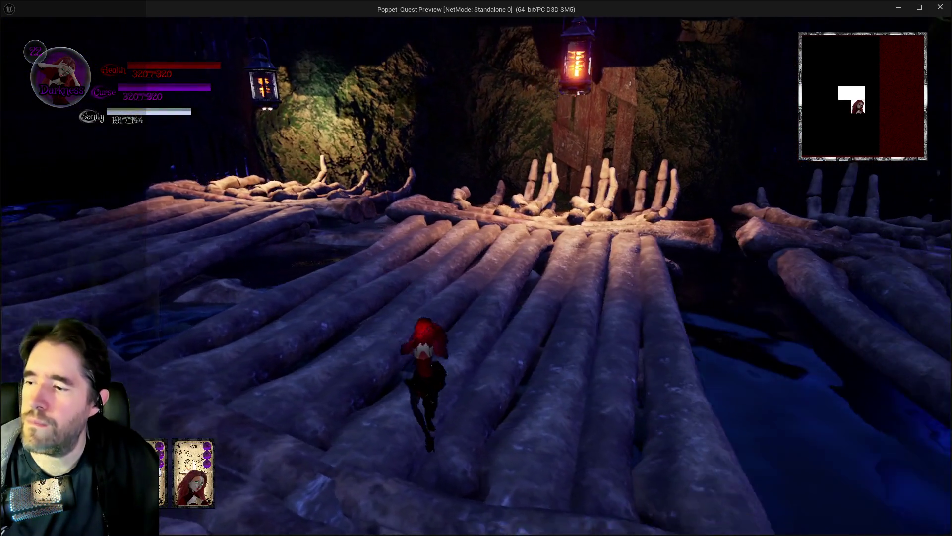
pyautogui.press('w')
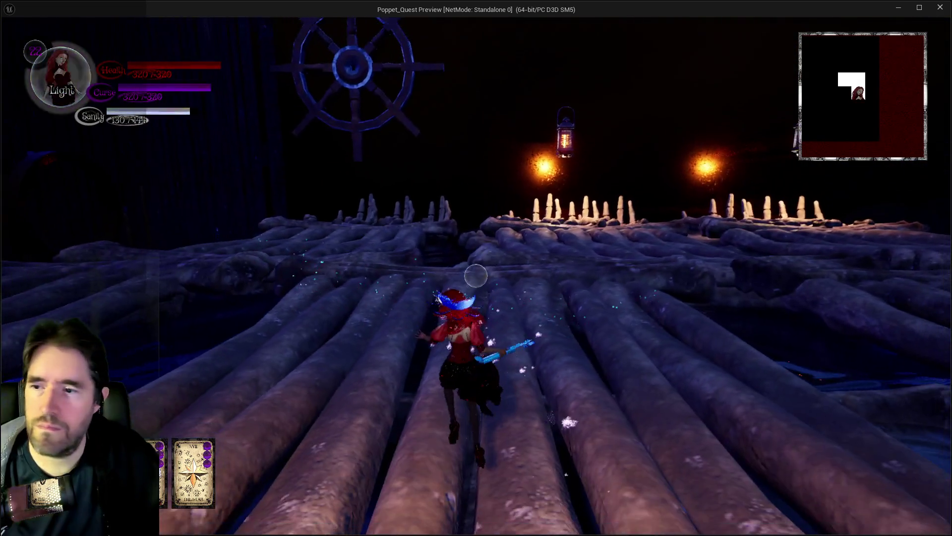
pyautogui.press('w')
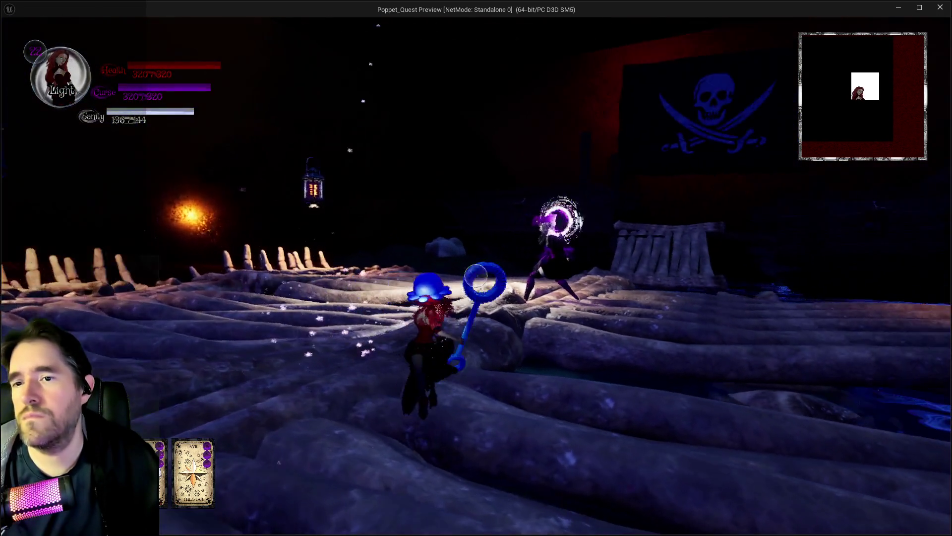
# Attack Sally with the bubble wand and Darkness form, then stop the preview.
pyautogui.press('w')
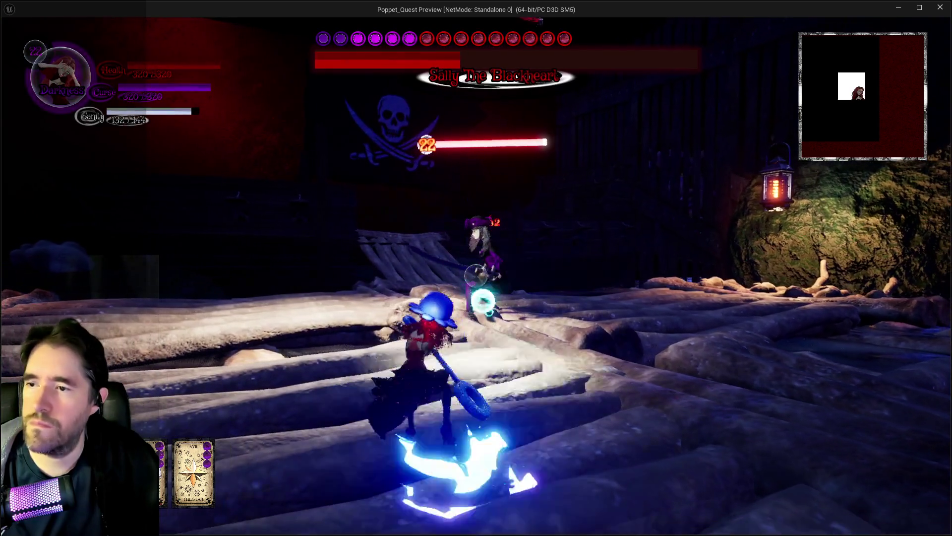
pyautogui.press('w')
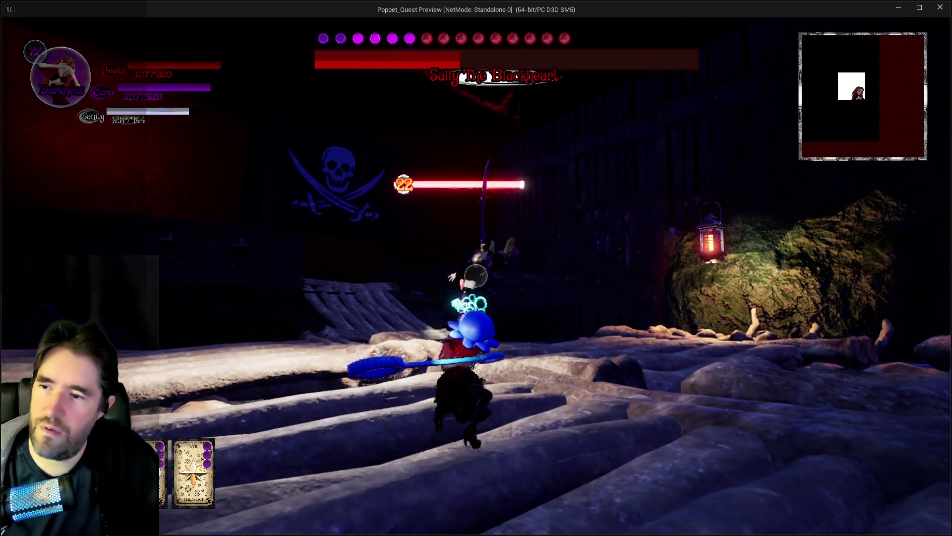
pyautogui.press('w')
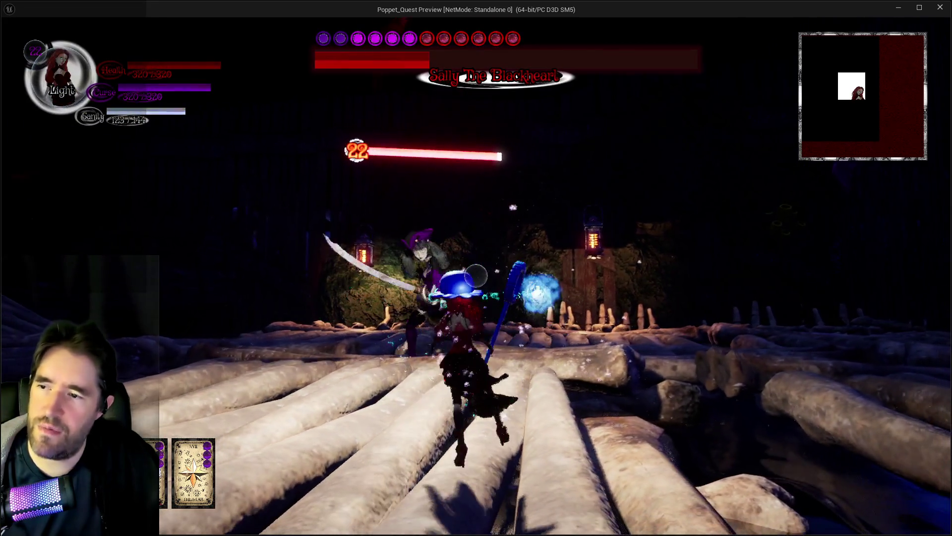
pyautogui.press('q')
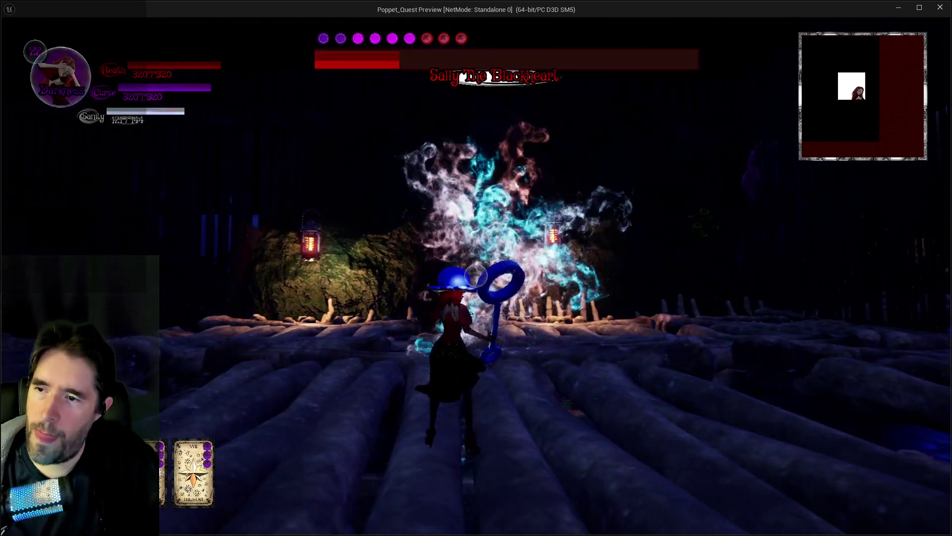
pyautogui.press('w')
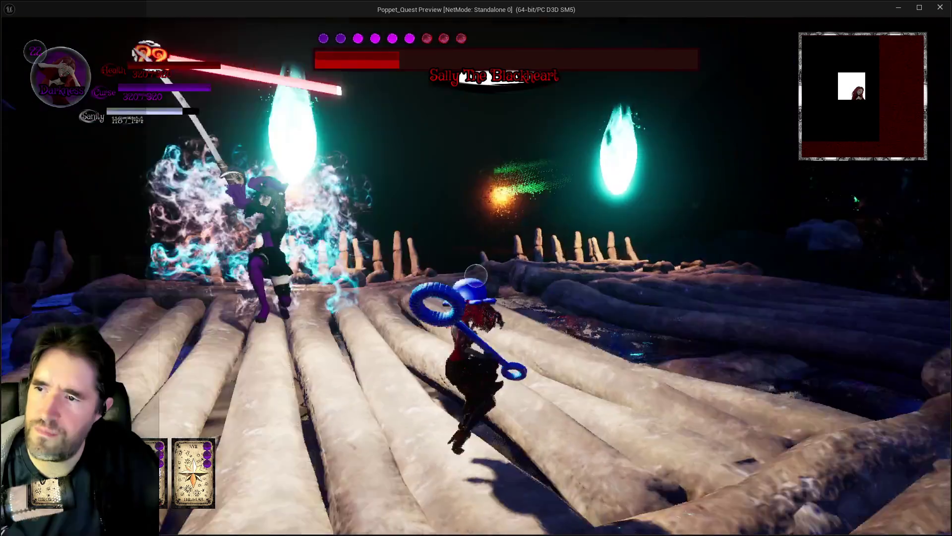
pyautogui.press('w')
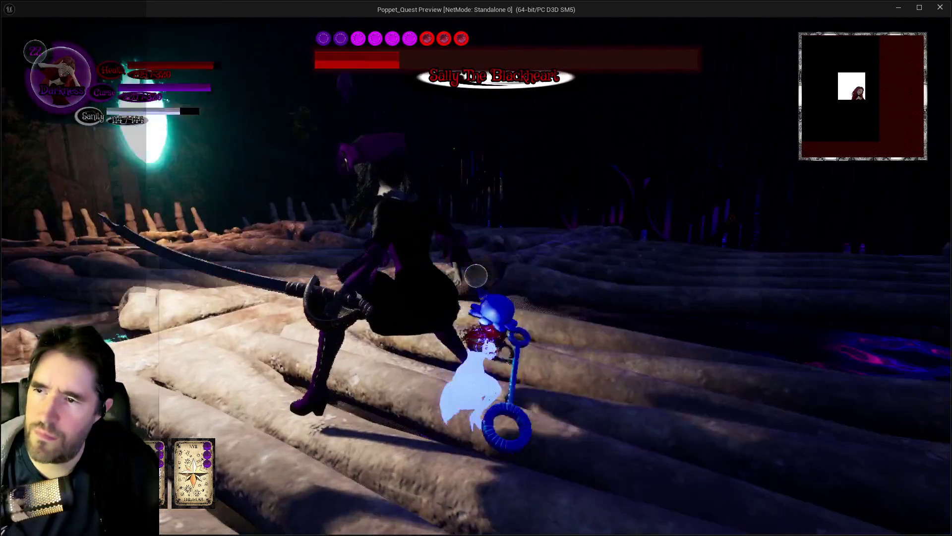
pyautogui.press('w')
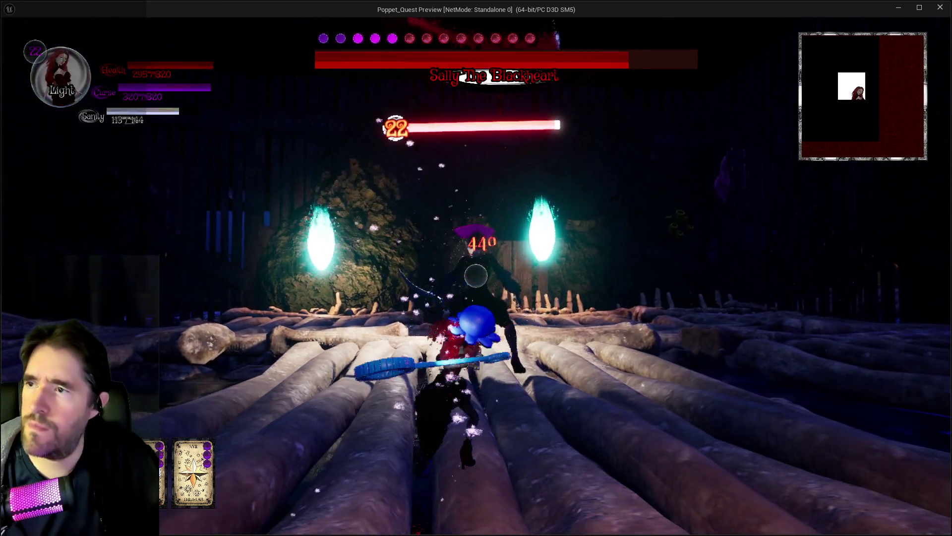
pyautogui.press('q')
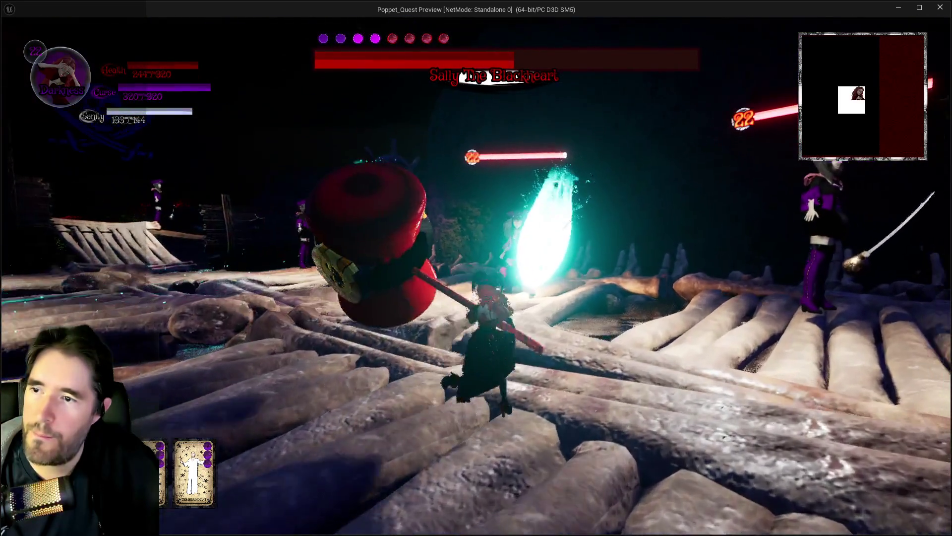
pyautogui.press('Escape')
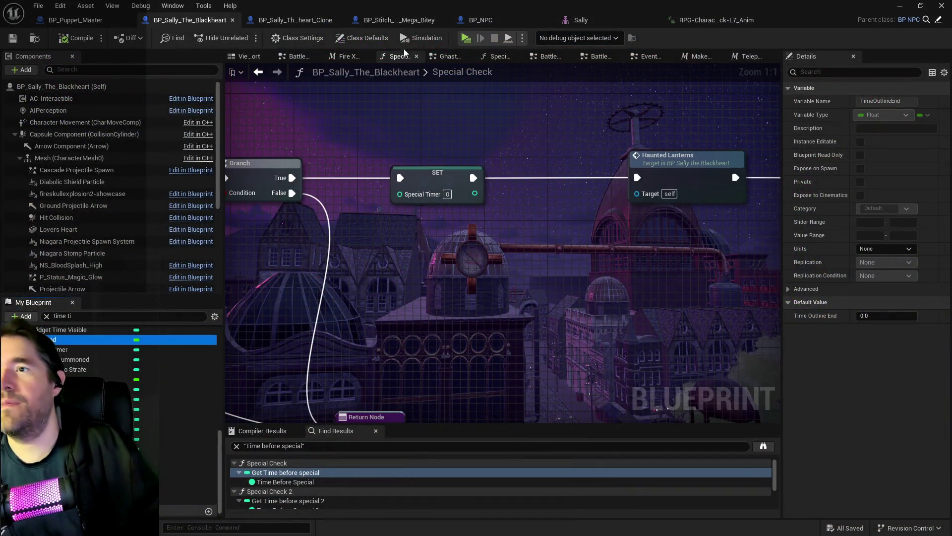
# Set the clone's SkeletalMesh Animation Mode to Use Animation Blueprint, then compile and save.
pyautogui.click(322, 21)
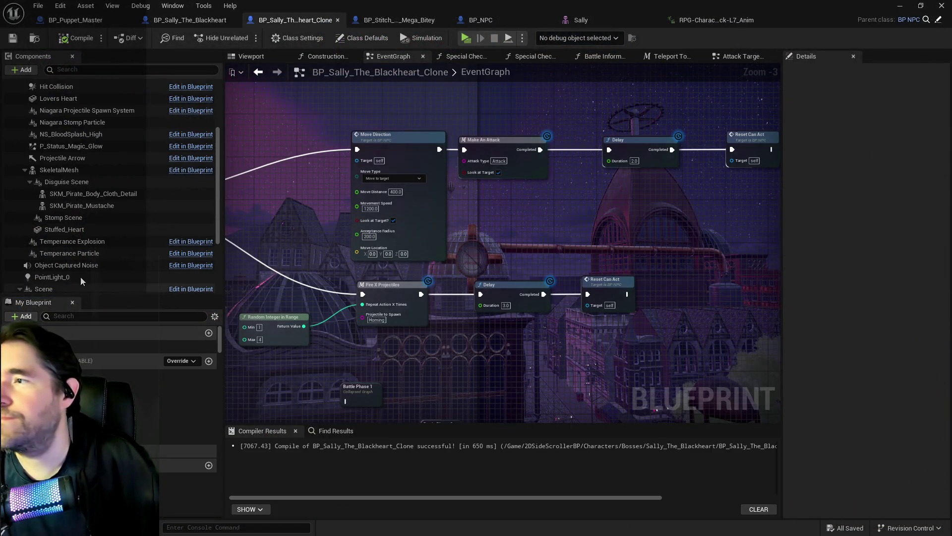
pyautogui.scroll(3, 74, 213)
pyautogui.click(79, 203)
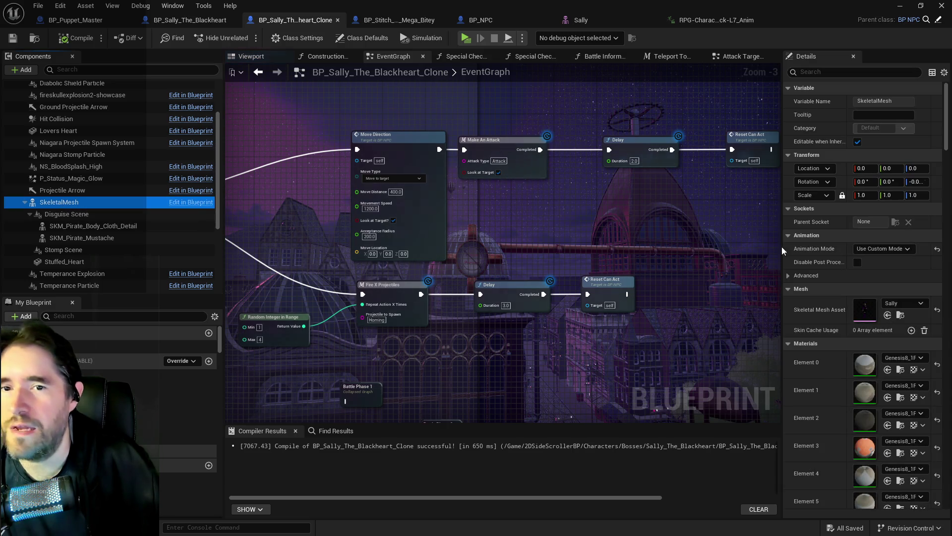
pyautogui.click(884, 249)
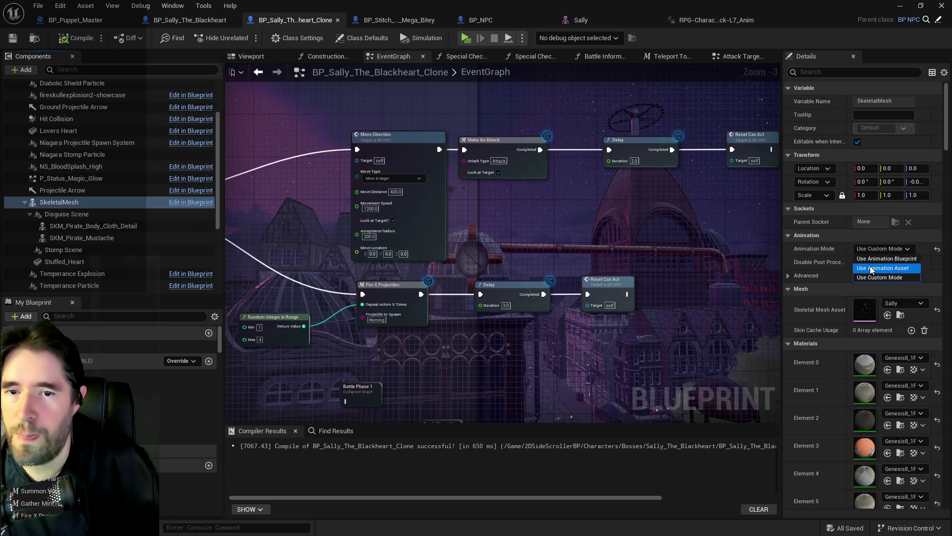
pyautogui.click(886, 258)
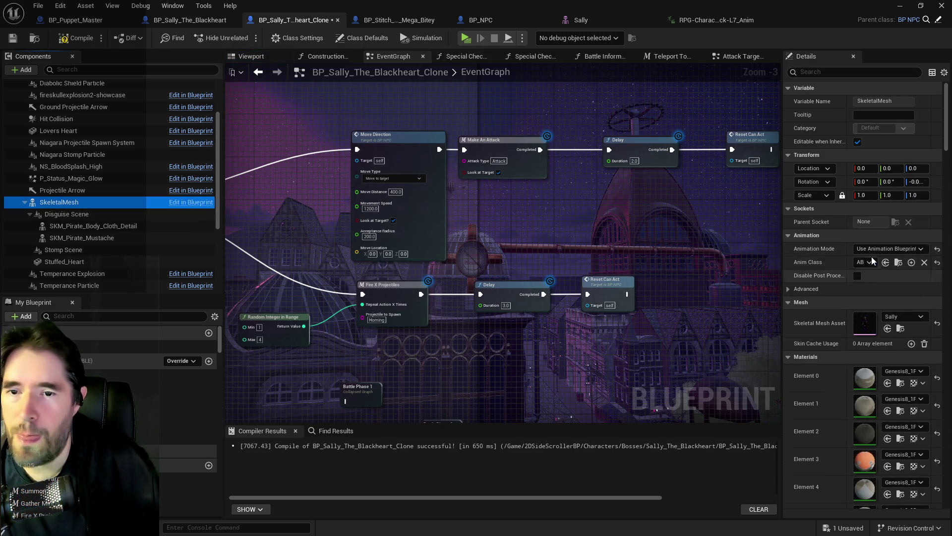
pyautogui.click(78, 40)
pyautogui.click(13, 38)
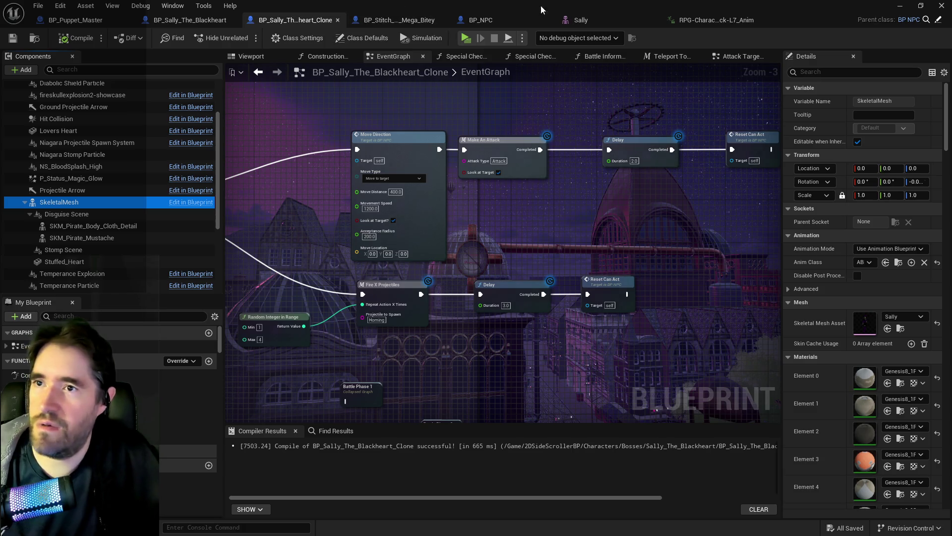
pyautogui.hotkey('alt', 'Tab')
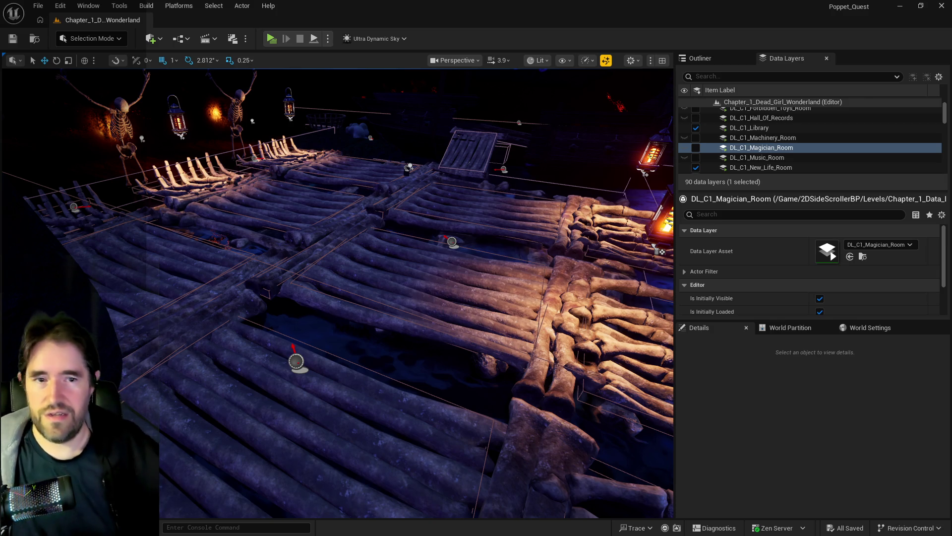
# Pull the level view back over the bone raft, then show the clone's event graph and RPG animations.
pyautogui.moveTo(337, 293)
pyautogui.mouseDown()
pyautogui.moveTo(317, 333)
pyautogui.moveTo(357, 312)
pyautogui.moveTo(367, 327)
pyautogui.mouseUp()
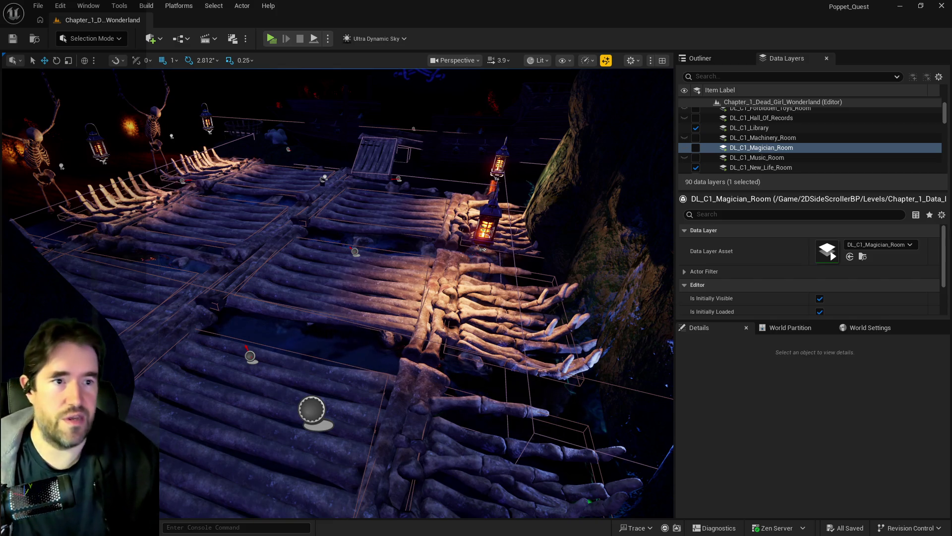
pyautogui.moveTo(547, 358); pyautogui.dragTo(542, 384)
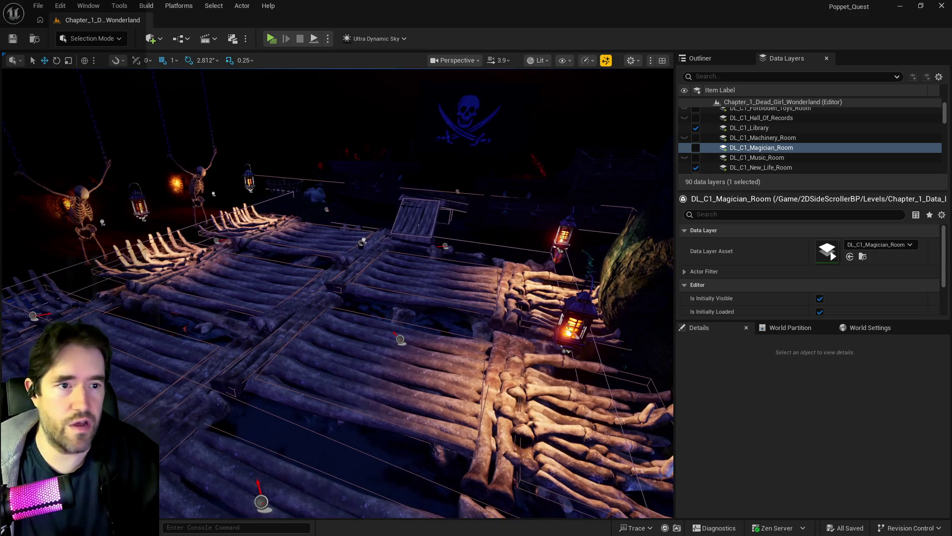
pyautogui.hotkey('alt', 'Tab')
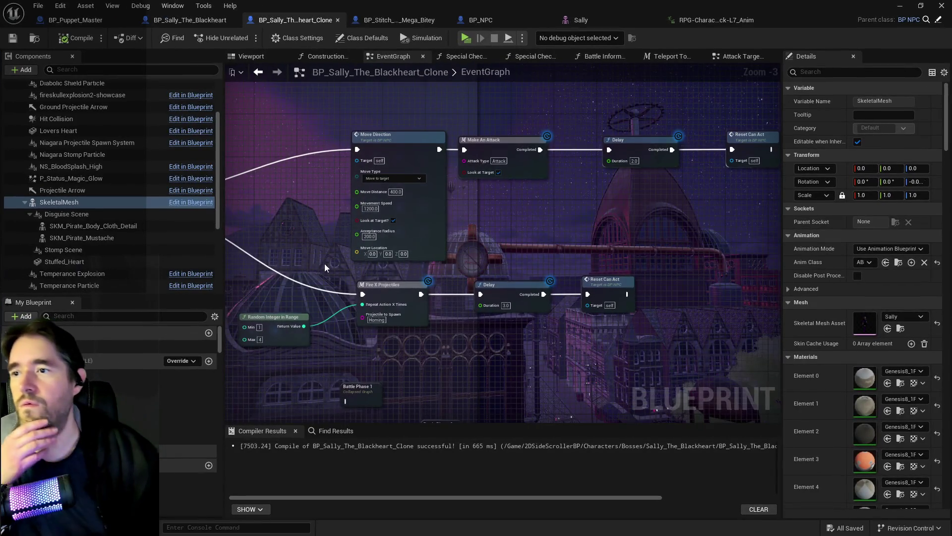
pyautogui.scroll(-2, 494, 235)
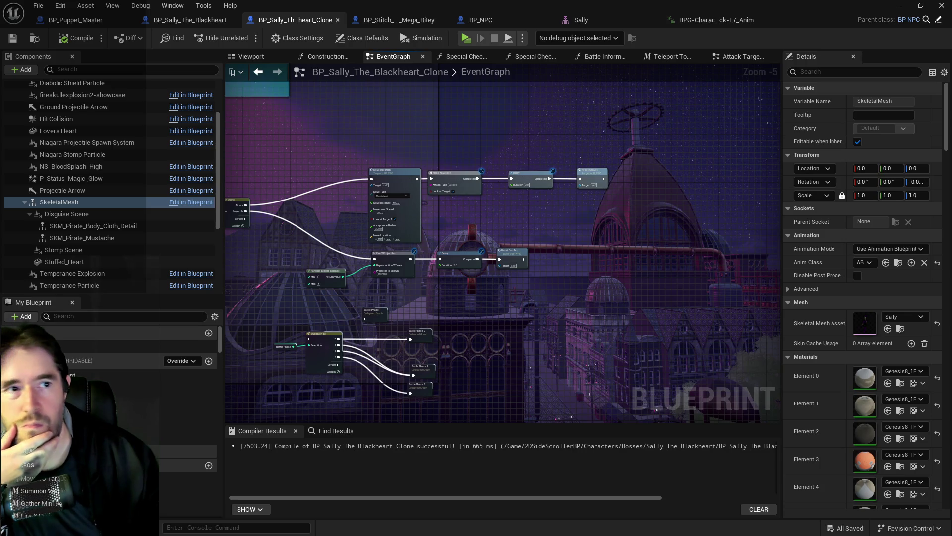
pyautogui.hotkey('alt', 'Tab')
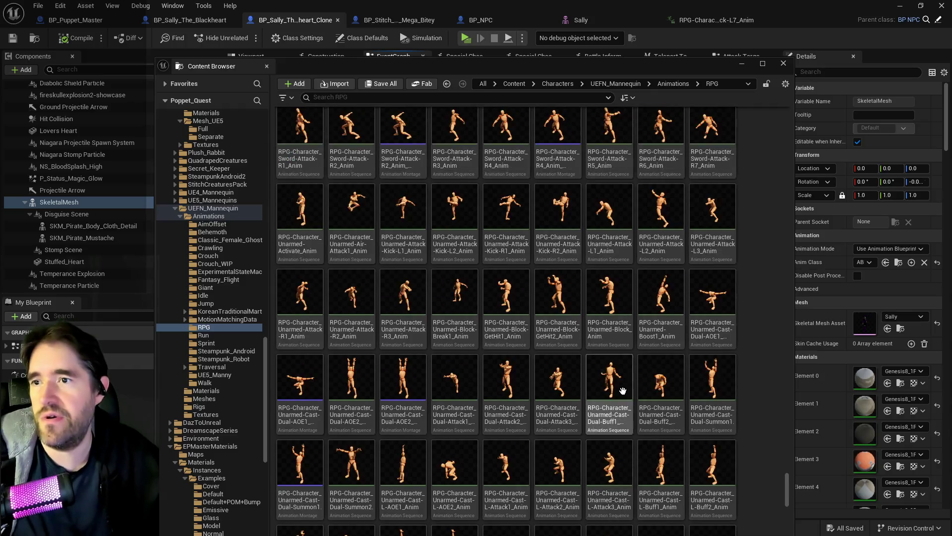
pyautogui.scroll(2, 546, 356)
pyautogui.scroll(5, 546, 356)
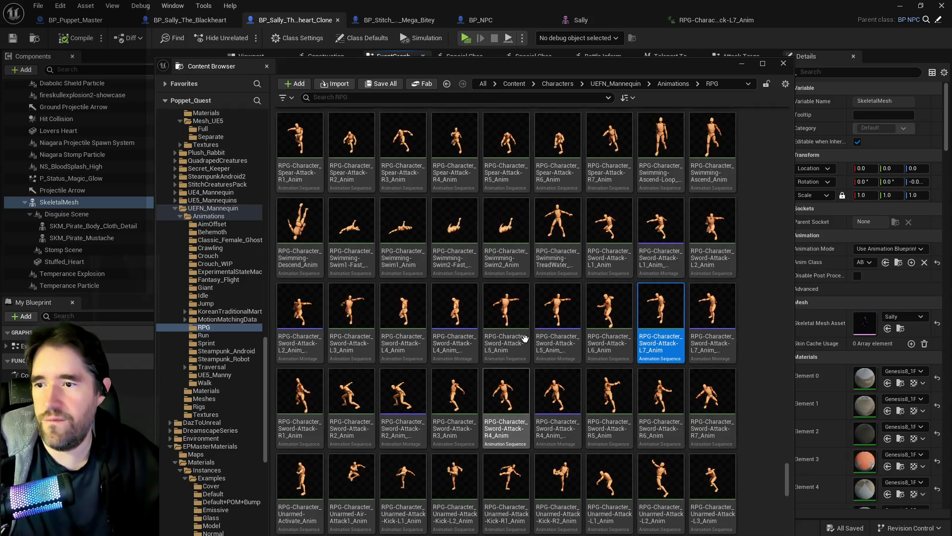
pyautogui.scroll(5, 524, 339)
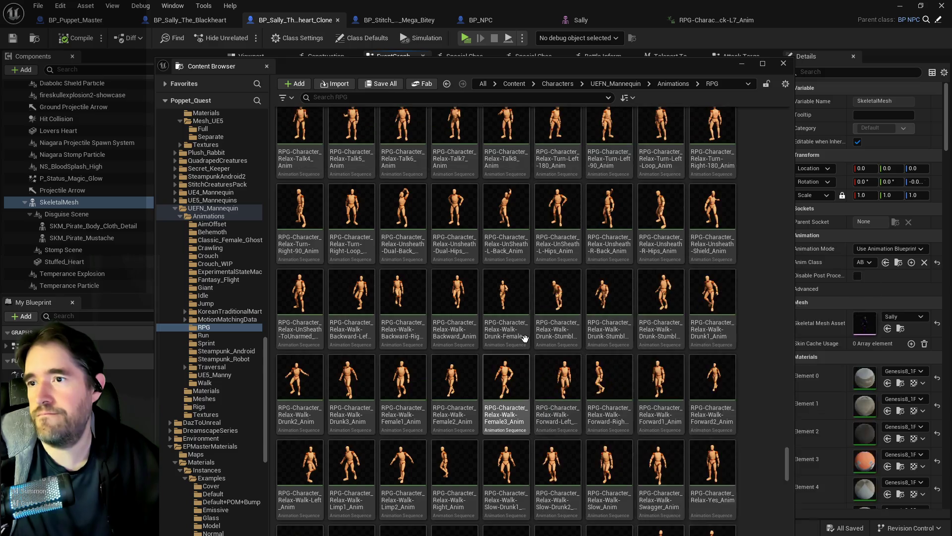
pyautogui.scroll(4, 524, 338)
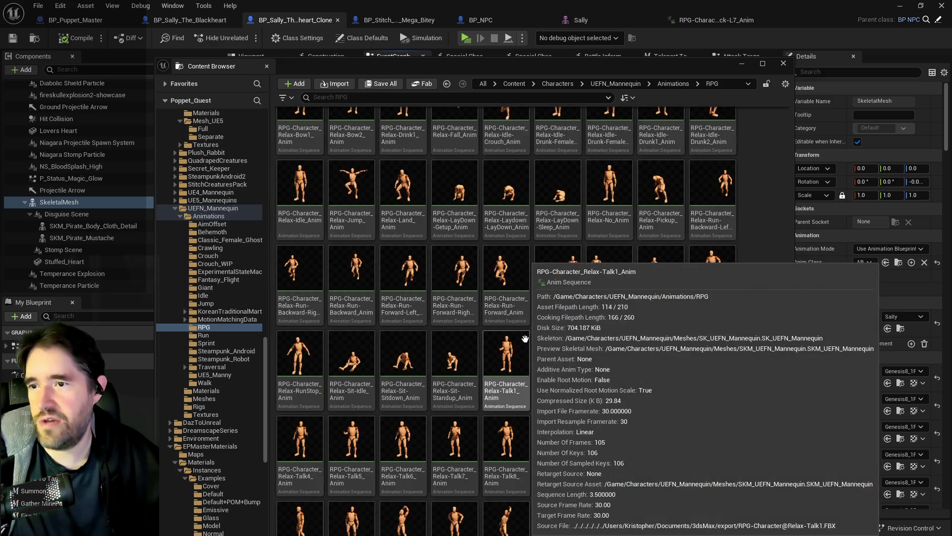
pyautogui.scroll(2, 525, 338)
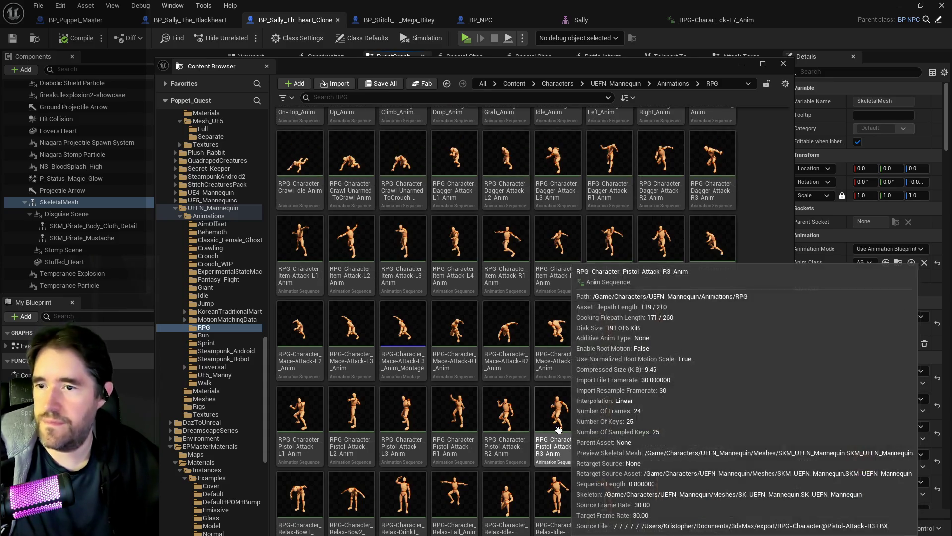
pyautogui.moveTo(452, 408)
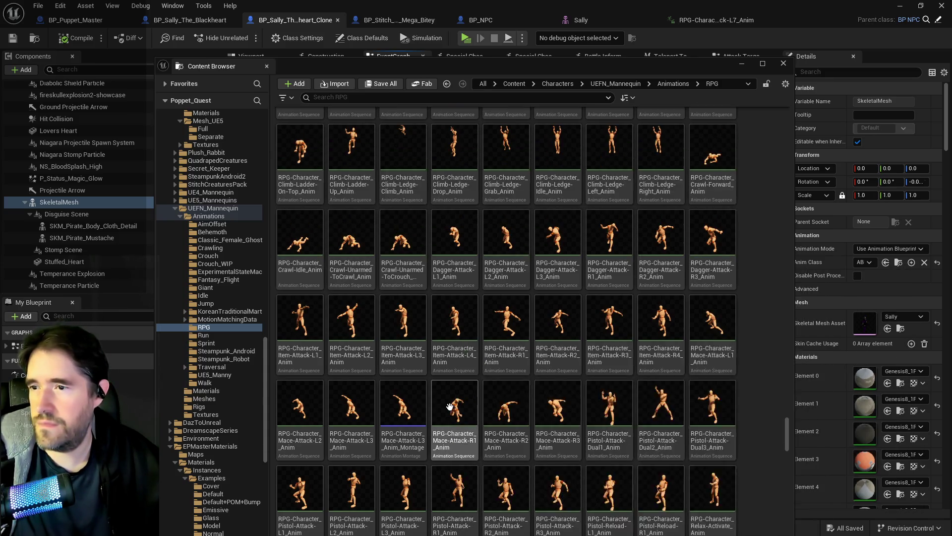
pyautogui.scroll(2, 518, 399)
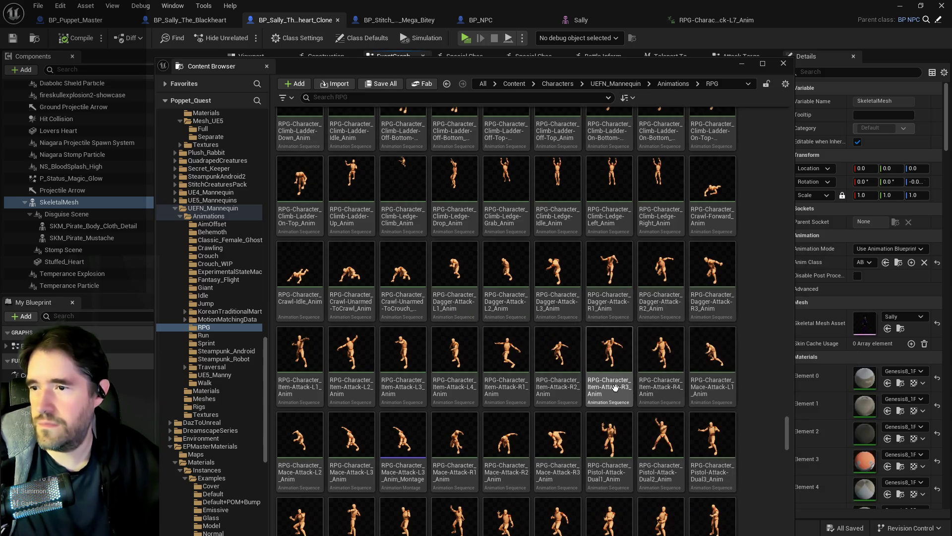
pyautogui.scroll(2, 545, 421)
pyautogui.moveTo(547, 425)
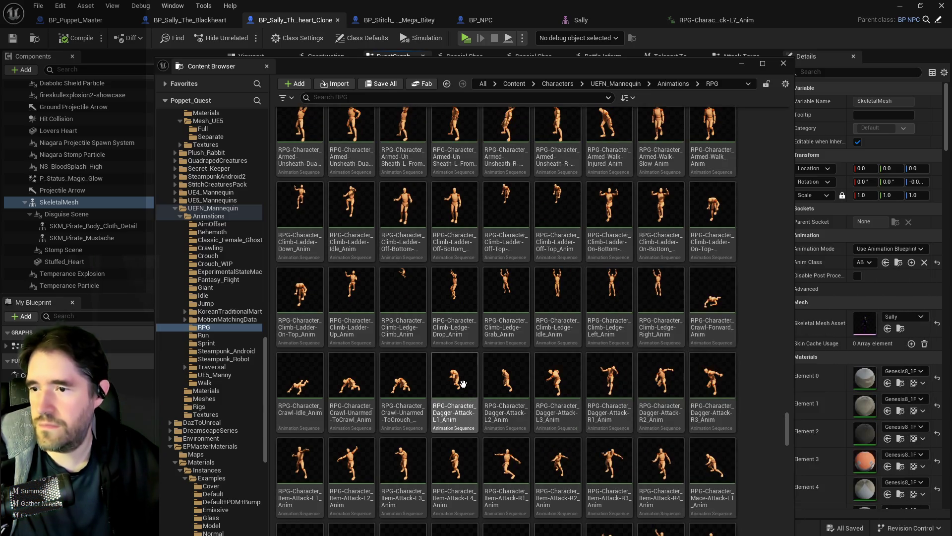
pyautogui.doubleClick(455, 412)
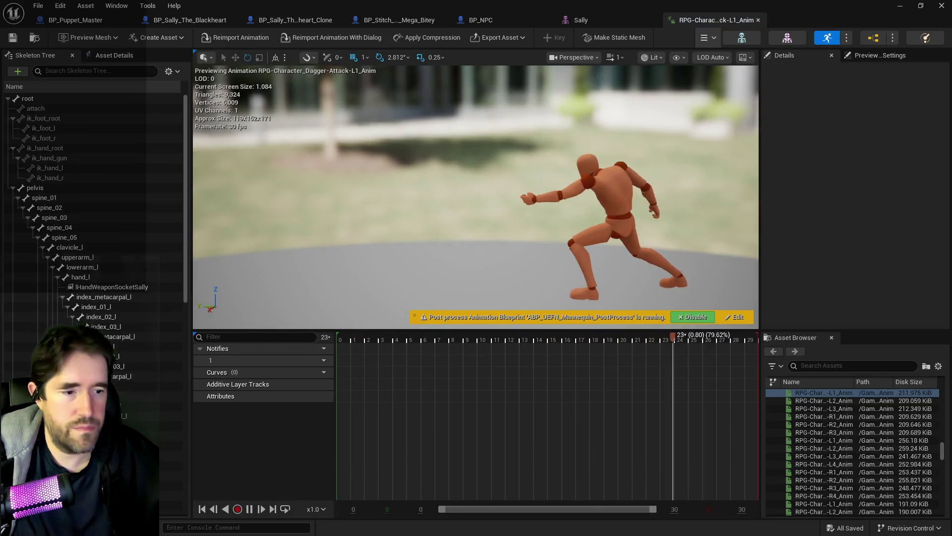
# Preview Dagger-Attack-L2, then Dagger-Attack-R1, then Dagger-Attack-L1 again from the animation library.
pyautogui.hotkey('ctrl', 'b')
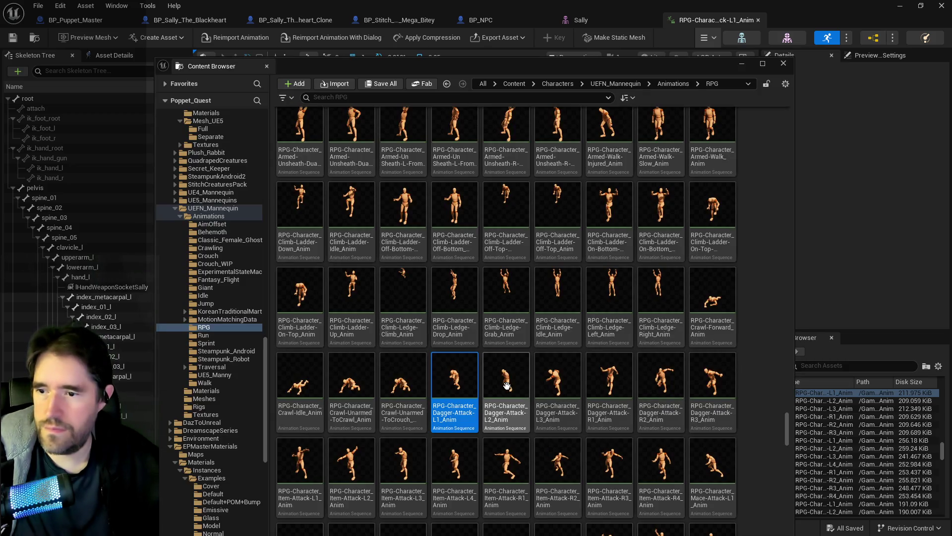
pyautogui.doubleClick(507, 386)
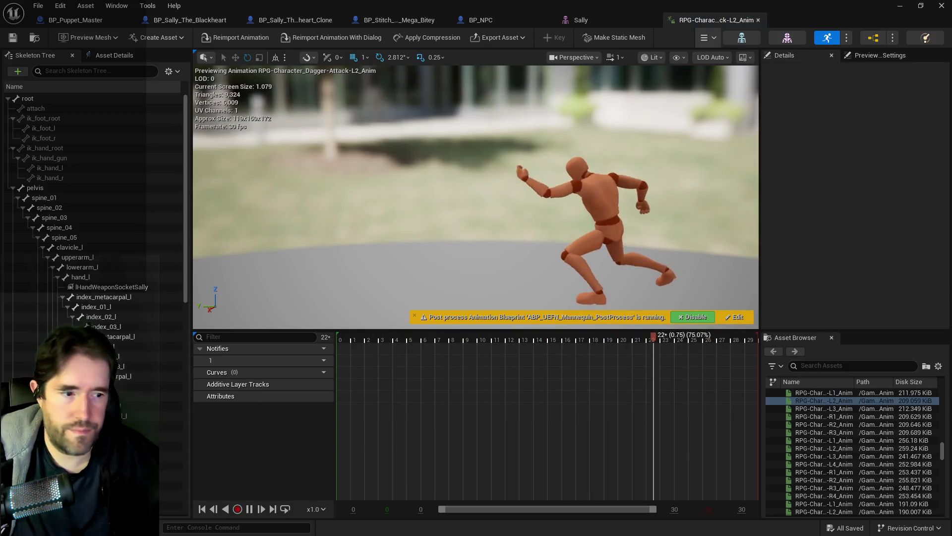
pyautogui.hotkey('ctrl', 'b')
pyautogui.doubleClick(611, 382)
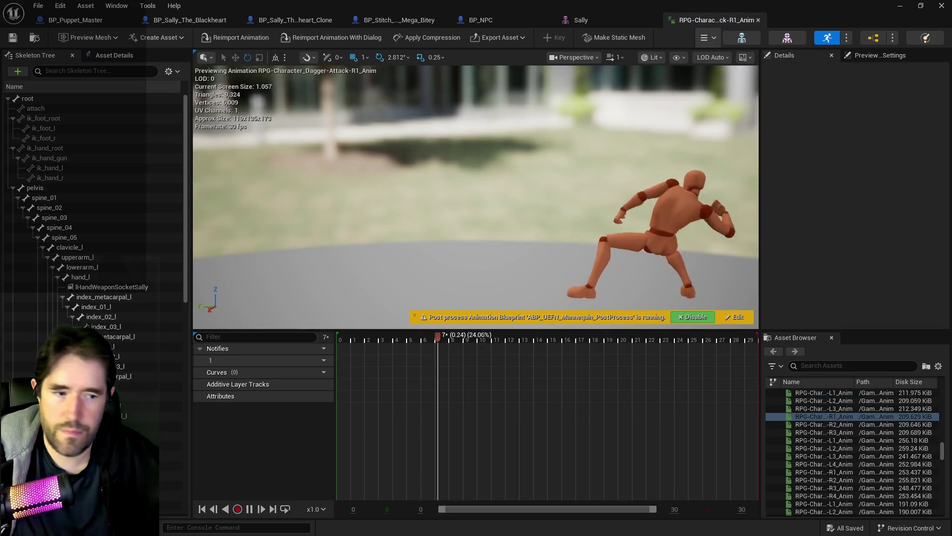
pyautogui.hotkey('ctrl', 'b')
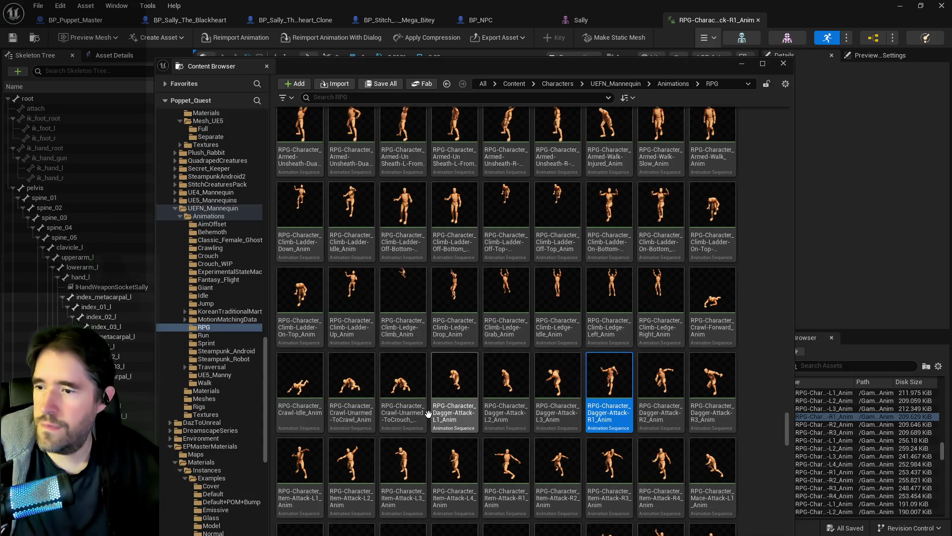
pyautogui.doubleClick(460, 392)
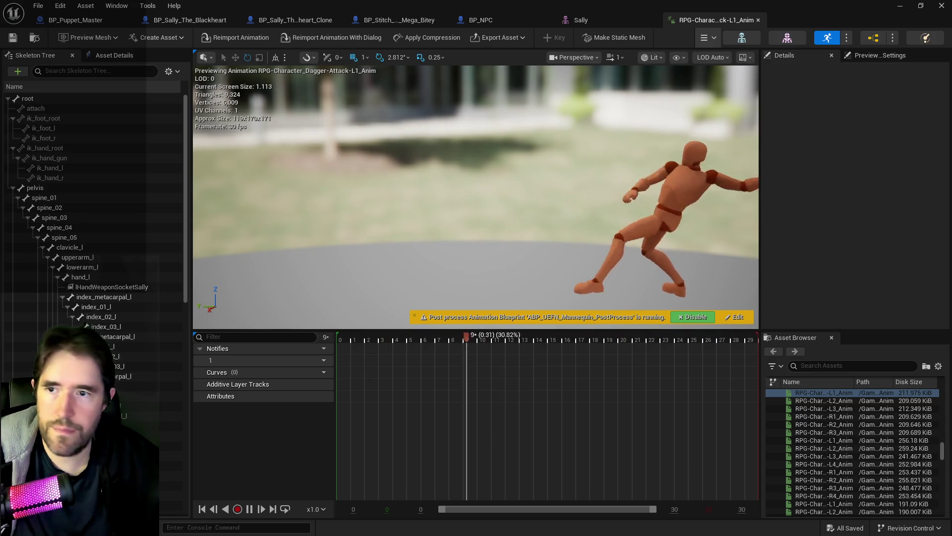
pyautogui.hotkey('ctrl', 'space')
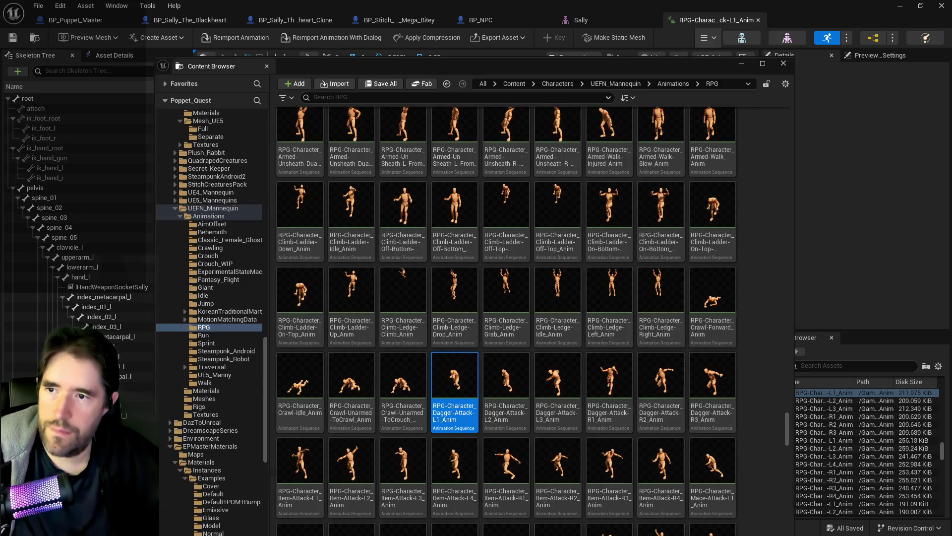
pyautogui.scroll(4, 655, 362)
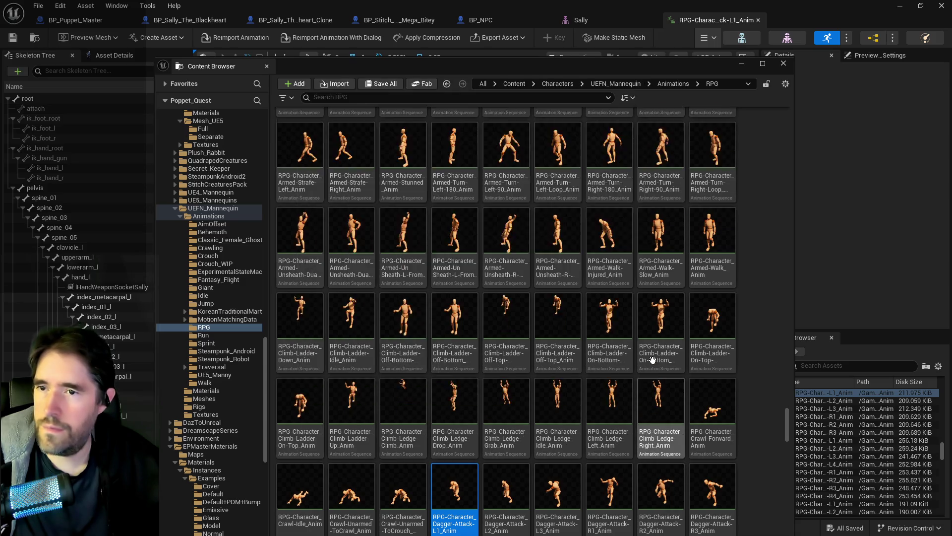
# Preview the Mace-Attack-L2 animation from the 'attack' results, then return to the Sally blueprint.
pyautogui.scroll(3, 652, 359)
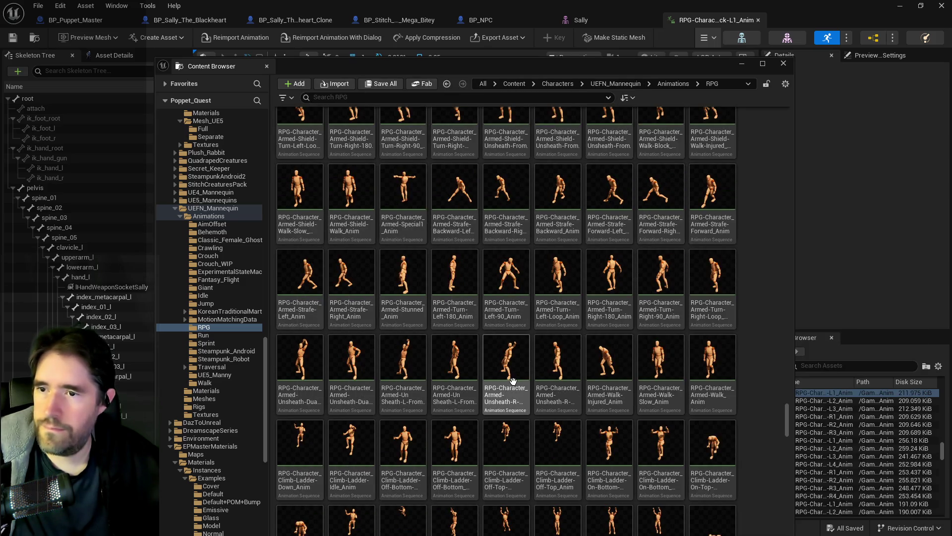
pyautogui.scroll(2, 513, 381)
pyautogui.scroll(2, 513, 381)
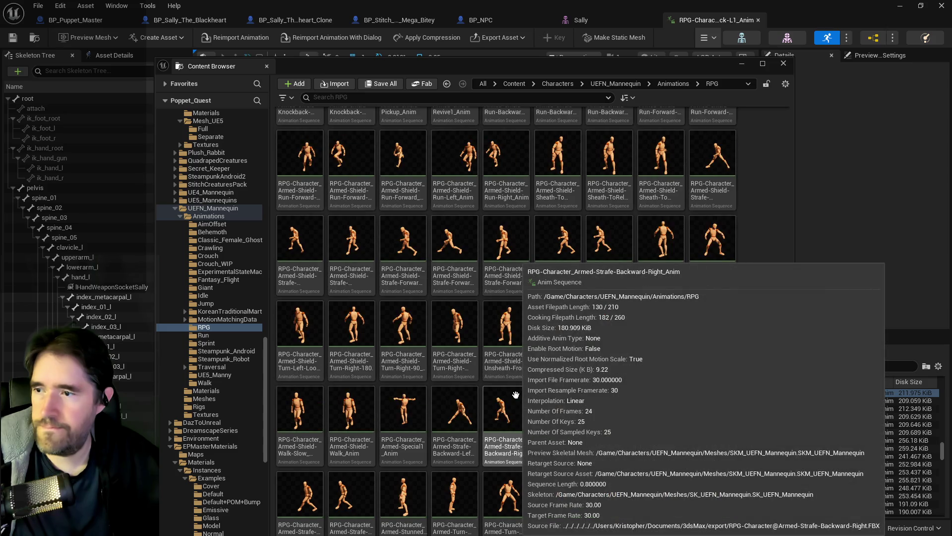
pyautogui.scroll(3, 516, 397)
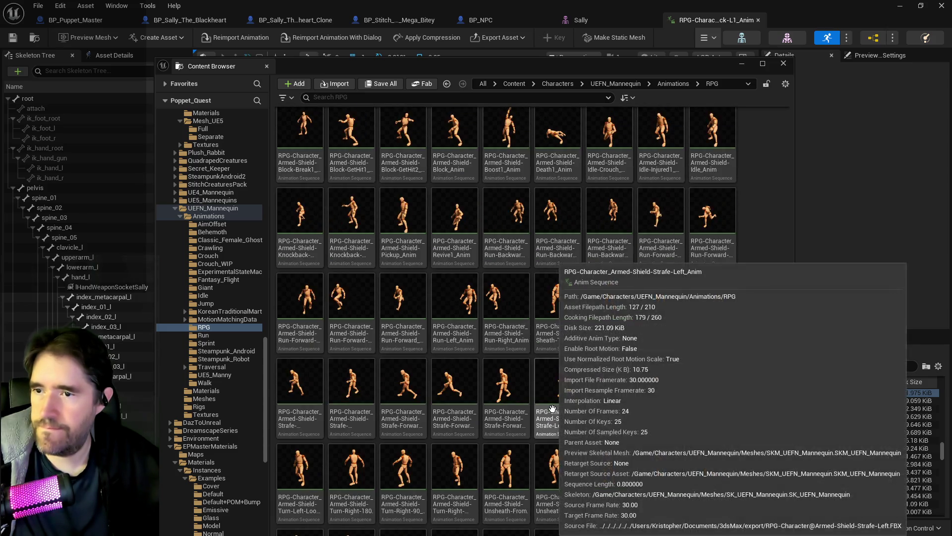
pyautogui.scroll(3, 552, 408)
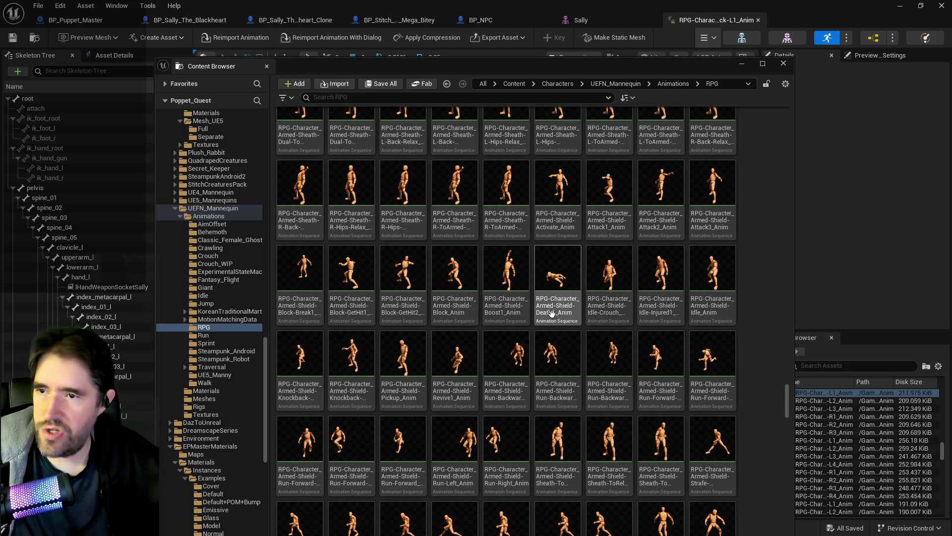
pyautogui.scroll(4, 552, 311)
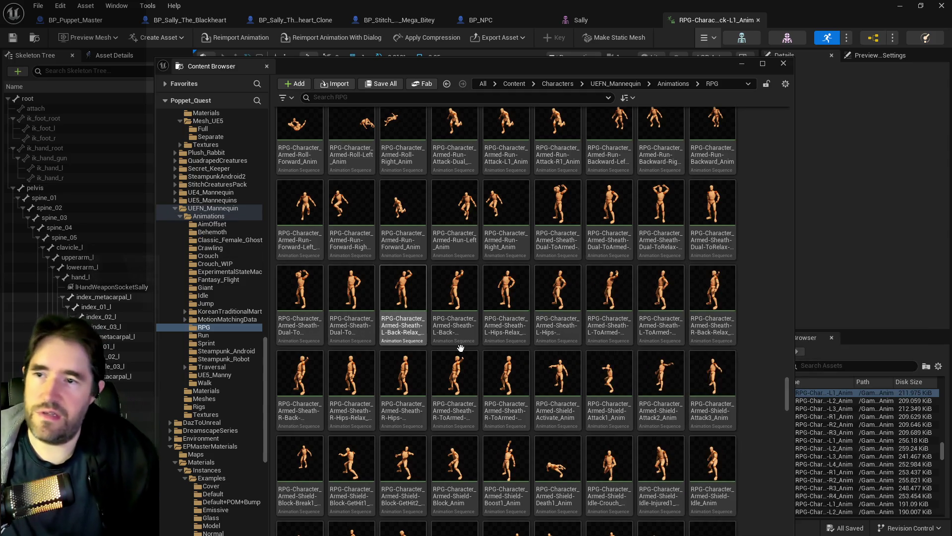
pyautogui.scroll(2, 546, 330)
pyautogui.scroll(1, 453, 277)
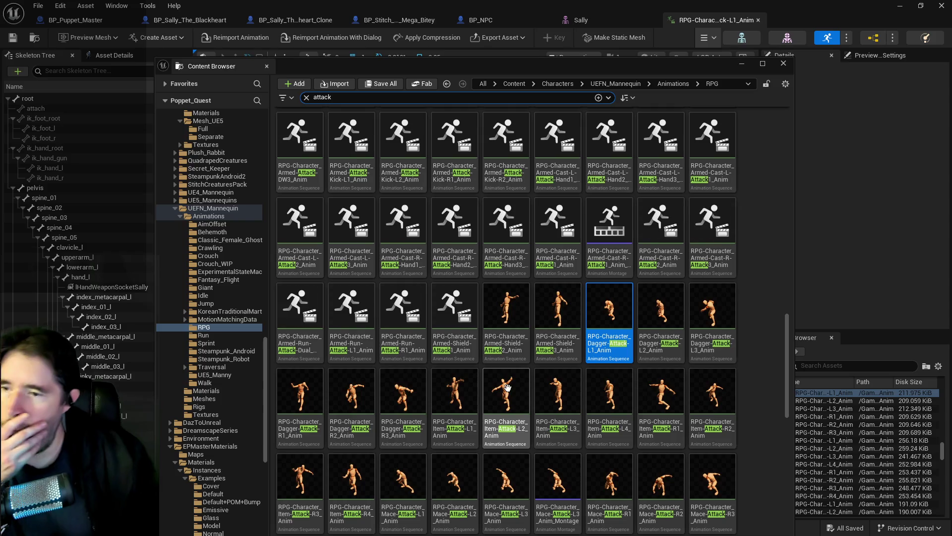
pyautogui.scroll(-3, 523, 422)
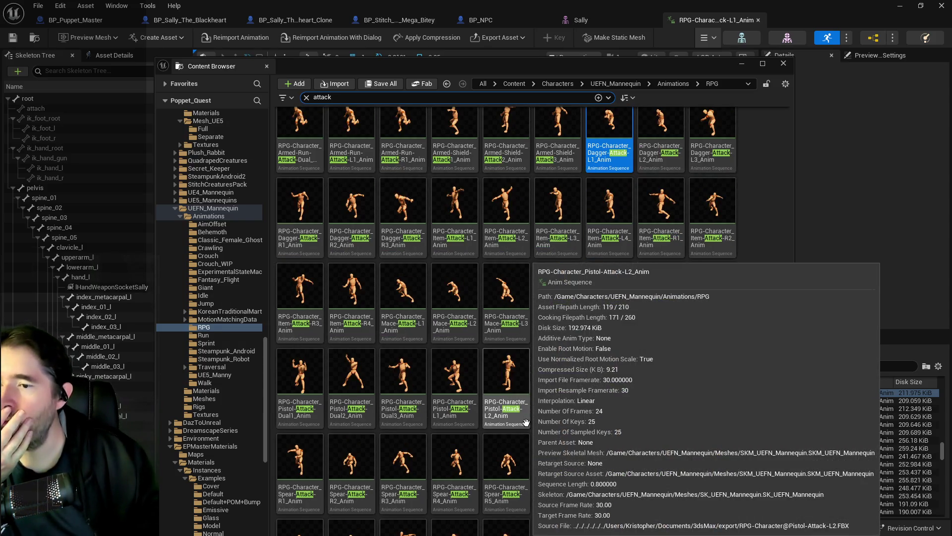
pyautogui.scroll(-2, 620, 432)
pyautogui.scroll(-1, 618, 395)
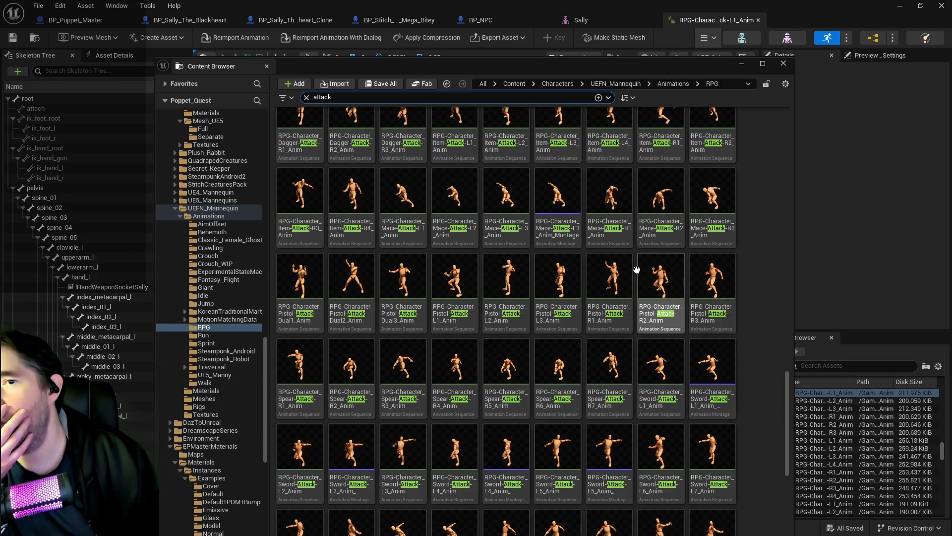
pyautogui.doubleClick(454, 208)
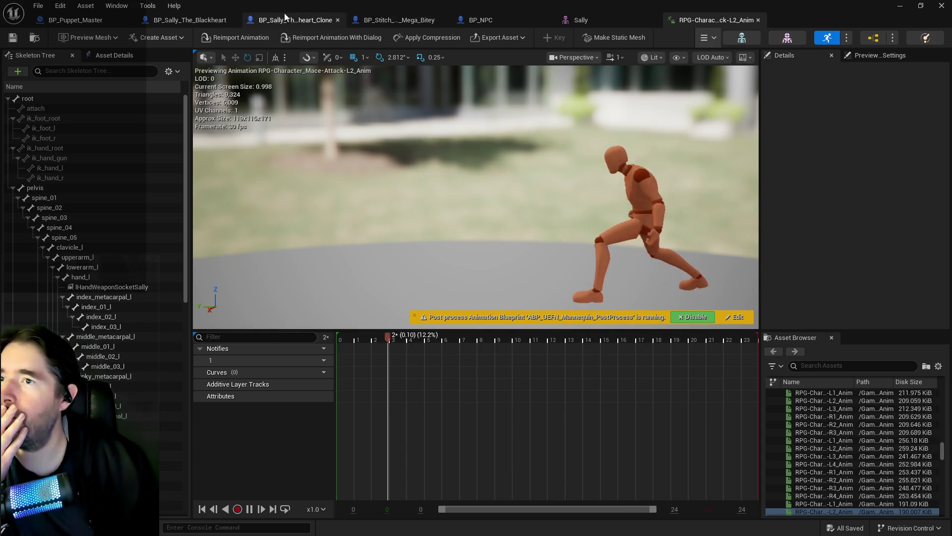
pyautogui.click(181, 20)
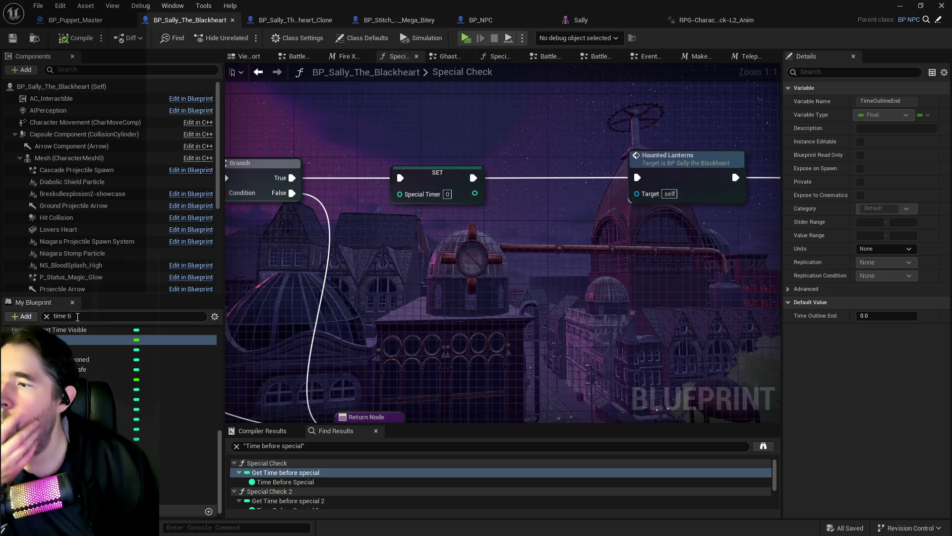
# Find Struct NPC Stats, expand its Attack ability, and browse to its Mace-Attack-L2 animation.
pyautogui.write('npc')
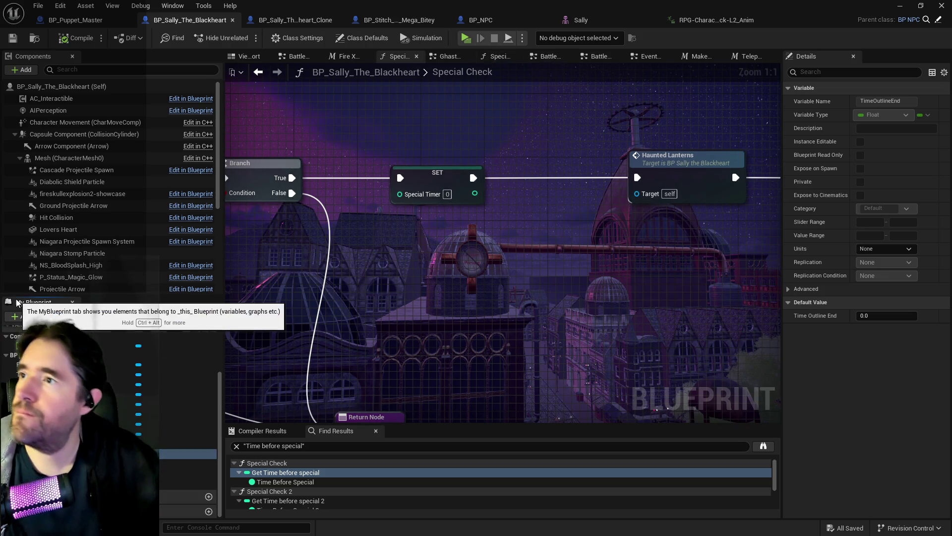
pyautogui.click(188, 463)
pyautogui.click(796, 342)
pyautogui.click(804, 356)
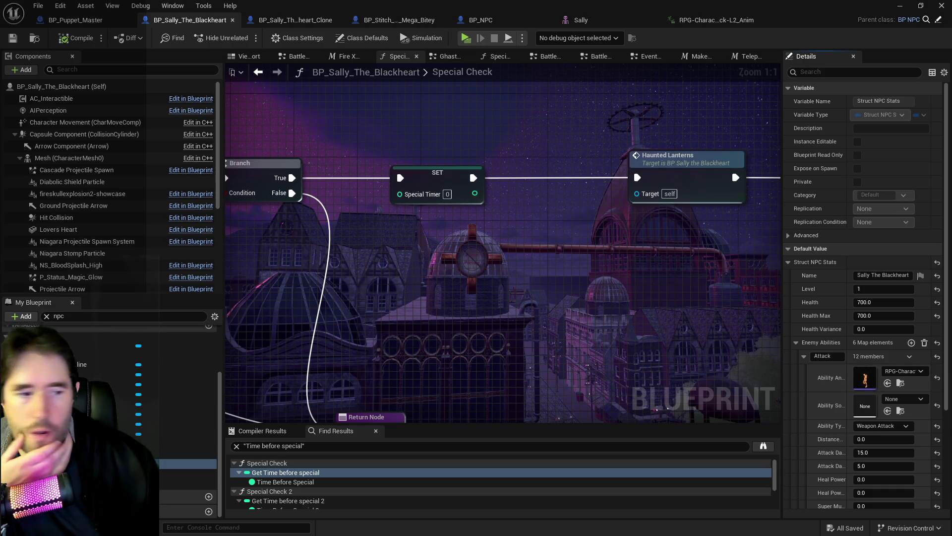
pyautogui.click(900, 383)
pyautogui.rightClick(464, 229)
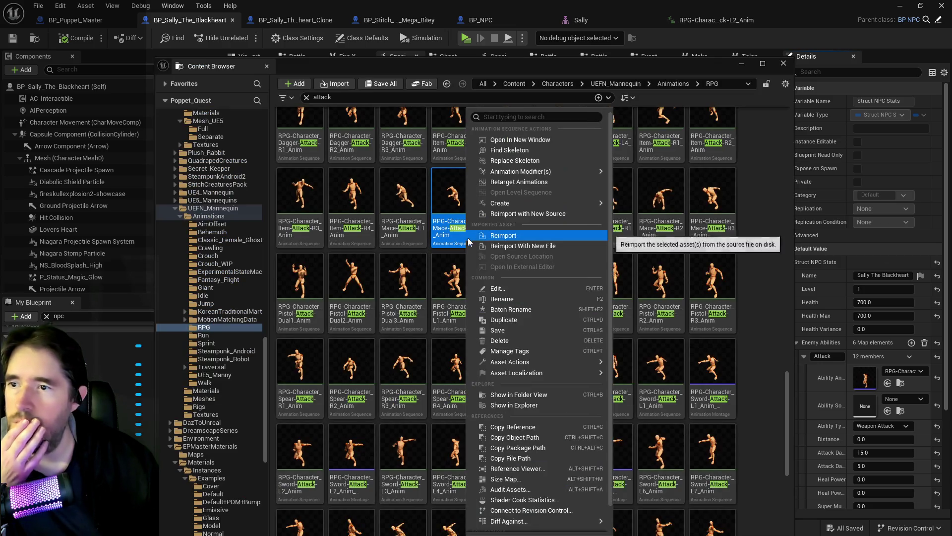
# Create an AnimMontage from Mace-Attack-L2 with the default name and close the Content Browser.
pyautogui.moveTo(540, 203)
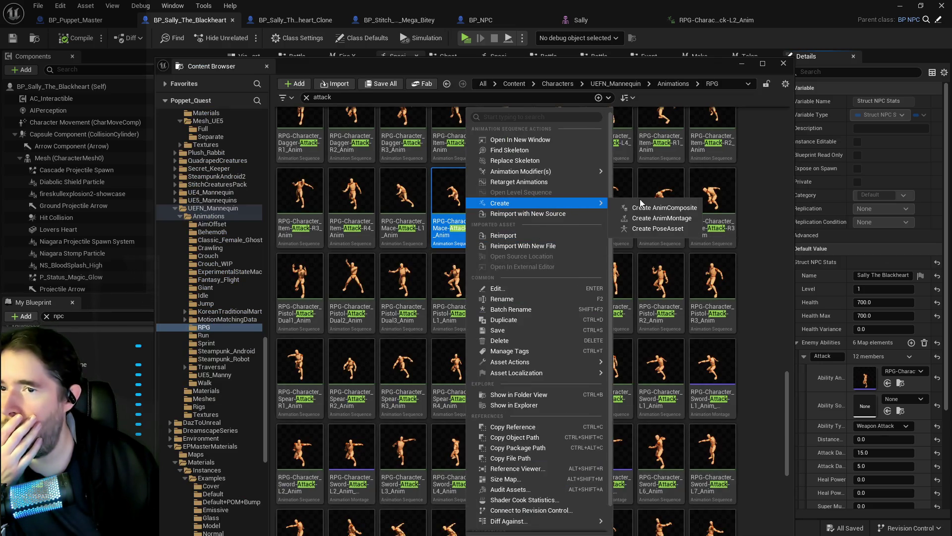
pyautogui.click(643, 220)
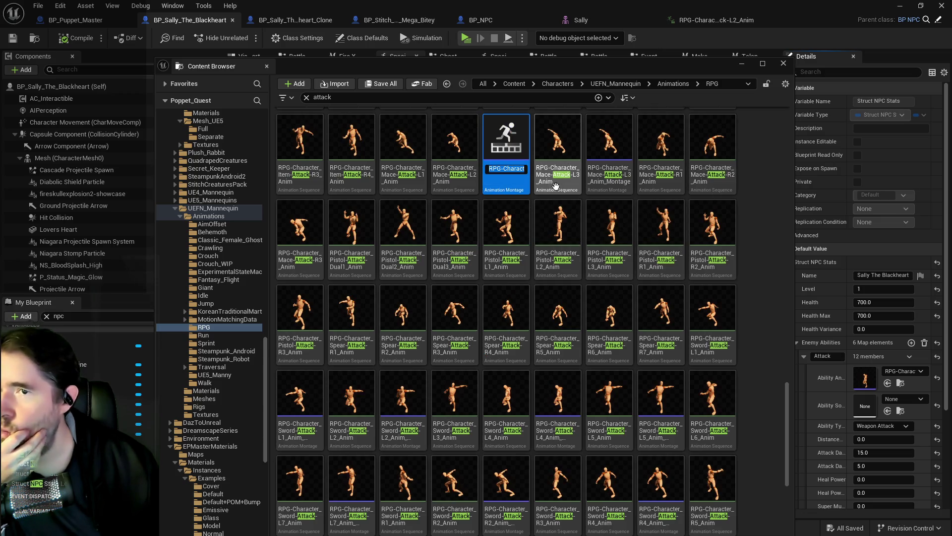
pyautogui.press('Return')
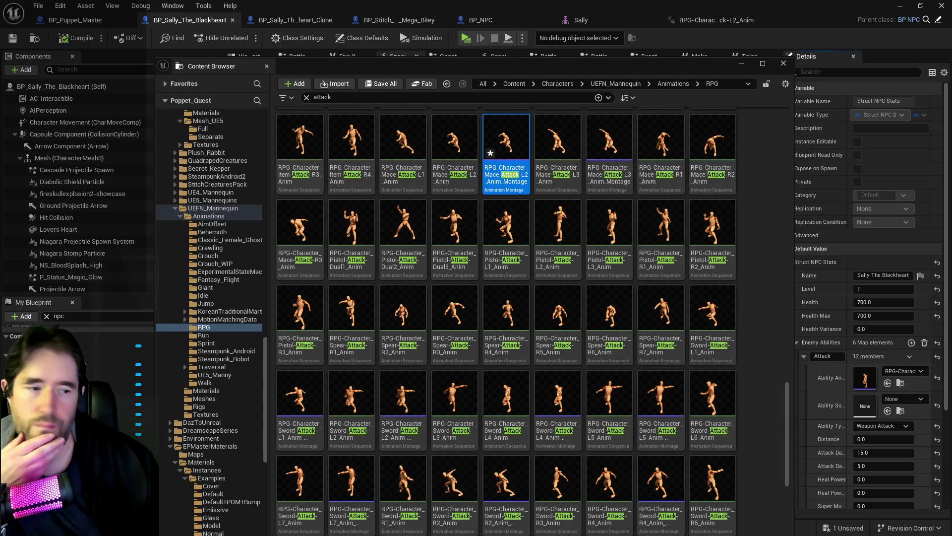
pyautogui.click(888, 386)
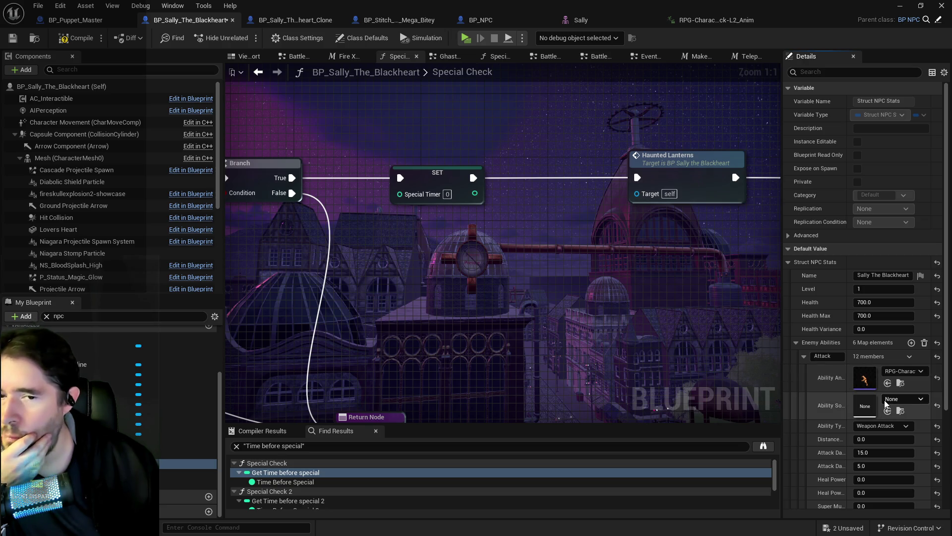
# Expand the Low Sweep ability entry and compile the Sally blueprint.
pyautogui.scroll(-5, 884, 404)
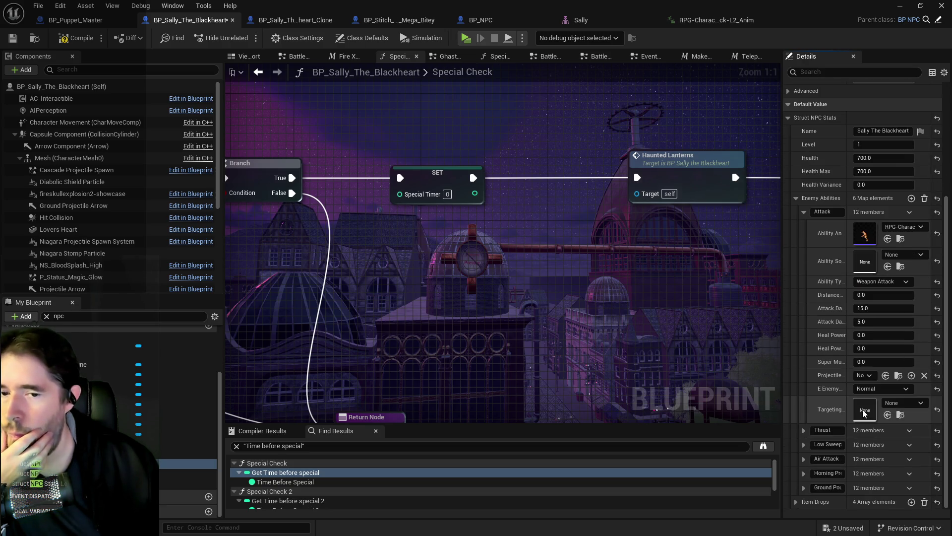
pyautogui.click(804, 444)
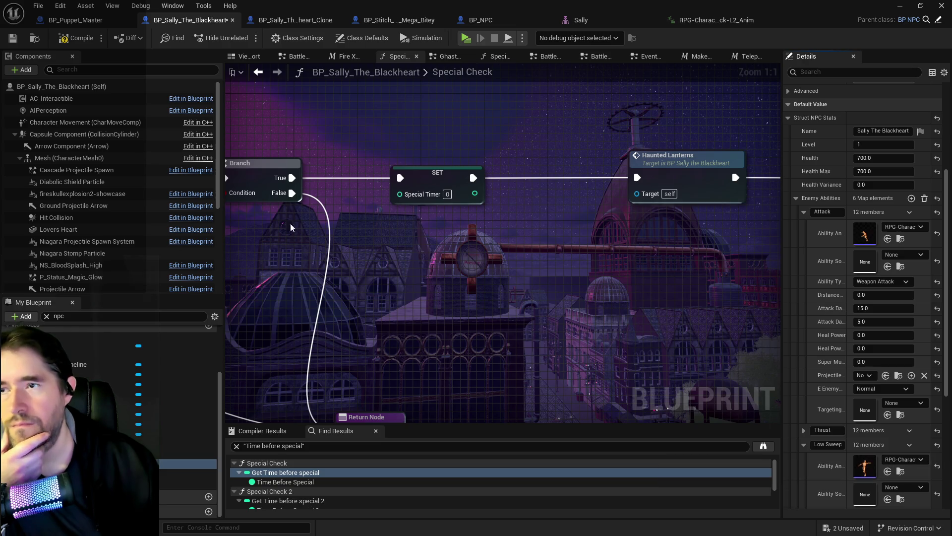
pyautogui.click(74, 40)
# Inspect the character up close in the Viewport, then bring back the RPG animations browser.
pyautogui.click(243, 56)
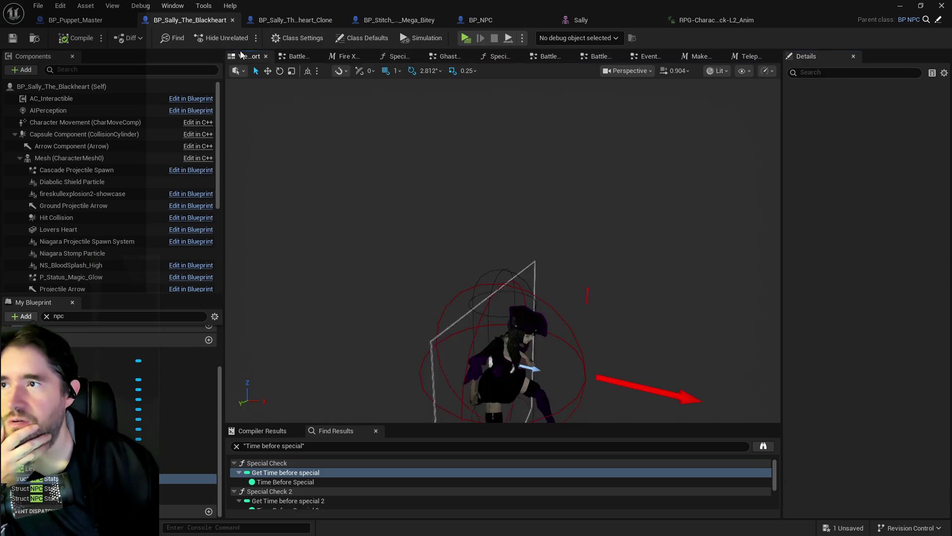
pyautogui.scroll(2, 453, 260)
pyautogui.moveTo(453, 260); pyautogui.dragTo(495, 267)
pyautogui.scroll(-4, 486, 267)
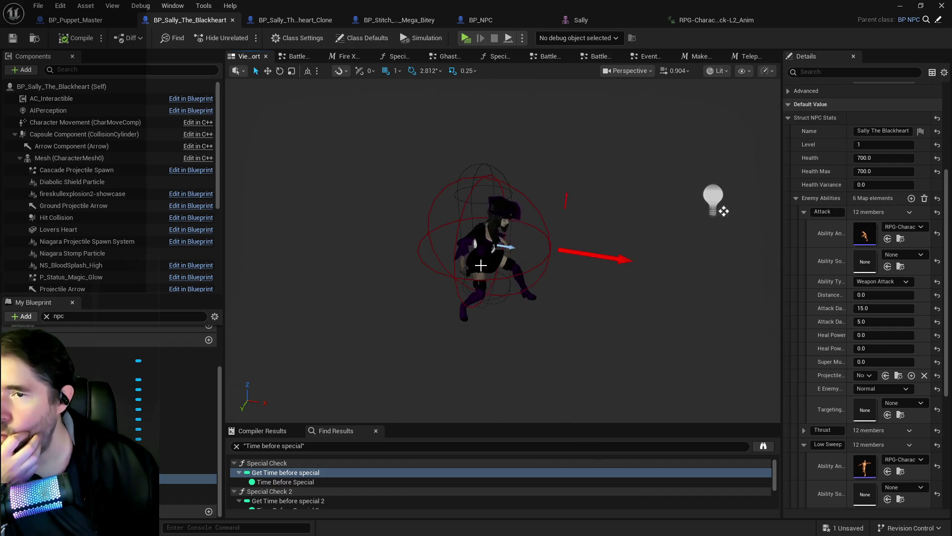
pyautogui.click(900, 238)
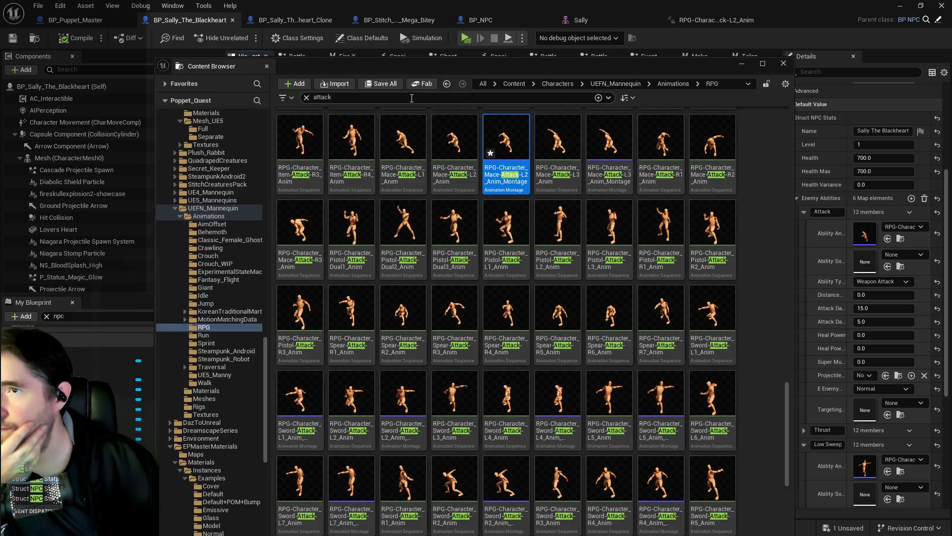
# Navigate the Content Browser to VFX/ElementalSpellsVFX and clear the 'attack' search filter.
pyautogui.moveTo(425, 68); pyautogui.dragTo(428, 39)
pyautogui.scroll(-6, 218, 297)
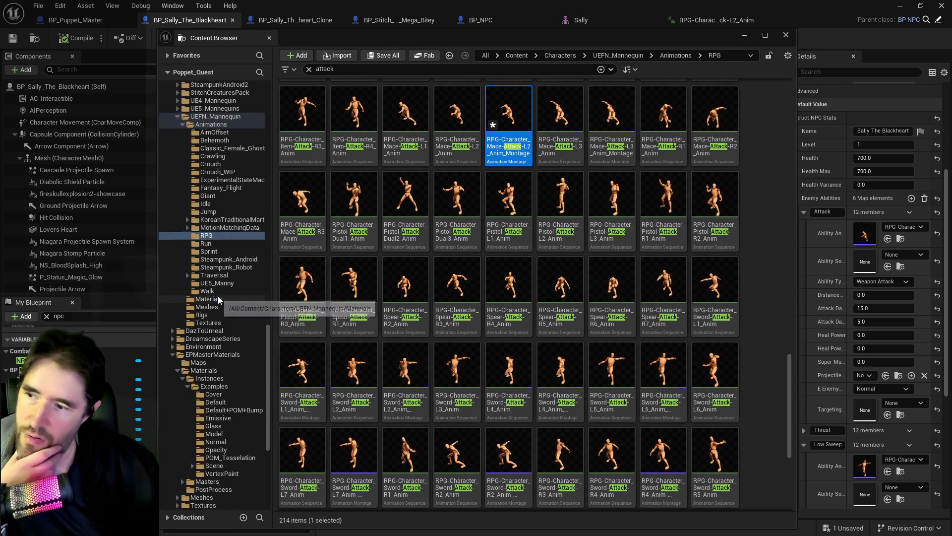
pyautogui.scroll(-2, 236, 339)
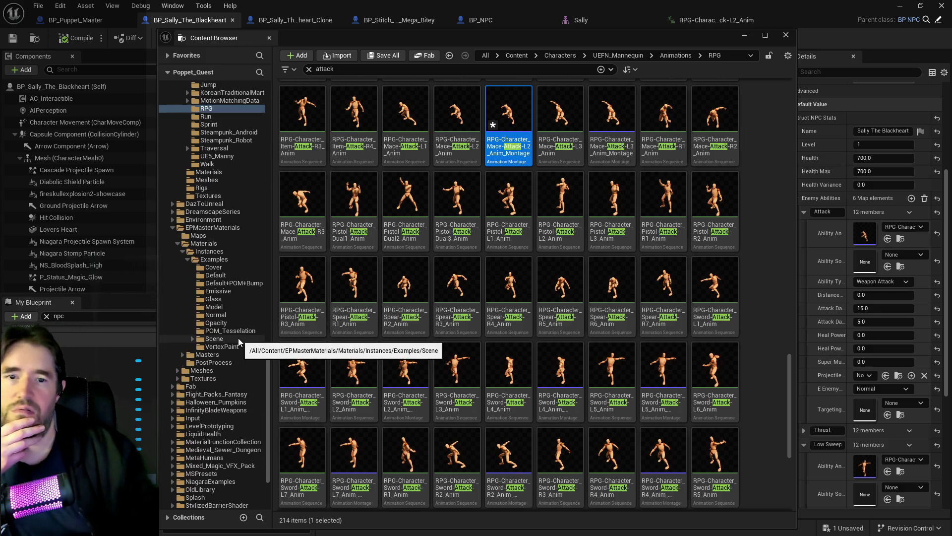
pyautogui.scroll(-4, 242, 417)
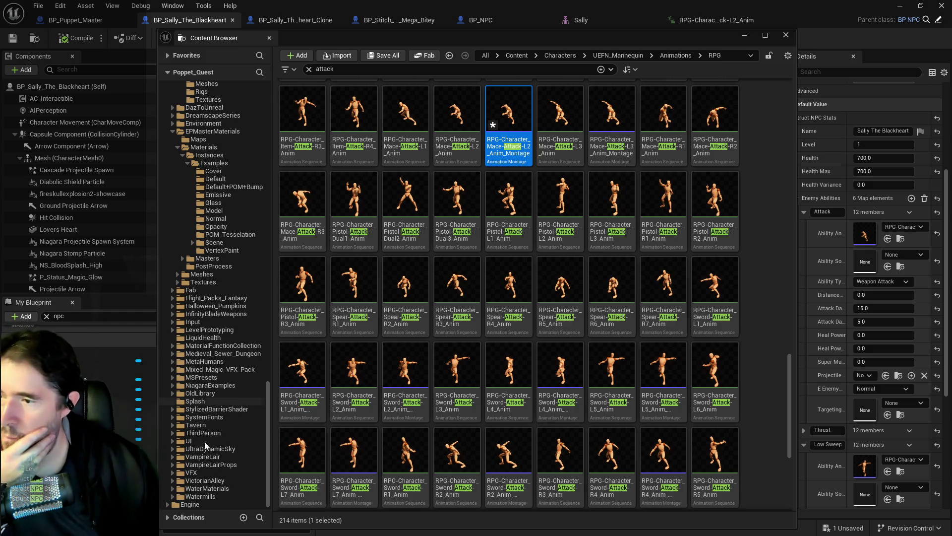
pyautogui.click(173, 472)
pyautogui.scroll(-8, 200, 481)
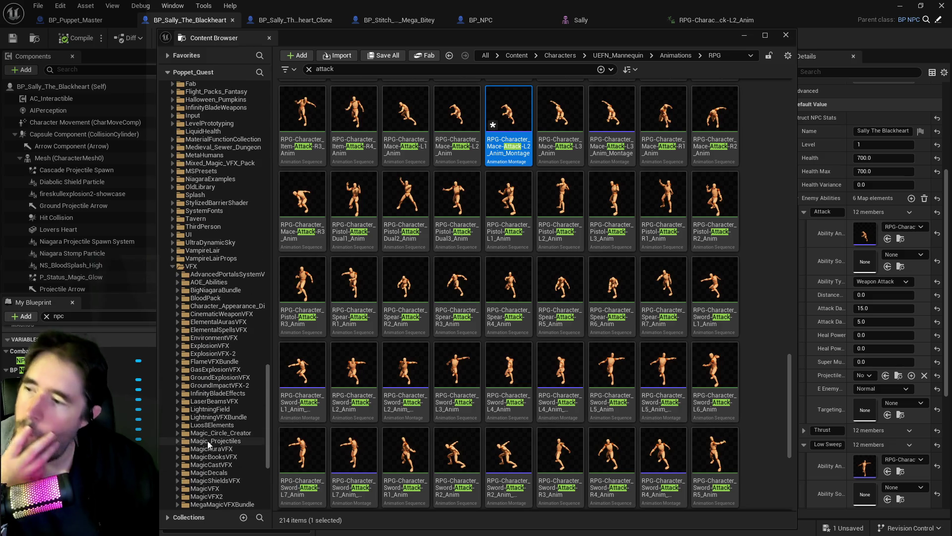
pyautogui.click(235, 330)
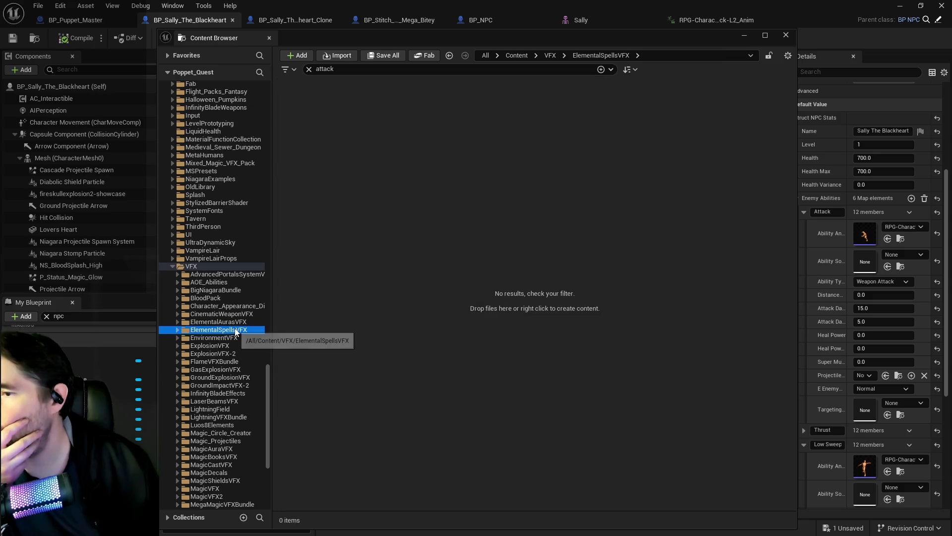
pyautogui.click(309, 69)
# Open the ElementalSpellsVFXDemomap level from DemoMap, saving the new montage when prompted.
pyautogui.doubleClick(296, 109)
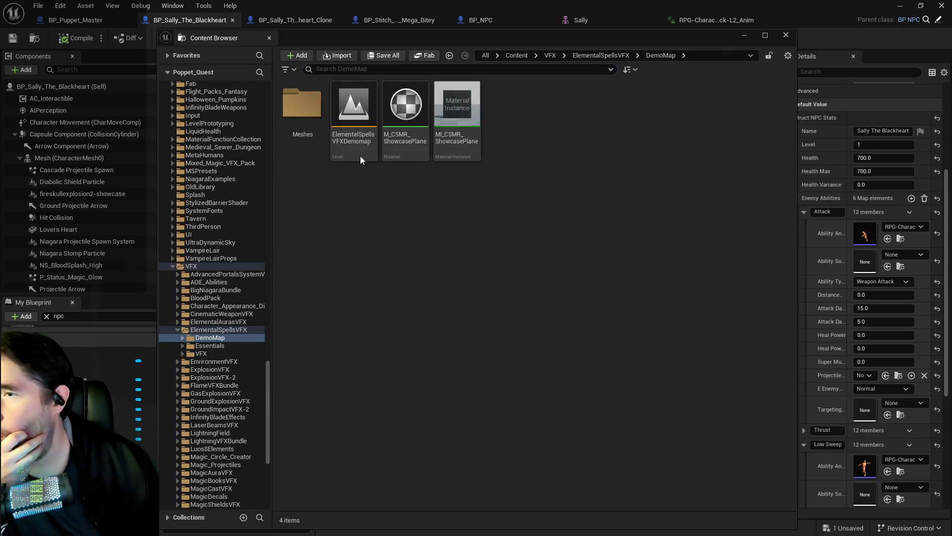
pyautogui.doubleClick(355, 121)
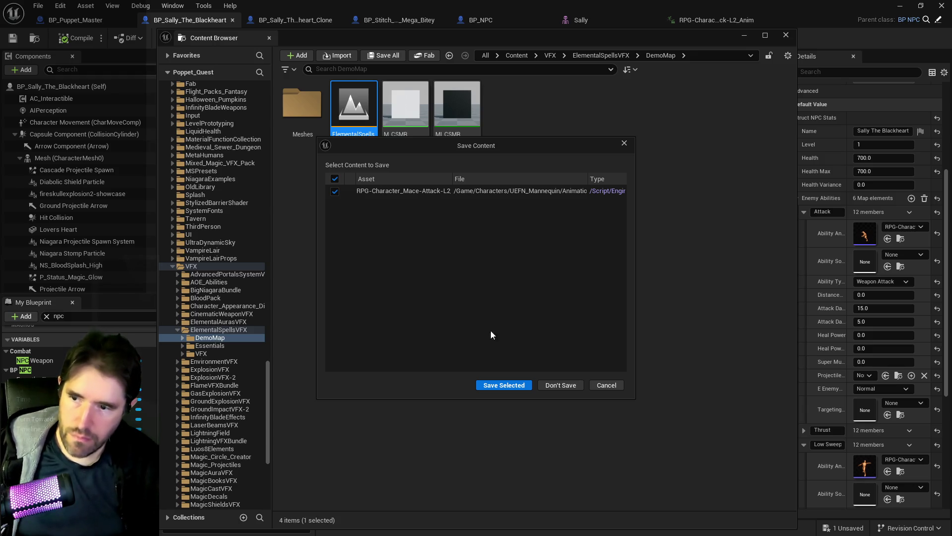
pyautogui.click(490, 385)
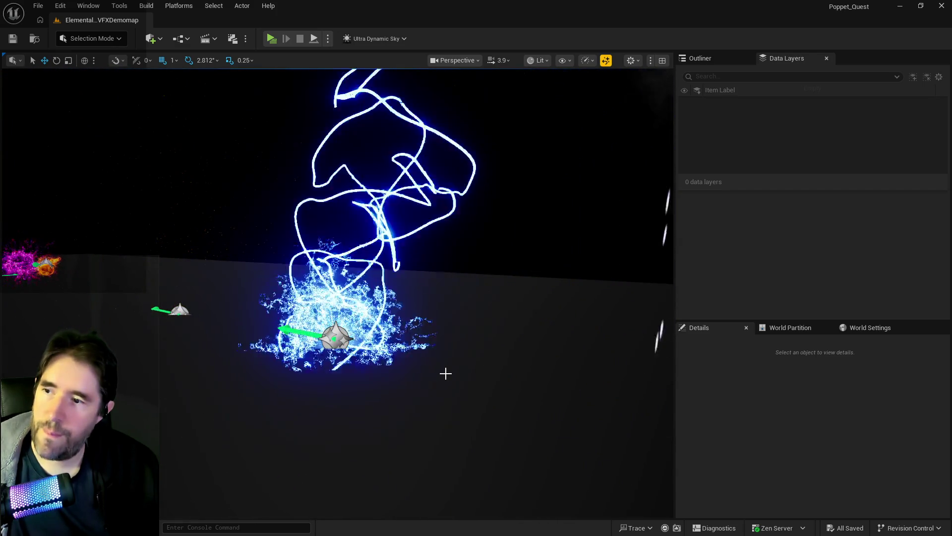
# Select the N_LightningStrike effect in the demo level.
pyautogui.click(336, 335)
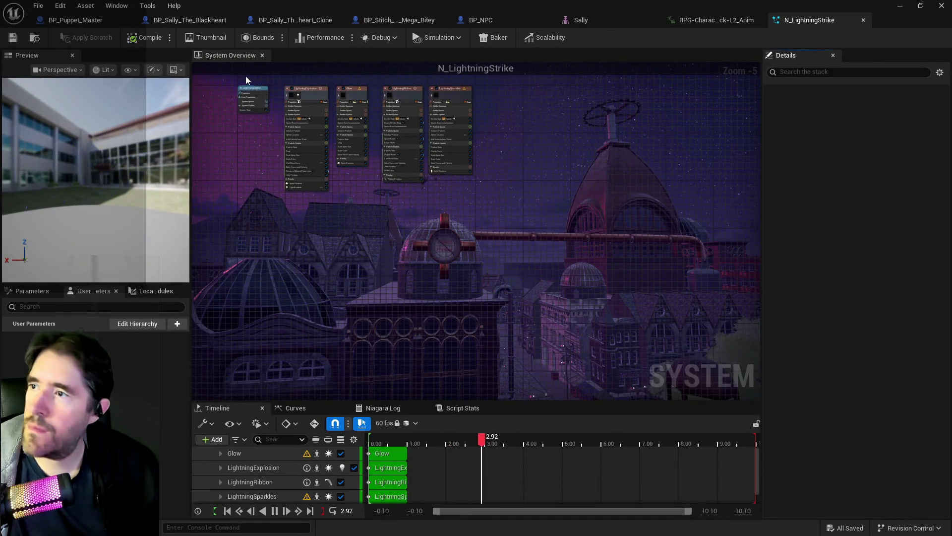
# Add an N_LightningStrike component to Sally's blueprint and set its scale to 5.0.
pyautogui.click(189, 19)
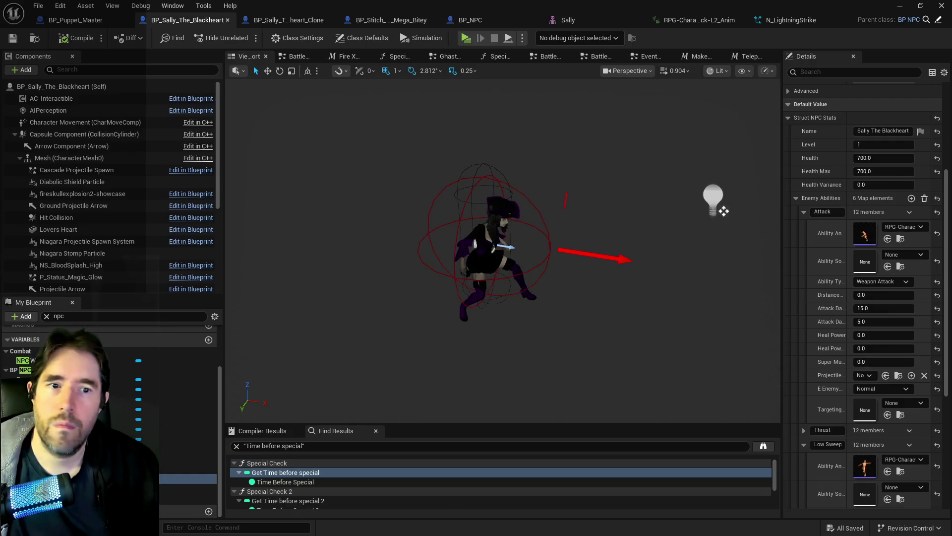
pyautogui.scroll(-2, 89, 169)
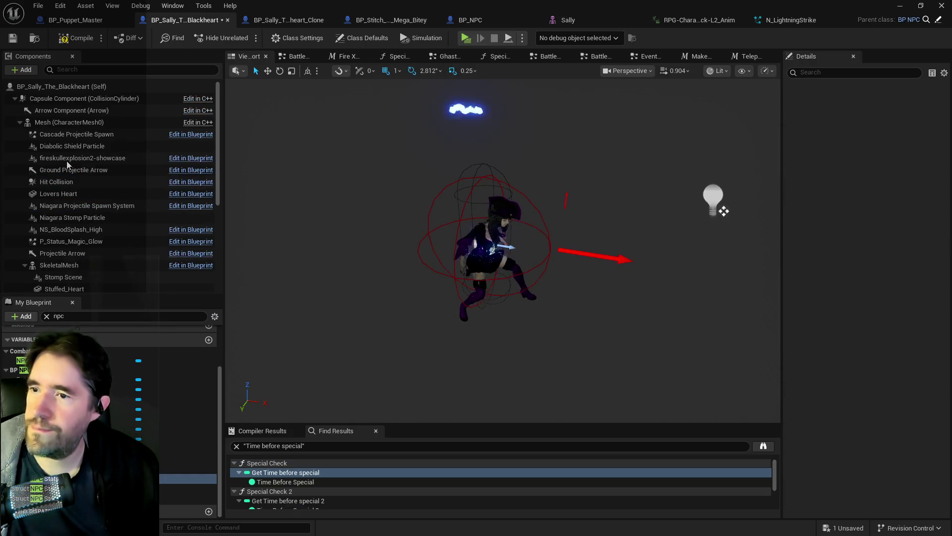
pyautogui.click(354, 211)
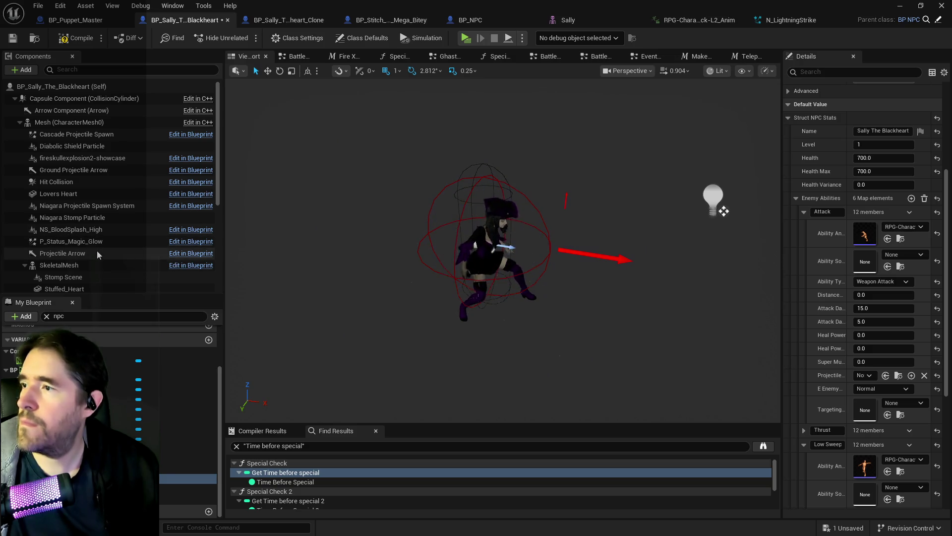
pyautogui.scroll(-5, 95, 260)
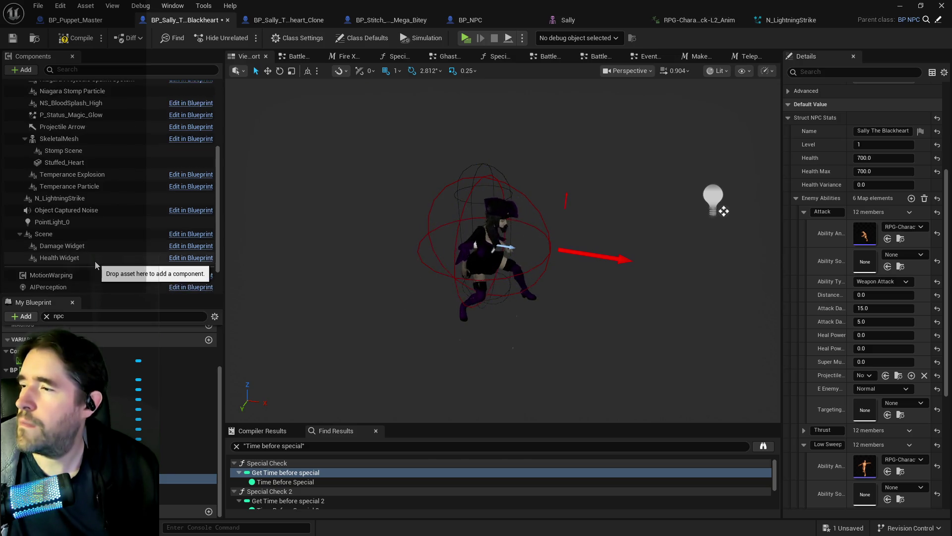
pyautogui.click(89, 199)
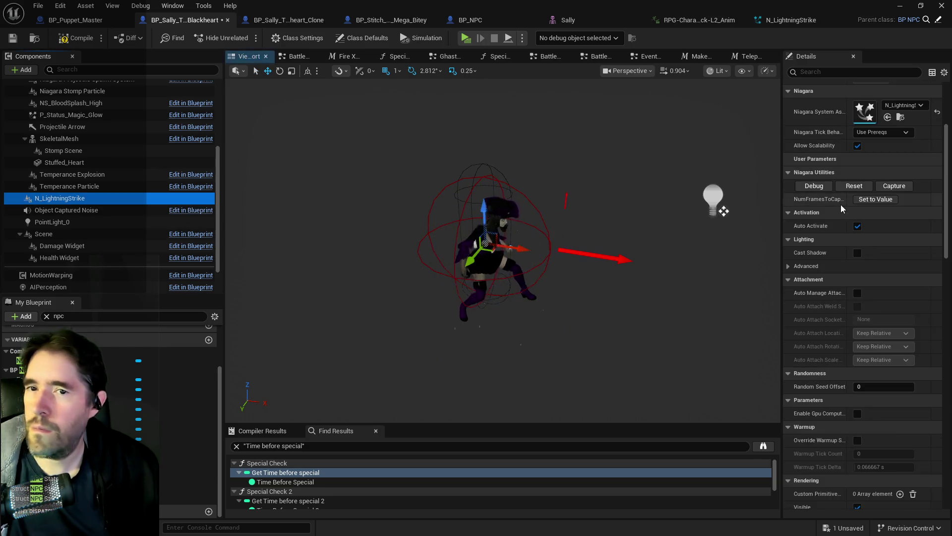
pyautogui.scroll(5, 851, 240)
pyautogui.click(866, 192)
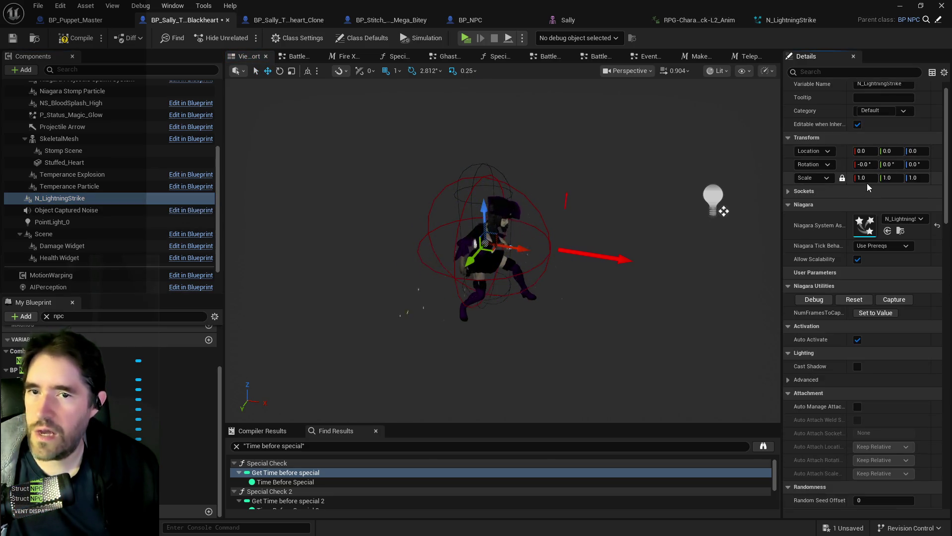
pyautogui.write('5')
pyautogui.press('Return')
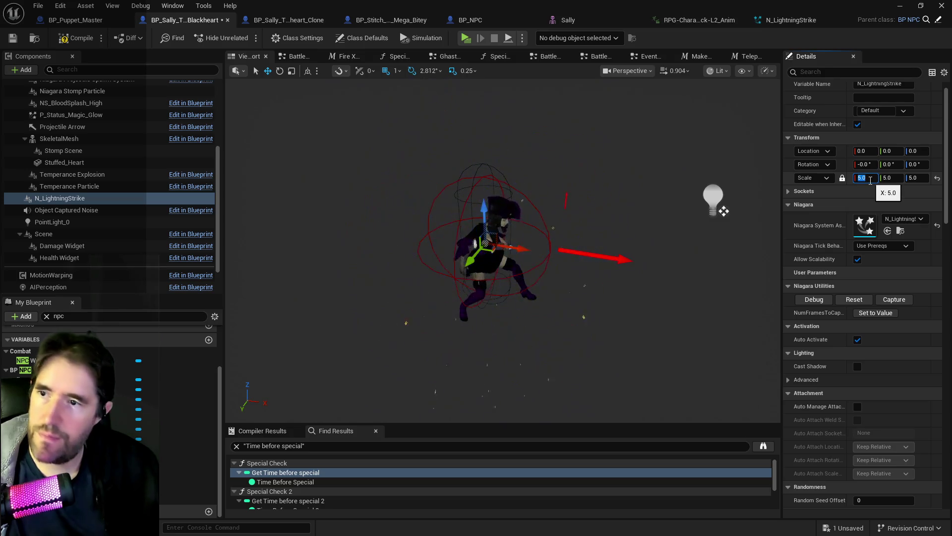
# Orbit around the character to check the effect, then bring the demo level back in front.
pyautogui.moveTo(680, 271)
pyautogui.mouseDown()
pyautogui.moveTo(664, 271)
pyautogui.moveTo(657, 292)
pyautogui.moveTo(679, 275)
pyautogui.mouseUp()
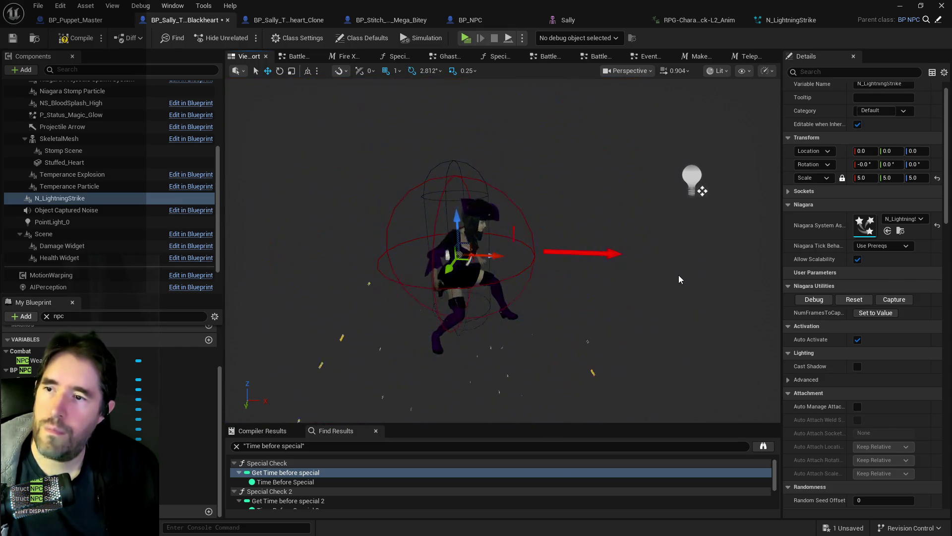
pyautogui.moveTo(678, 279); pyautogui.dragTo(554, 226)
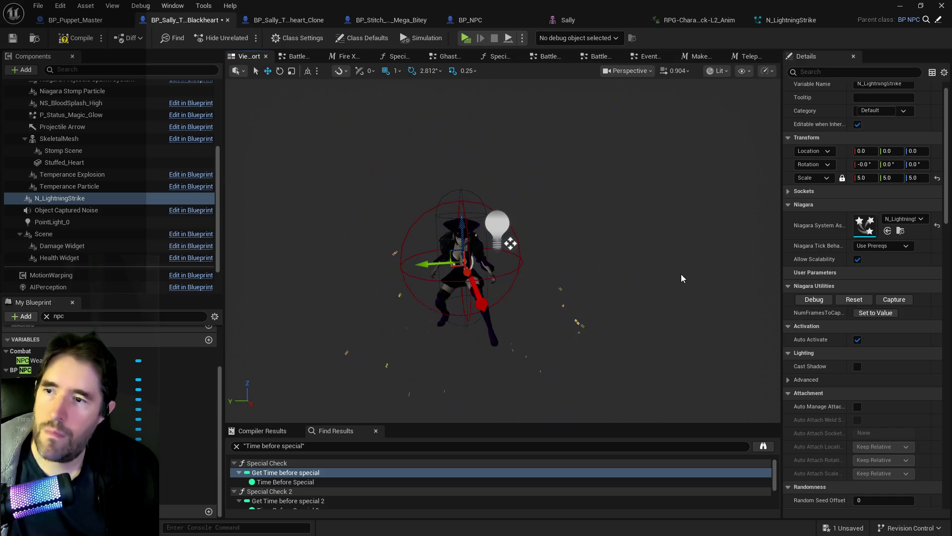
pyautogui.moveTo(633, 12); pyautogui.dragTo(951, 10)
pyautogui.moveTo(337, 448)
pyautogui.mouseDown()
pyautogui.moveTo(298, 443)
pyautogui.moveTo(288, 466)
pyautogui.moveTo(275, 444)
pyautogui.moveTo(240, 426)
pyautogui.mouseUp()
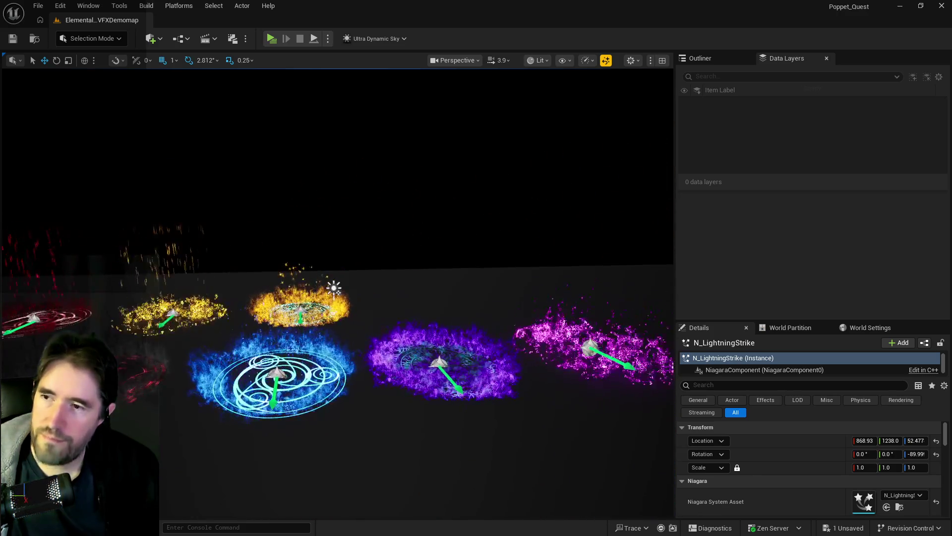
# Maximize the blueprint editor, close the Special Check graph, and switch to Sally's EventGraph.
pyautogui.hotkey('alt', 'Tab')
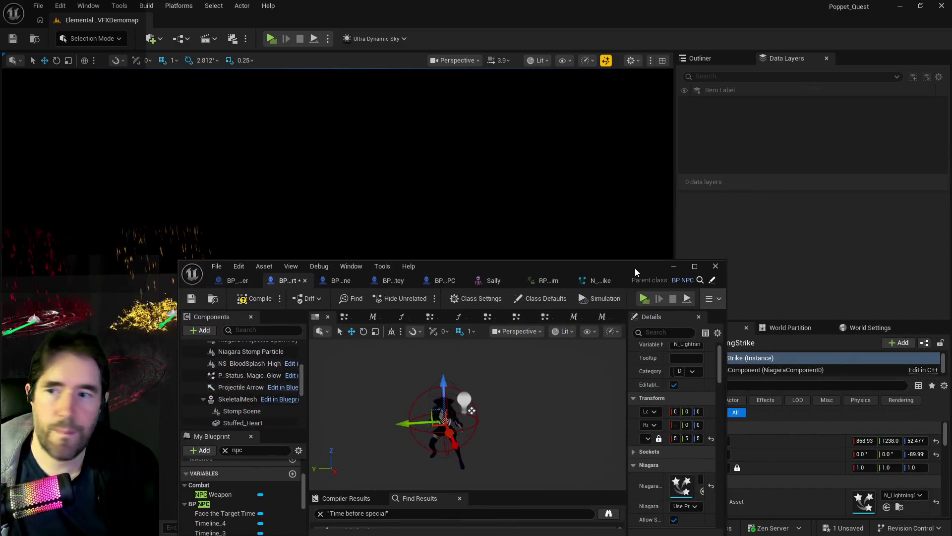
pyautogui.doubleClick(635, 267)
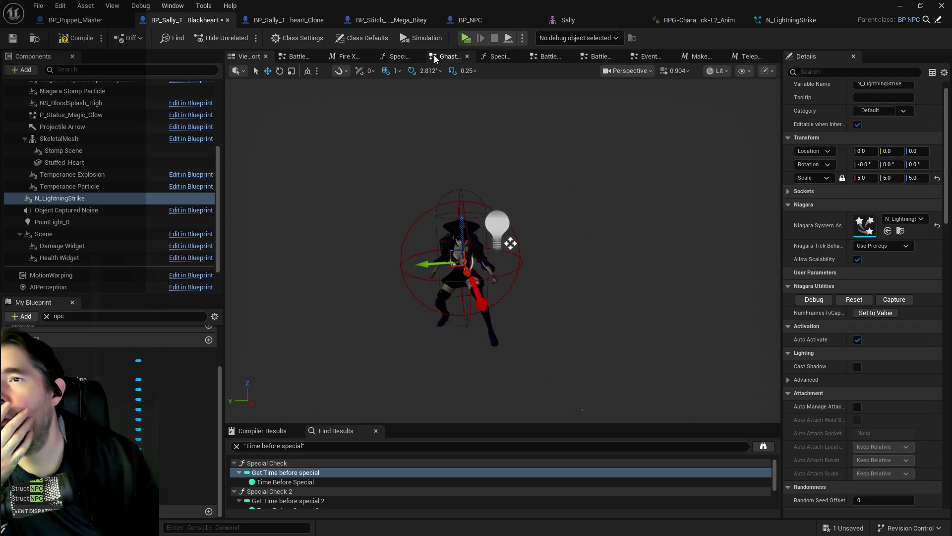
pyautogui.click(392, 58)
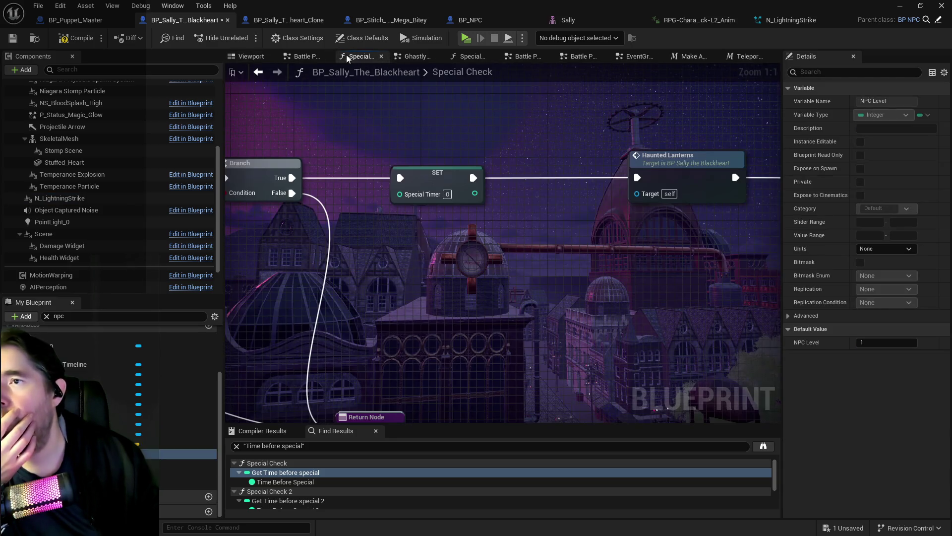
pyautogui.middleClick(352, 56)
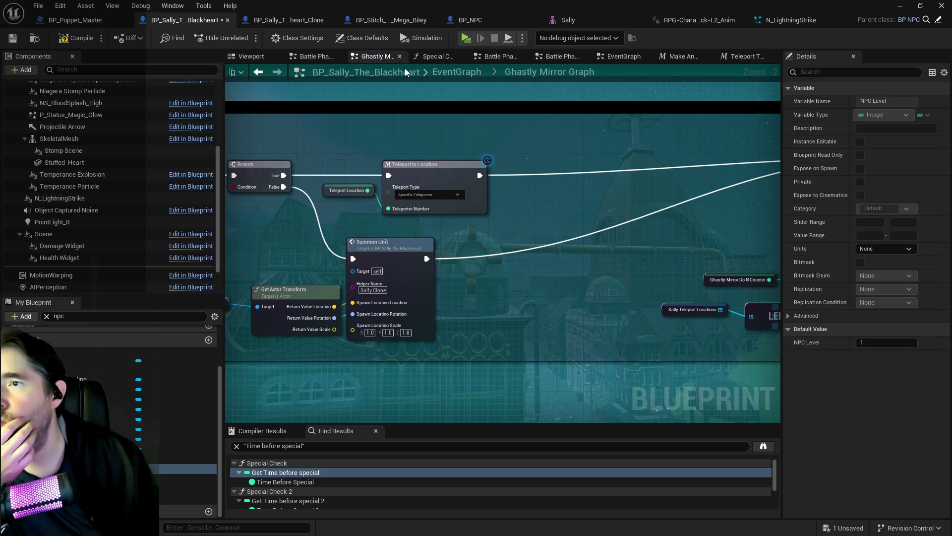
pyautogui.click(440, 74)
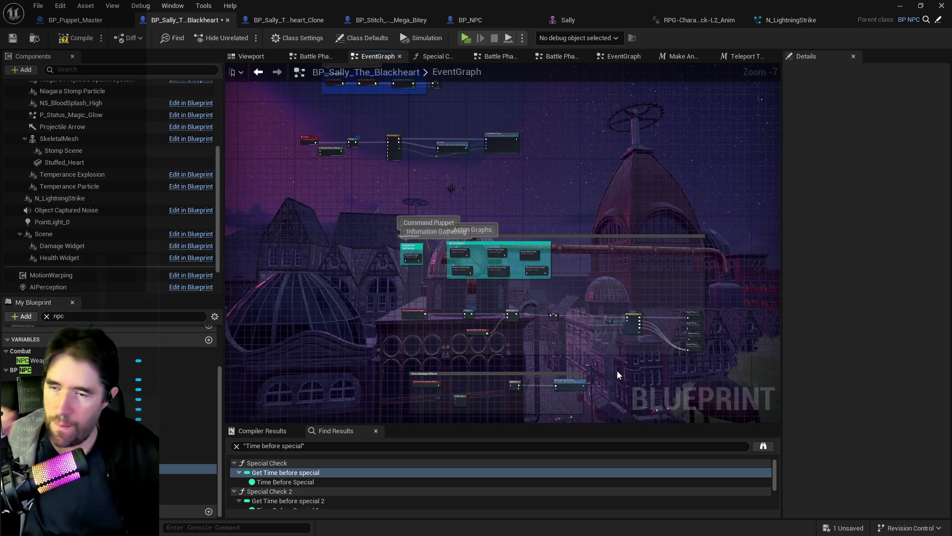
# Pan the EventGraph across the Acton Graphs comment toward the Command Puppet comment.
pyautogui.moveTo(616, 361); pyautogui.dragTo(580, 365)
pyautogui.scroll(5, 637, 366)
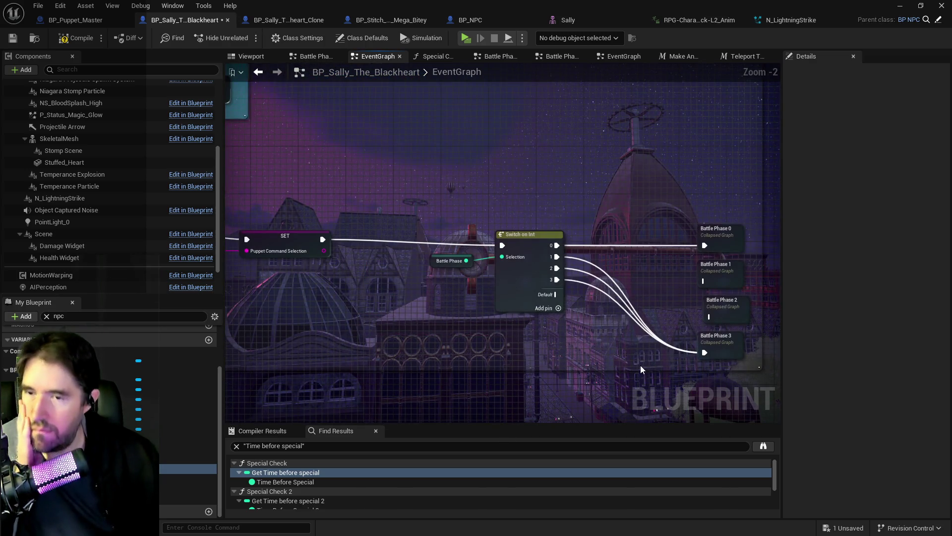
pyautogui.moveTo(641, 365)
pyautogui.mouseDown()
pyautogui.moveTo(619, 365)
pyautogui.moveTo(763, 397)
pyautogui.moveTo(511, 382)
pyautogui.moveTo(585, 348)
pyautogui.moveTo(599, 319)
pyautogui.moveTo(591, 311)
pyautogui.mouseUp()
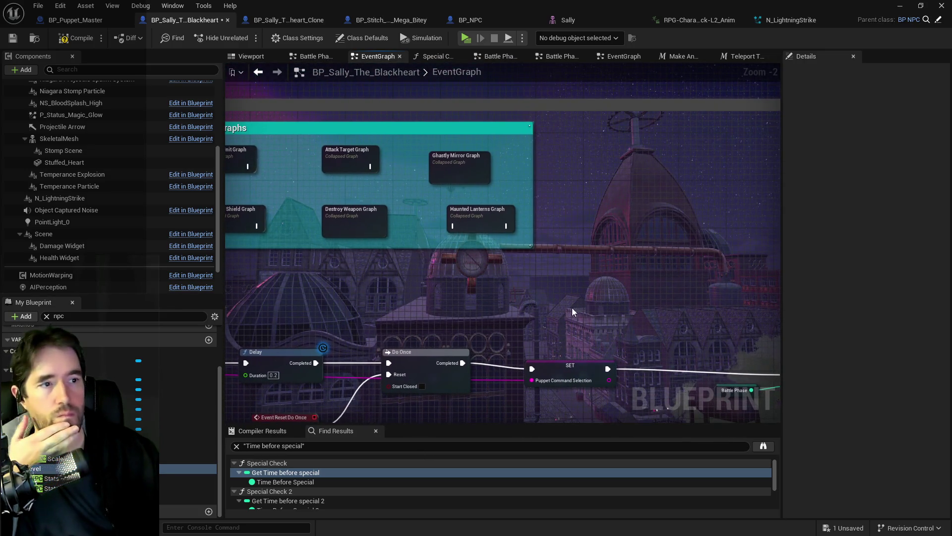
pyautogui.moveTo(385, 279); pyautogui.dragTo(406, 274)
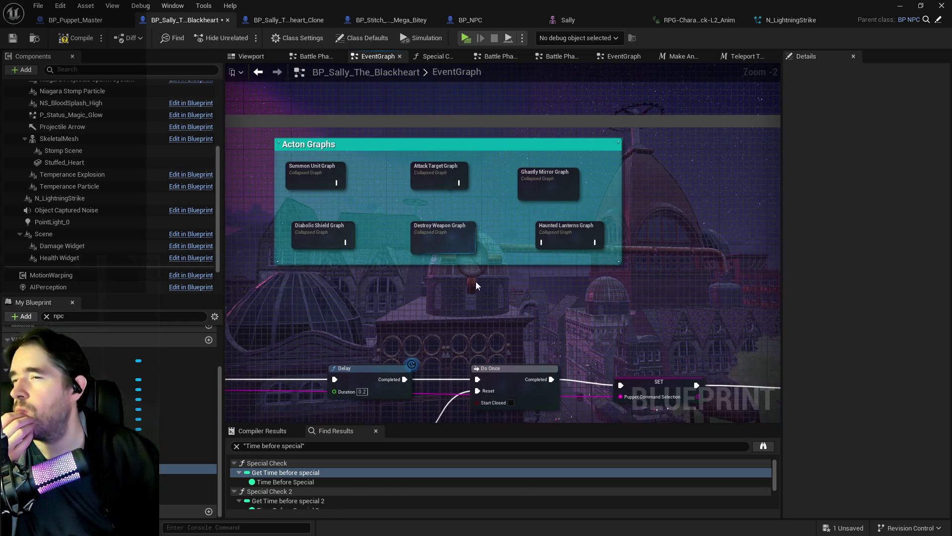
pyautogui.moveTo(467, 287); pyautogui.dragTo(568, 290)
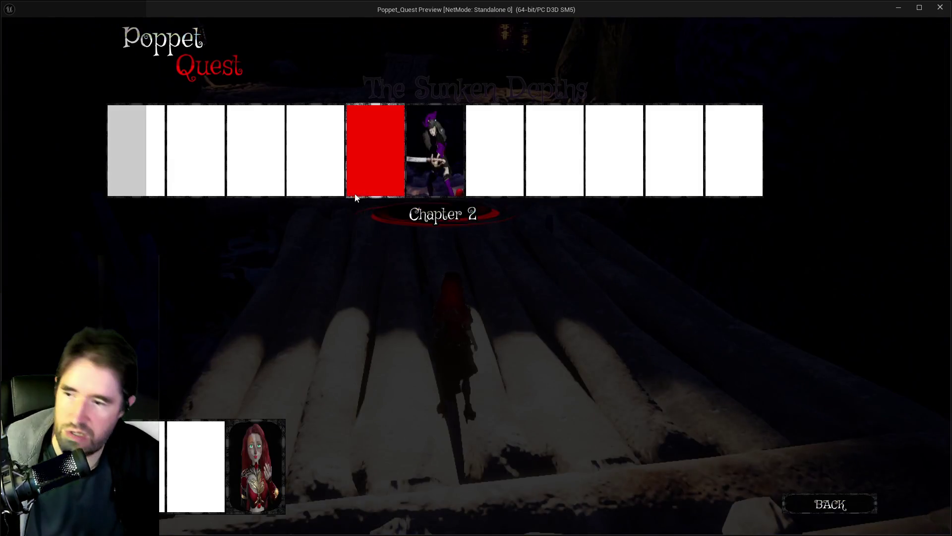
# Start the chapter, run across the log bridge, toggle the tarot menu, and stop the session.
pyautogui.click(426, 171)
pyautogui.press('w')
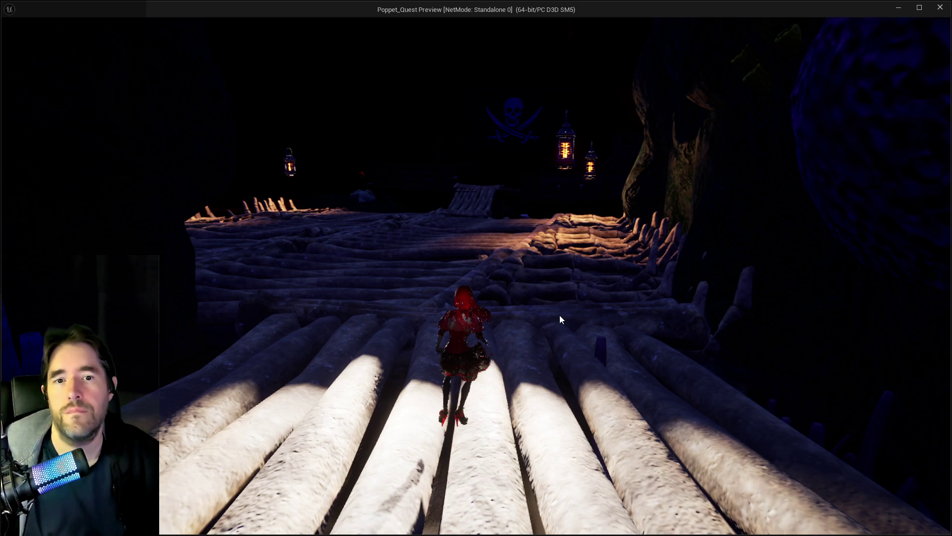
pyautogui.press('w')
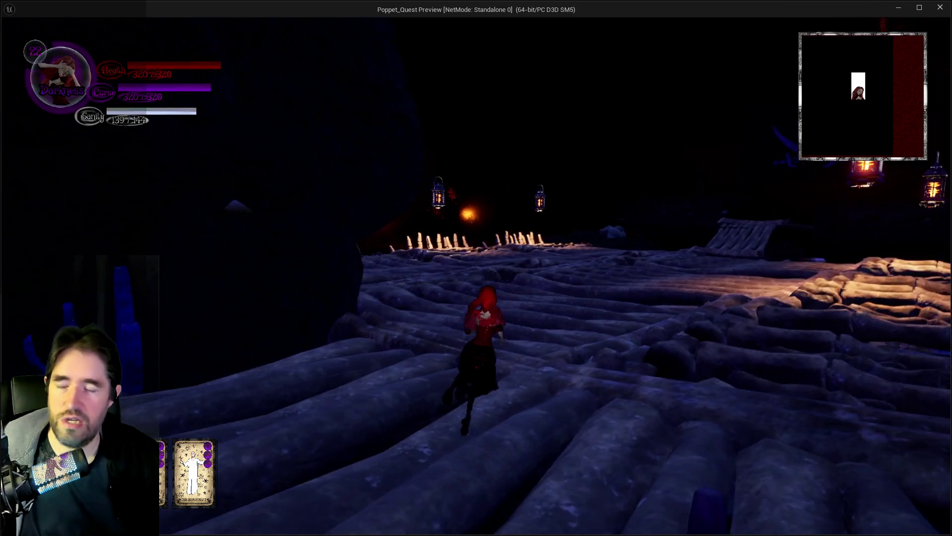
pyautogui.press('Tab')
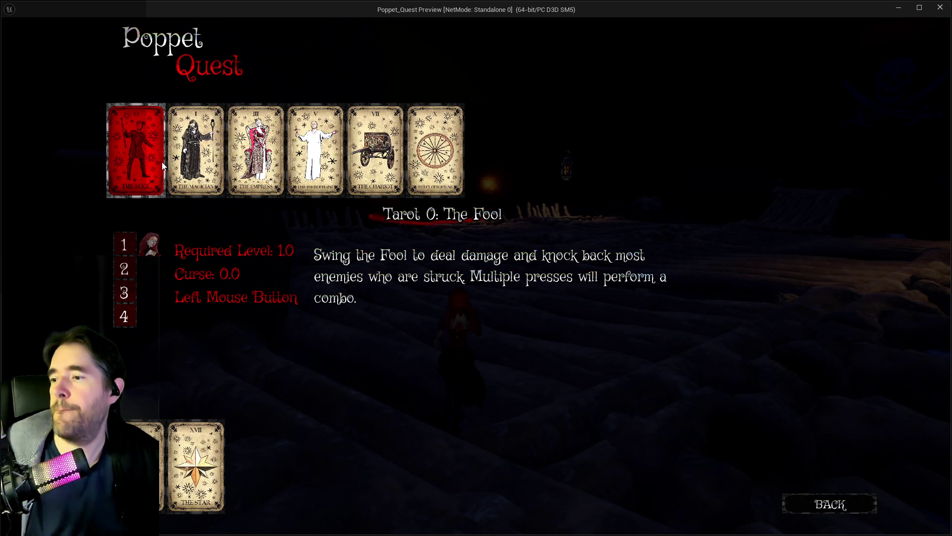
pyautogui.press('Tab')
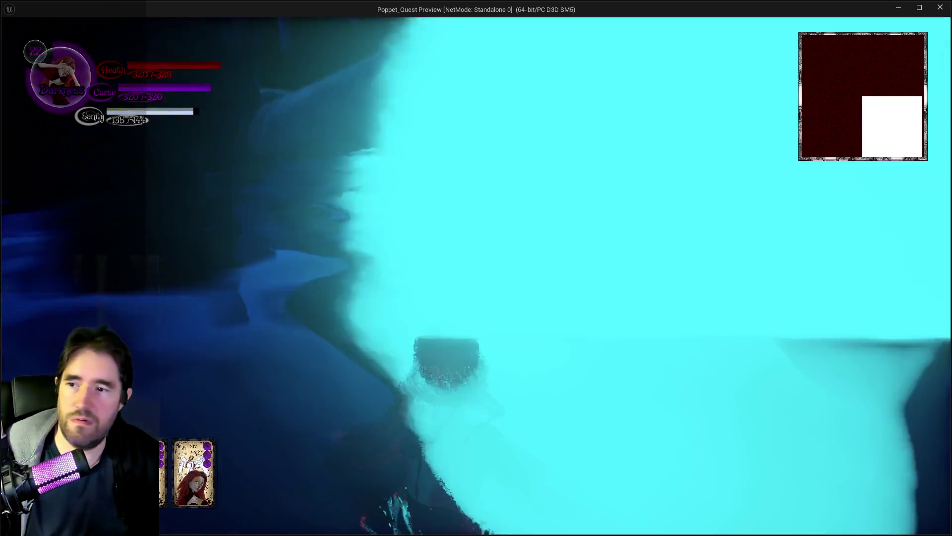
pyautogui.hotkey('alt', 'Tab')
pyautogui.press('Escape')
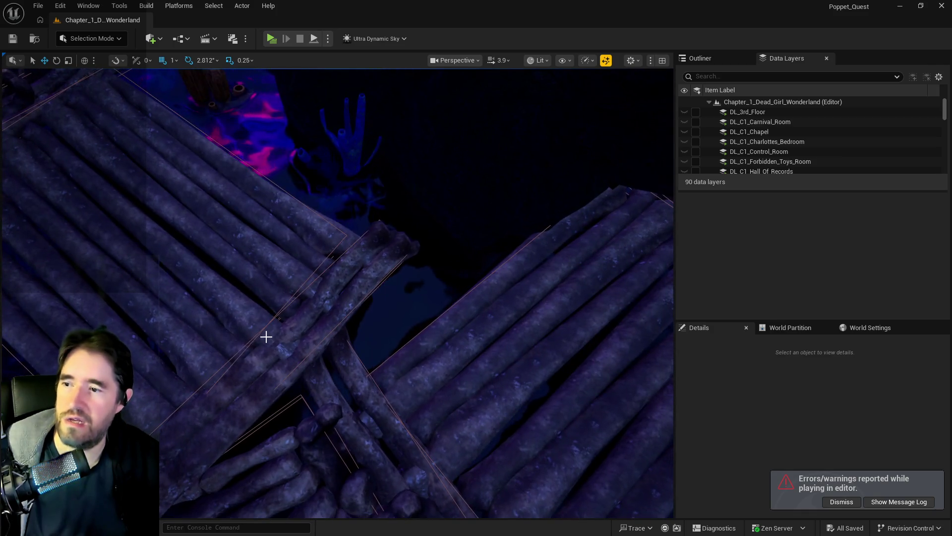
# Scale BP_Bone_Bridge7 to 1.0, then rotate and move it in line with the logs.
pyautogui.click(263, 336)
pyautogui.moveTo(391, 342); pyautogui.dragTo(392, 343)
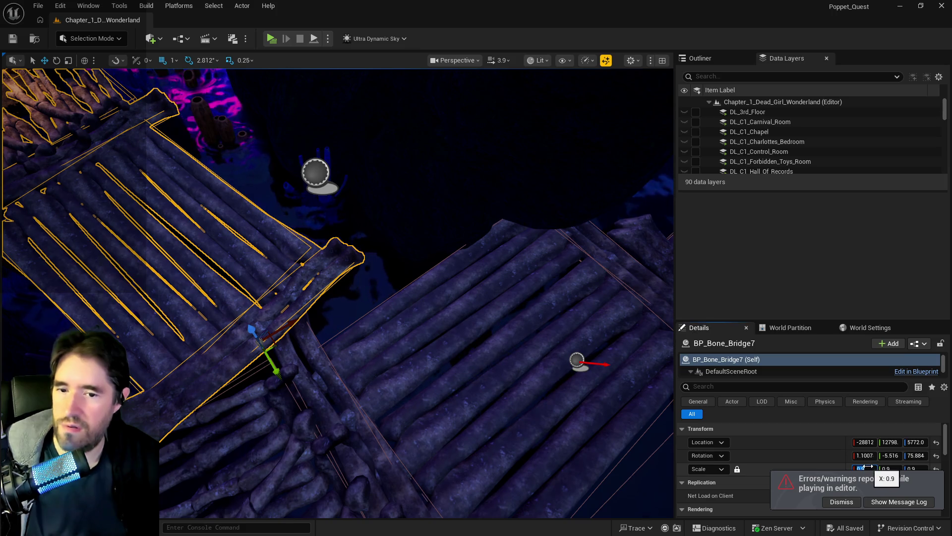
pyautogui.moveTo(868, 467); pyautogui.dragTo(868, 467)
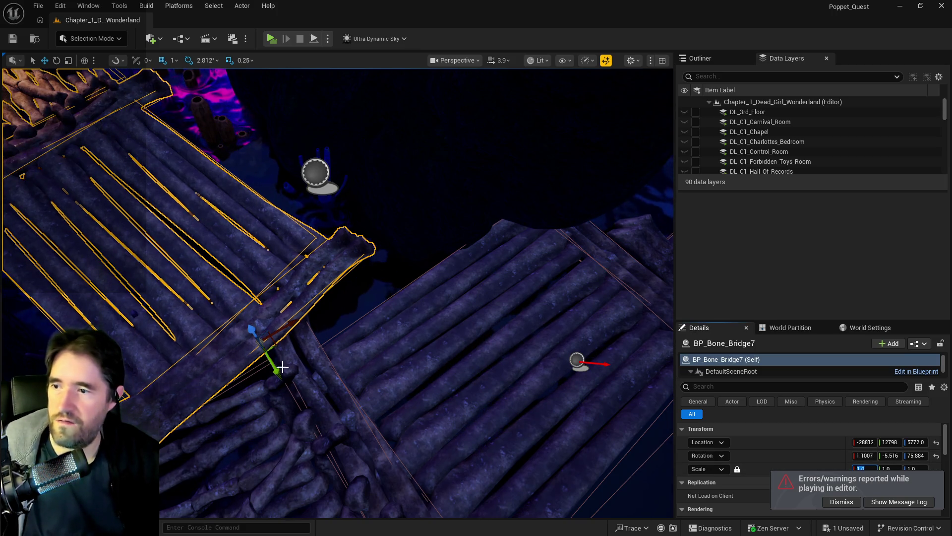
pyautogui.press('e')
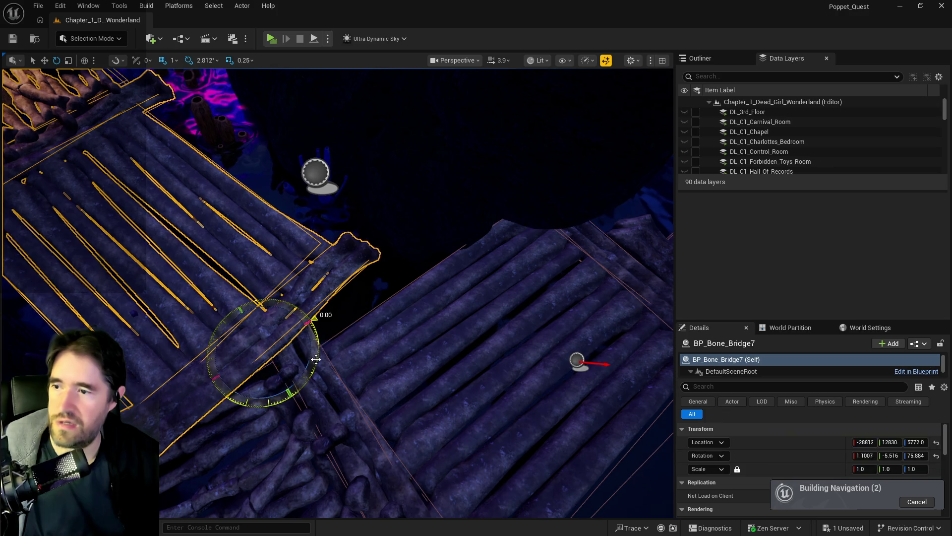
pyautogui.press('w')
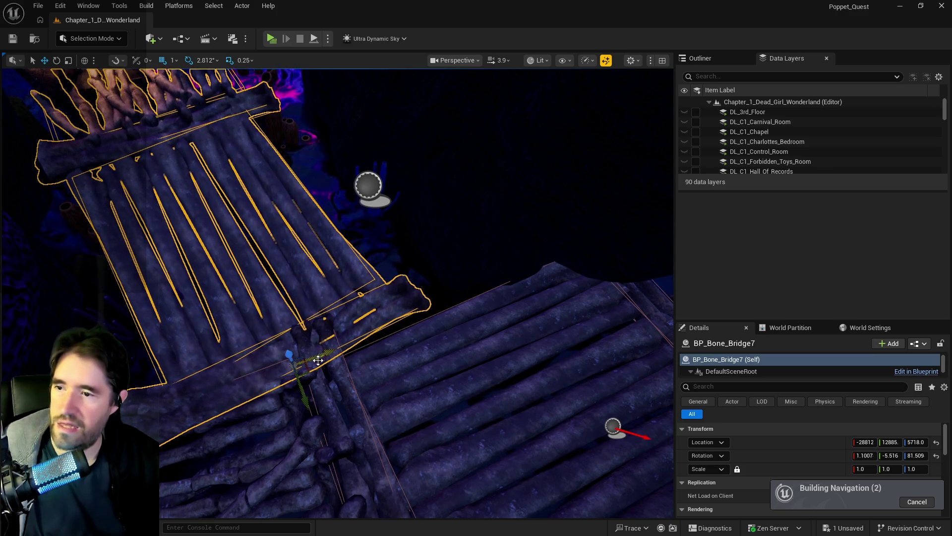
# Frame the bone bridge and orbit around the skull to inspect its jaw from side and front.
pyautogui.moveTo(334, 397); pyautogui.dragTo(354, 365)
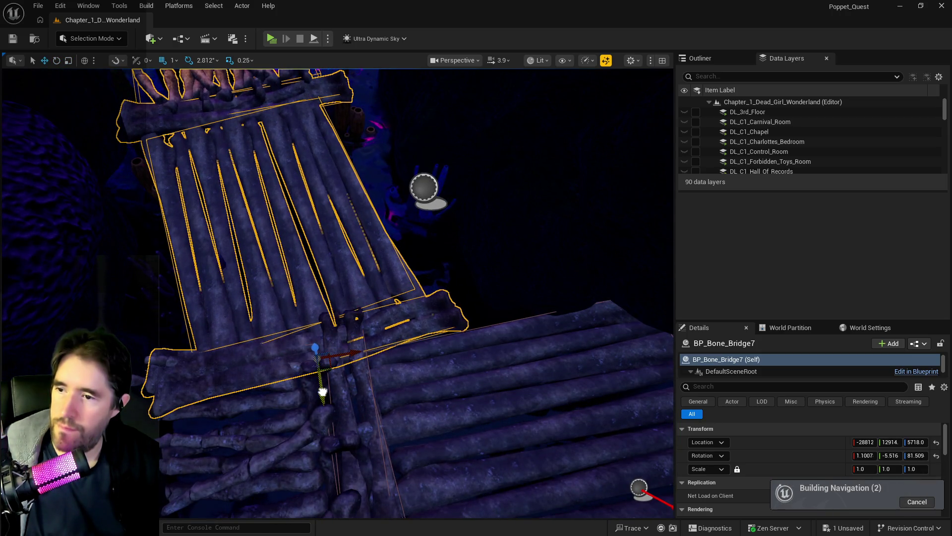
pyautogui.moveTo(333, 380)
pyautogui.mouseDown()
pyautogui.moveTo(334, 329)
pyautogui.moveTo(278, 302)
pyautogui.mouseUp()
pyautogui.moveTo(268, 337); pyautogui.dragTo(264, 343)
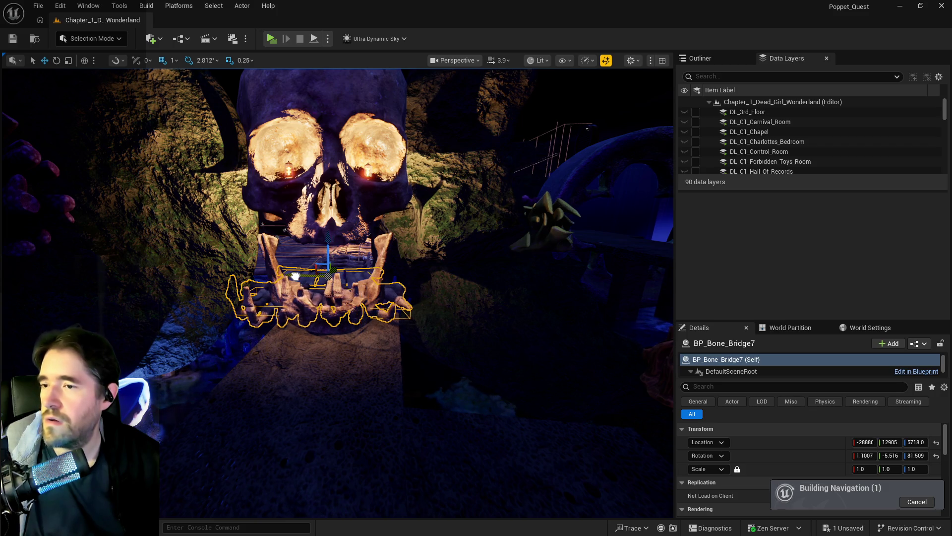
pyautogui.press('f')
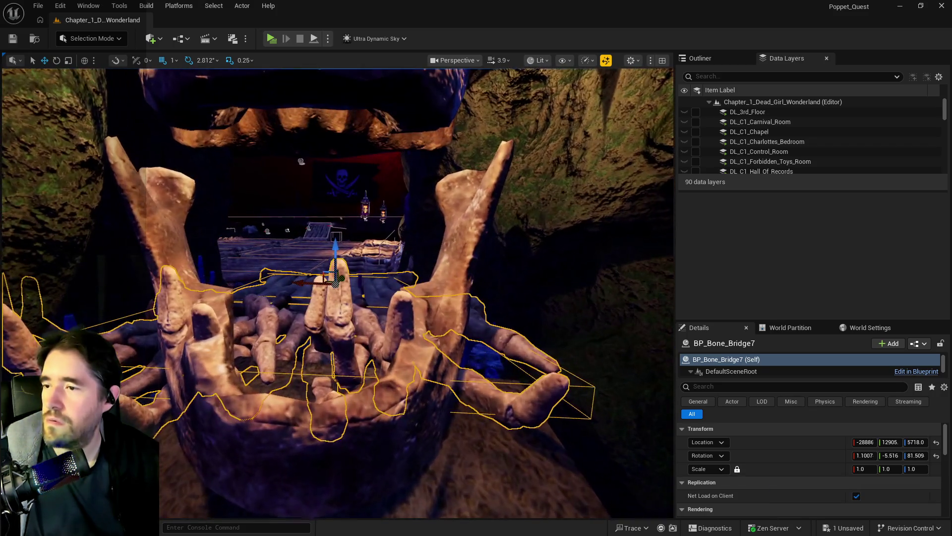
pyautogui.moveTo(298, 261); pyautogui.dragTo(317, 233)
pyautogui.moveTo(335, 293)
pyautogui.mouseDown()
pyautogui.moveTo(372, 291)
pyautogui.moveTo(357, 295)
pyautogui.moveTo(313, 357)
pyautogui.mouseUp()
pyautogui.click(313, 357)
pyautogui.moveTo(319, 307); pyautogui.dragTo(439, 326)
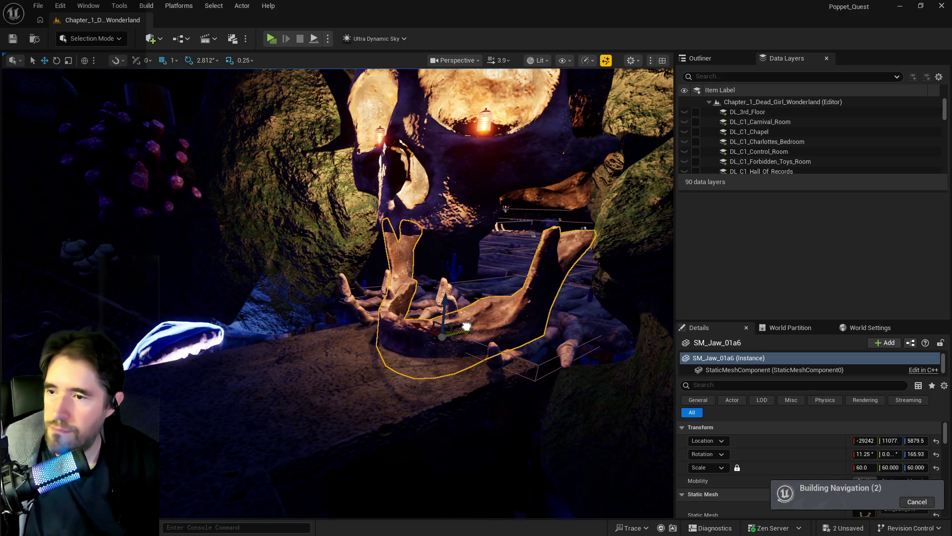
pyautogui.moveTo(477, 333)
pyautogui.mouseDown()
pyautogui.moveTo(352, 346)
pyautogui.moveTo(448, 260)
pyautogui.mouseUp()
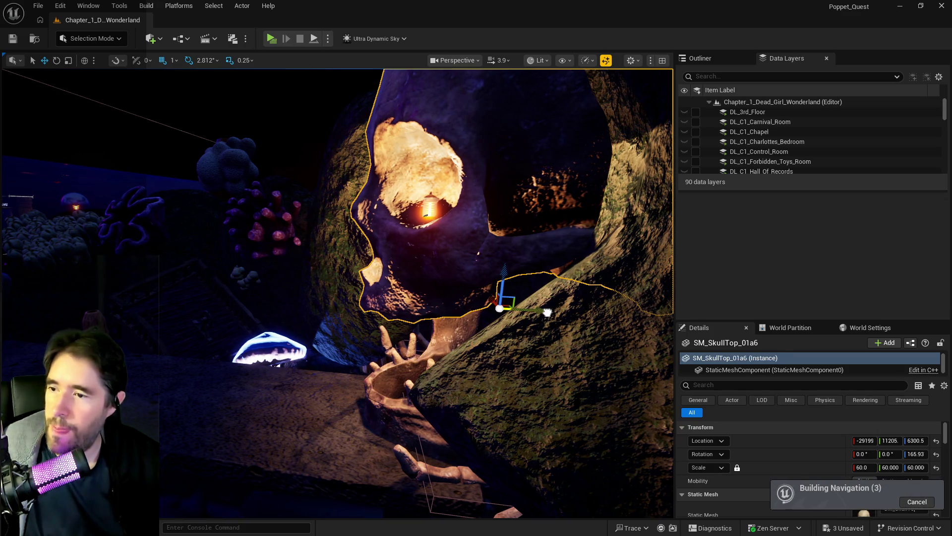
pyautogui.moveTo(546, 313); pyautogui.dragTo(513, 342)
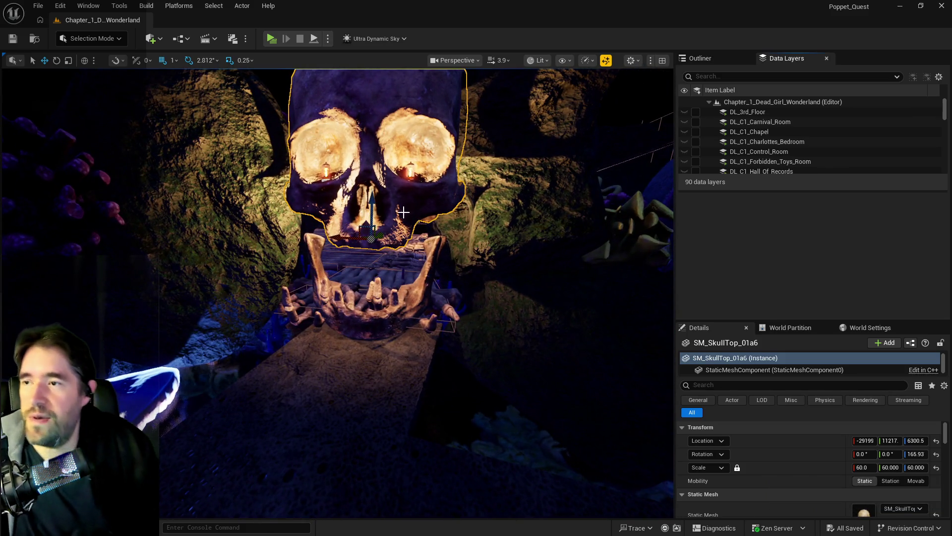
pyautogui.moveTo(340, 149); pyautogui.dragTo(339, 61)
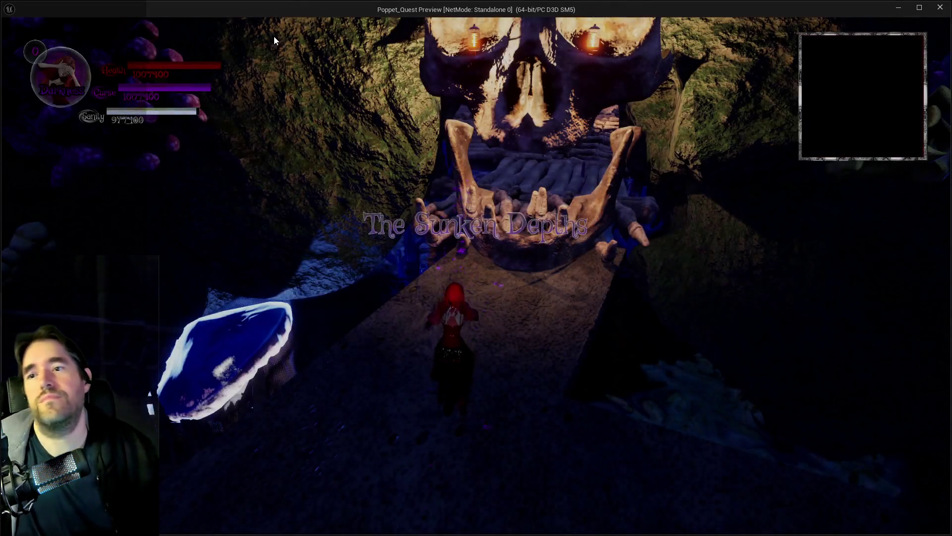
# Walk through the skull jaw across the log bridge, then view the Sally The Blackheart card.
pyautogui.press('w')
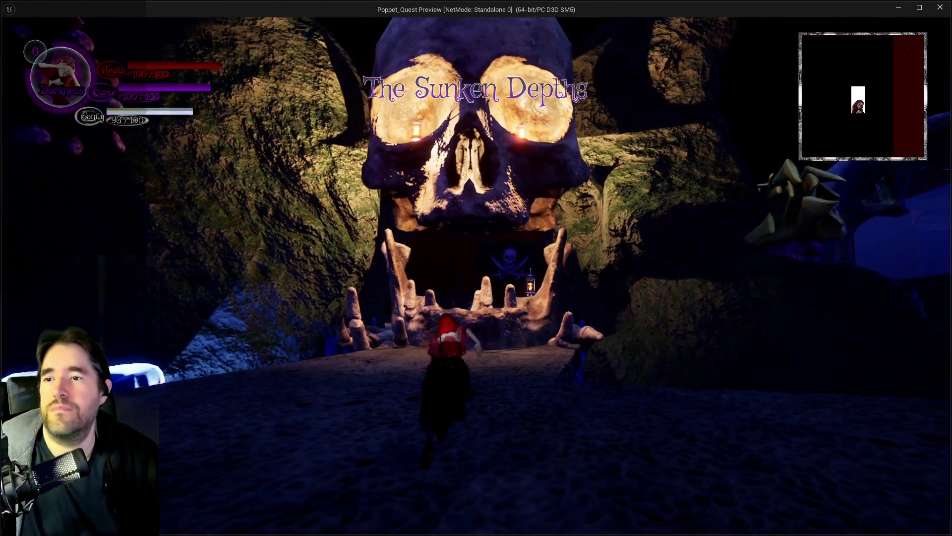
pyautogui.press('w')
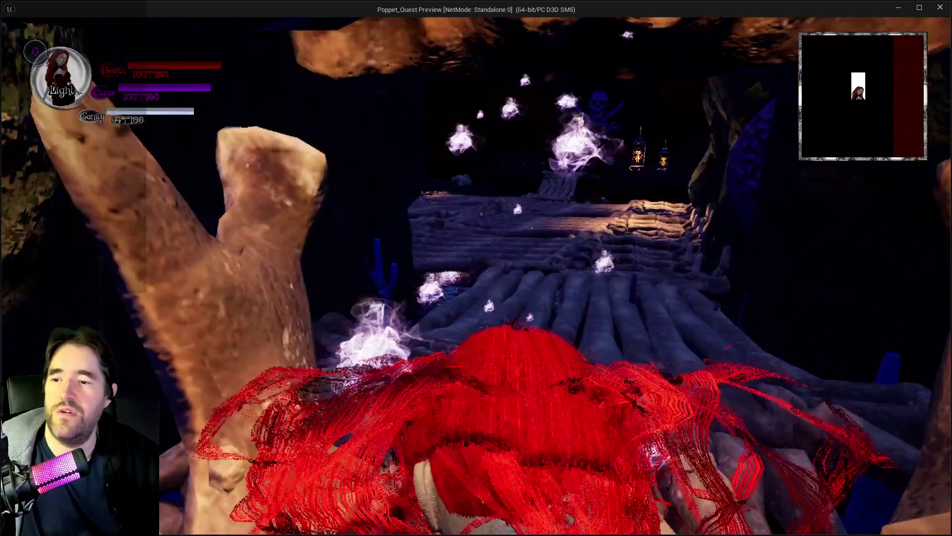
pyautogui.press('w')
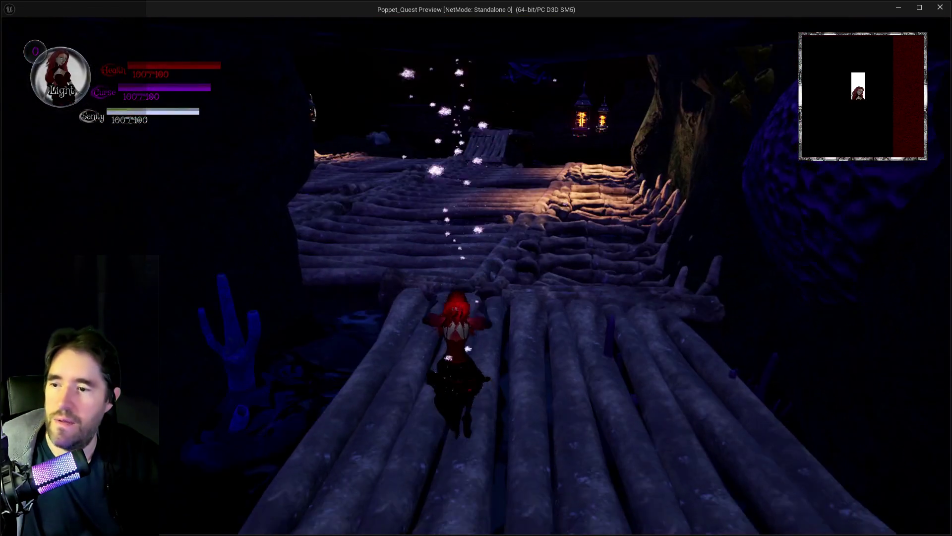
pyautogui.press('w')
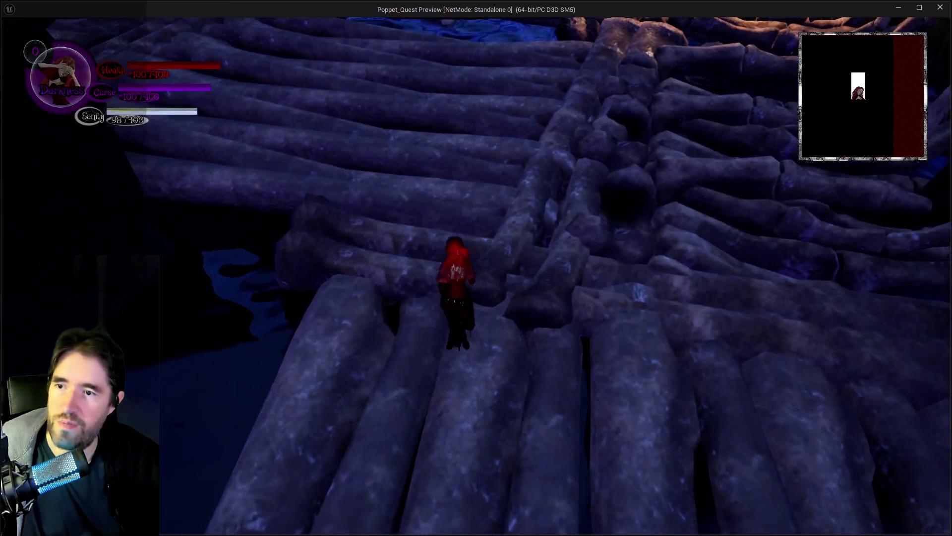
pyautogui.press('w')
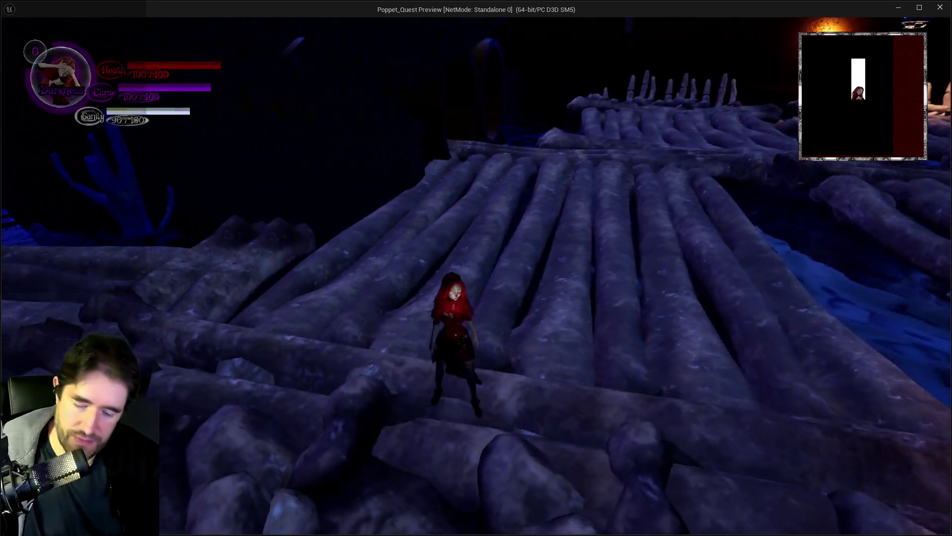
pyautogui.press('Tab')
pyautogui.press('Tab')
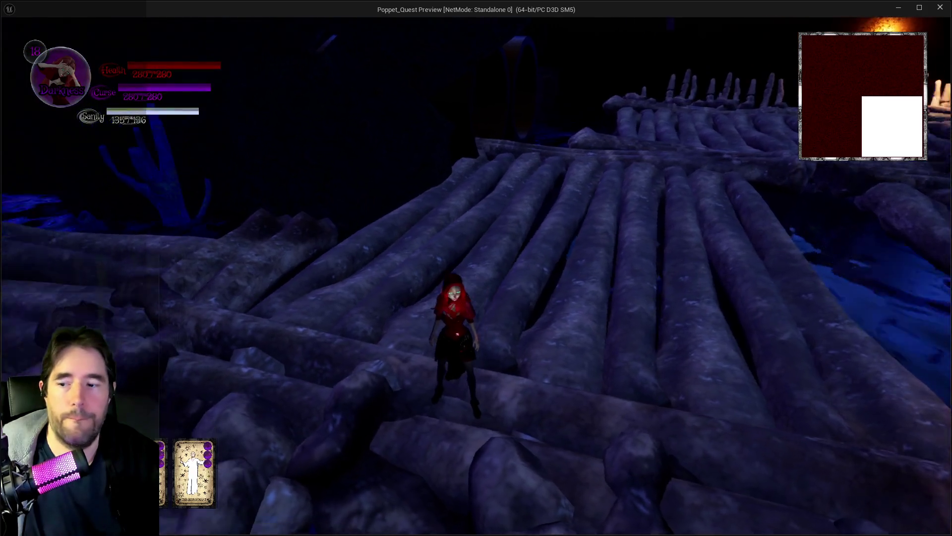
pyautogui.press('Tab')
pyautogui.press('Tab')
# Walk to the pirate-flag arena and swing the bubble wand to start the Sally fight.
pyautogui.press('w')
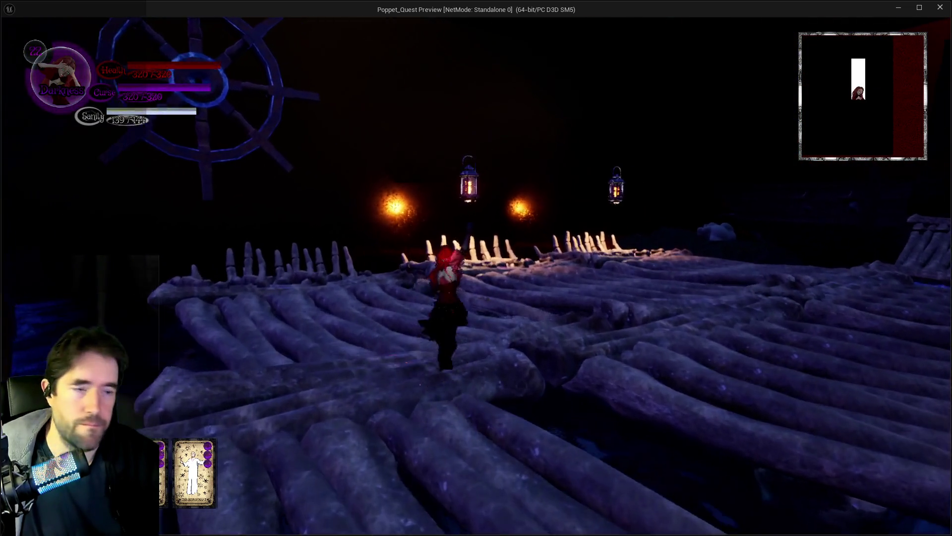
pyautogui.press('w')
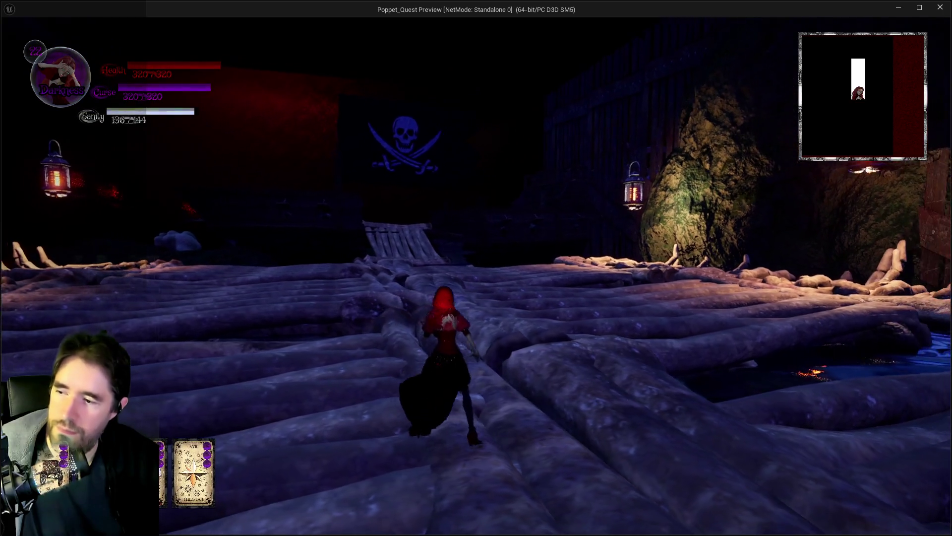
pyautogui.press('w')
pyautogui.click(476, 275)
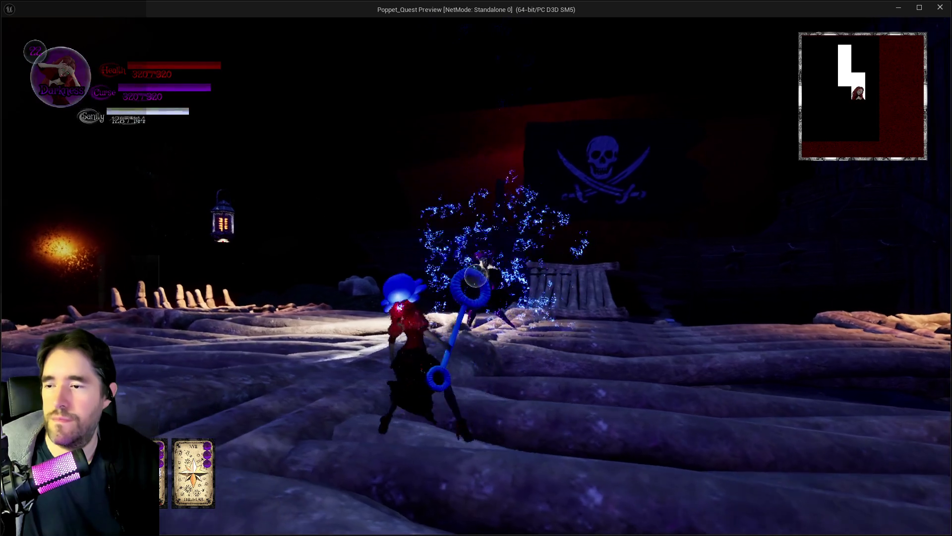
pyautogui.click(475, 276)
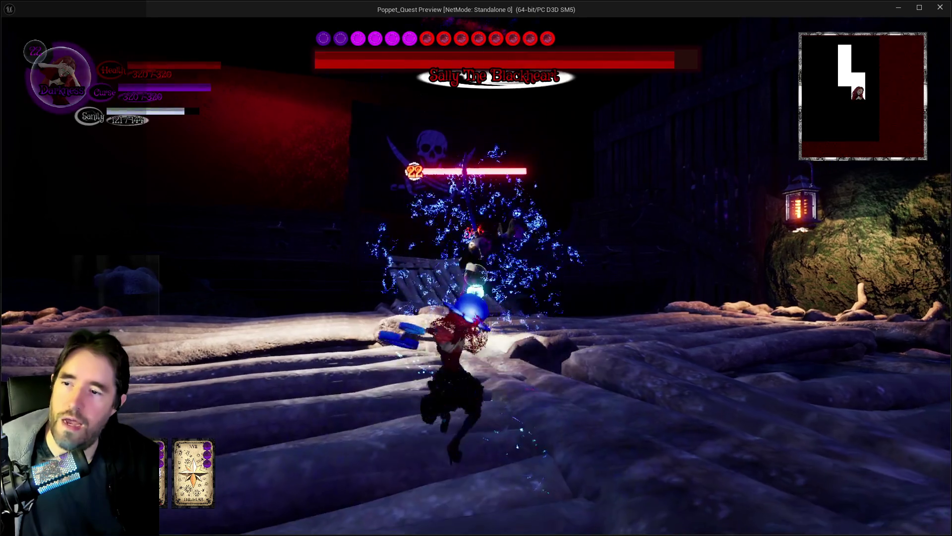
# Fire about two dozen blue lightning blasts at Sally The Blackheart while advancing across the logs.
pyautogui.click(475, 276)
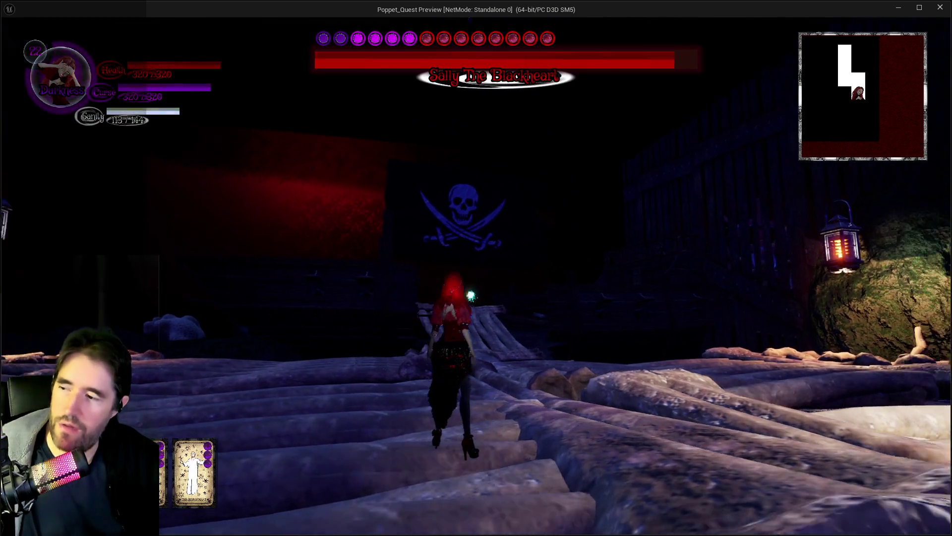
pyautogui.click(475, 276)
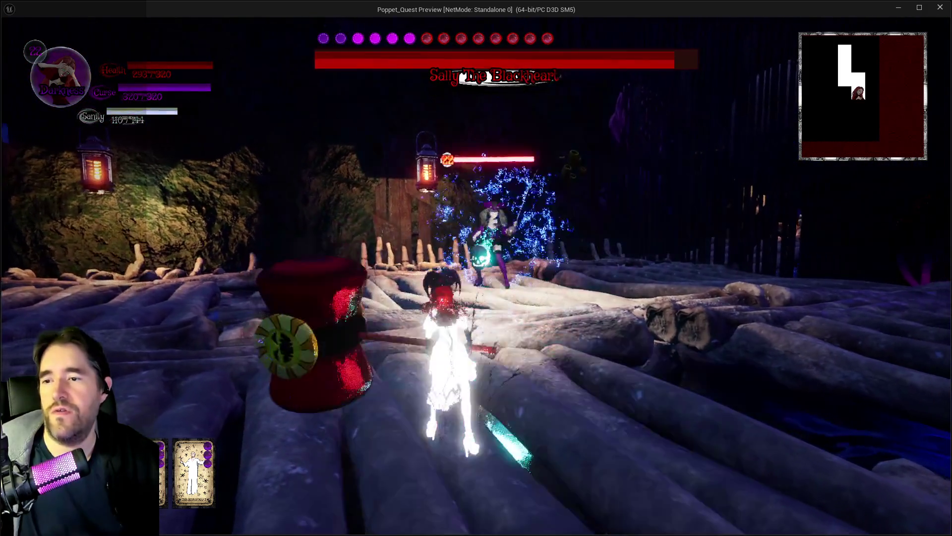
pyautogui.click(475, 276)
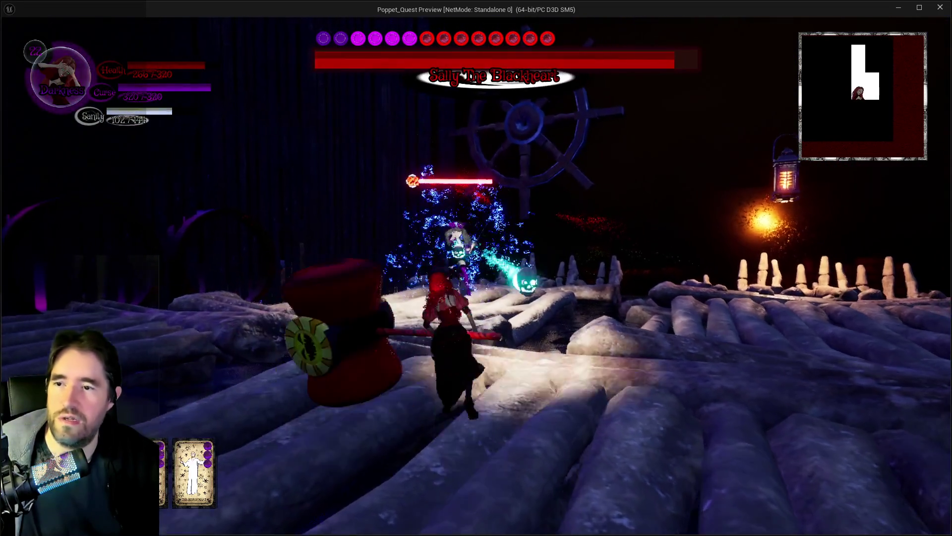
pyautogui.click(475, 276)
pyautogui.click(475, 276)
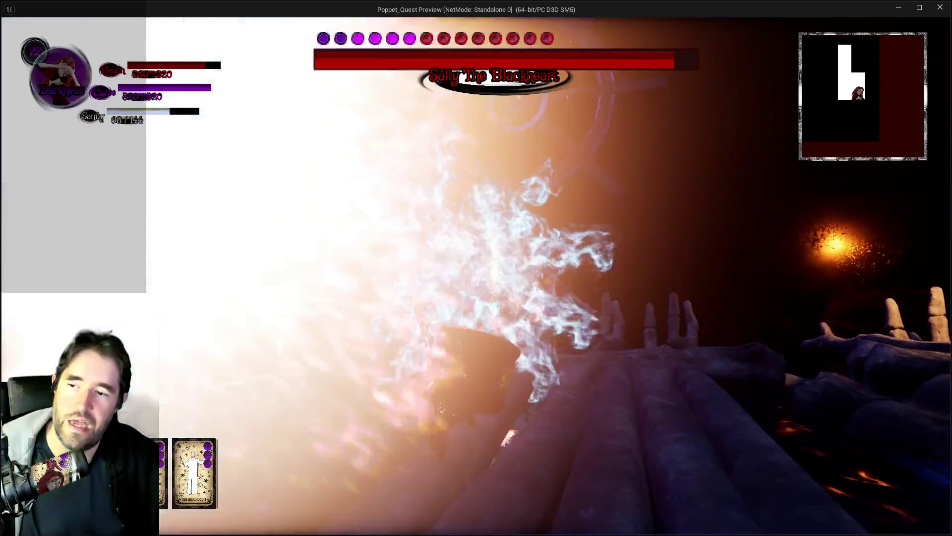
pyautogui.click(475, 276)
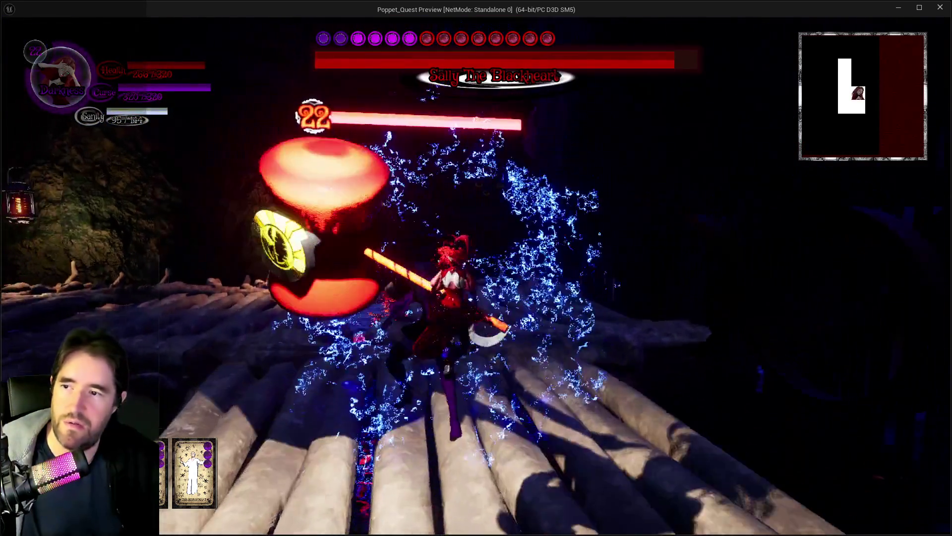
pyautogui.click(476, 276)
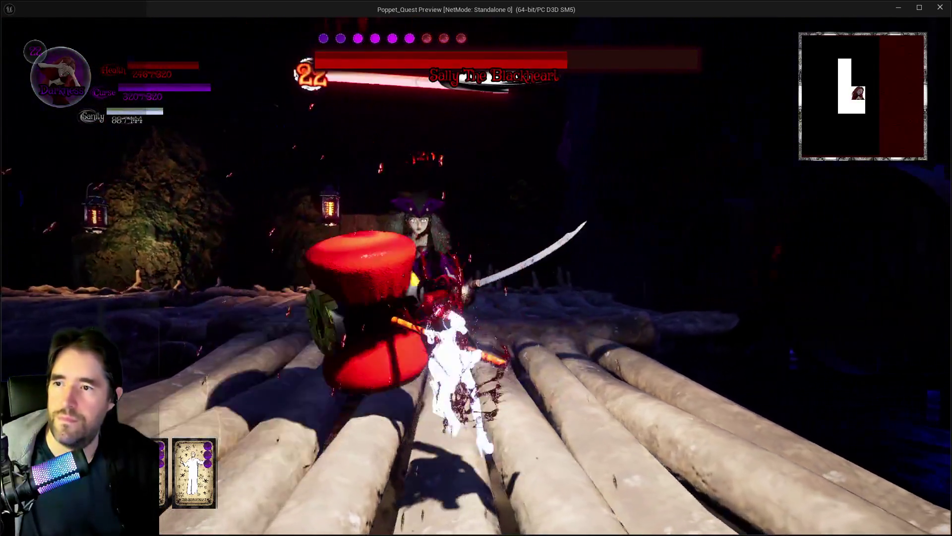
pyautogui.click(475, 275)
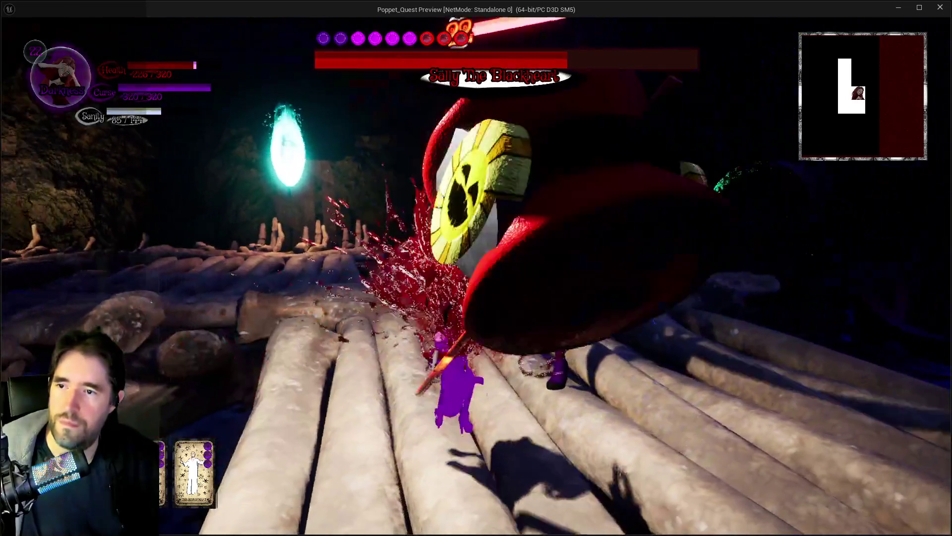
pyautogui.click(475, 275)
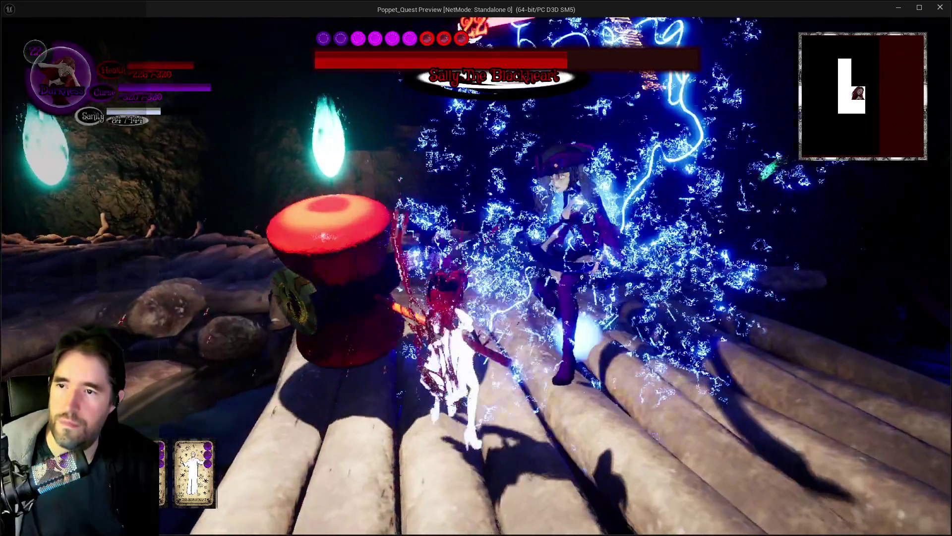
pyautogui.click(475, 276)
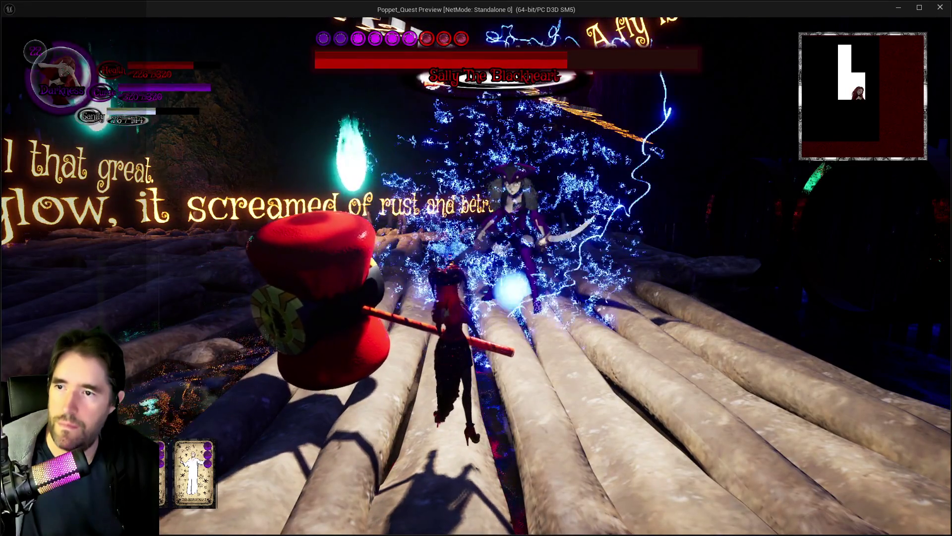
pyautogui.click(475, 275)
pyautogui.click(475, 276)
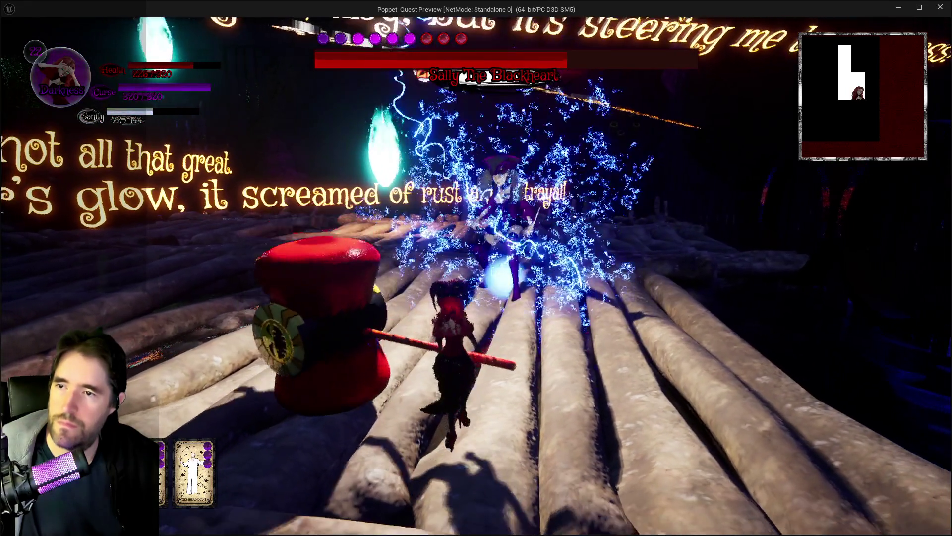
pyautogui.click(475, 276)
pyautogui.click(475, 276)
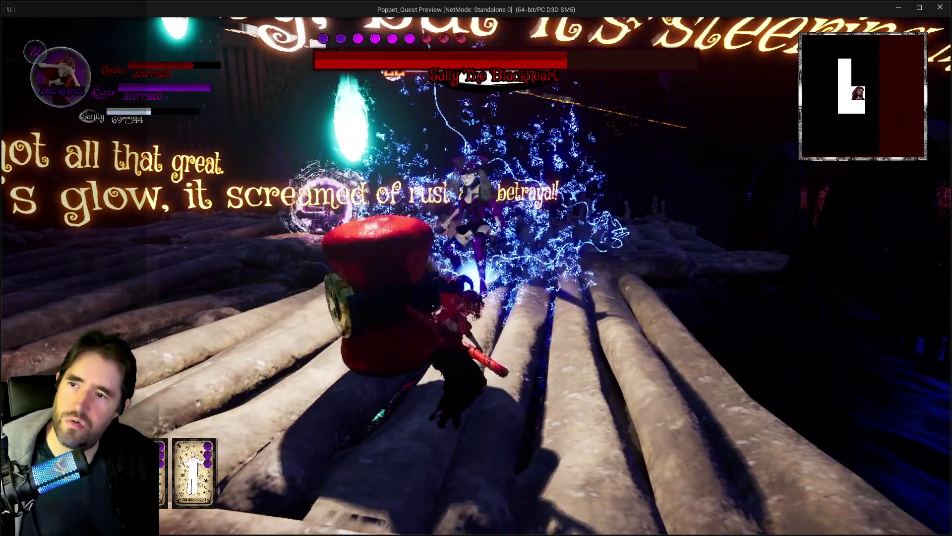
pyautogui.click(475, 276)
pyautogui.click(475, 276)
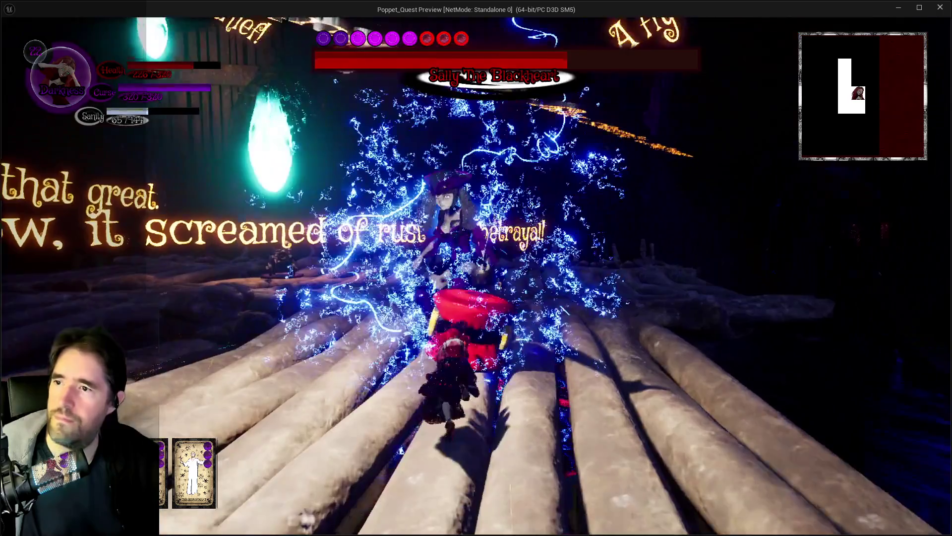
pyautogui.click(475, 275)
pyautogui.click(475, 275)
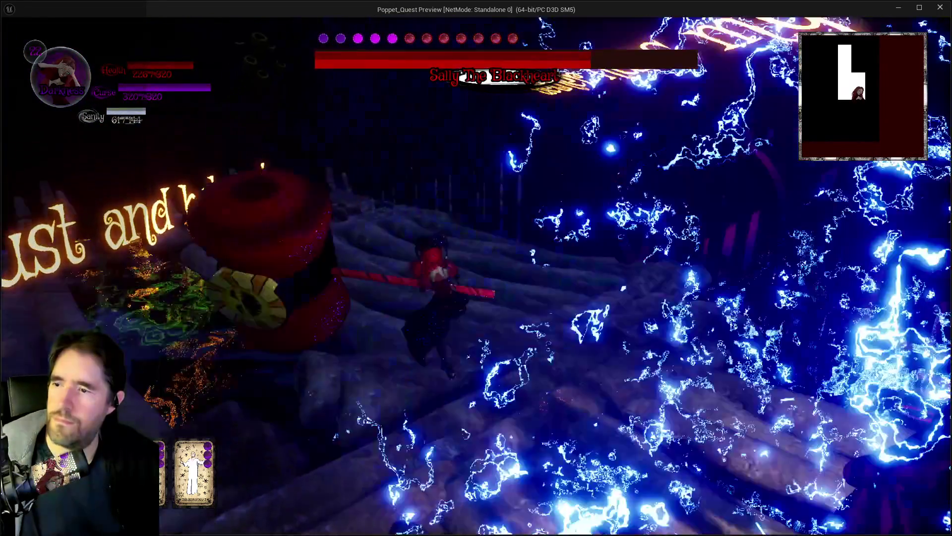
pyautogui.click(475, 276)
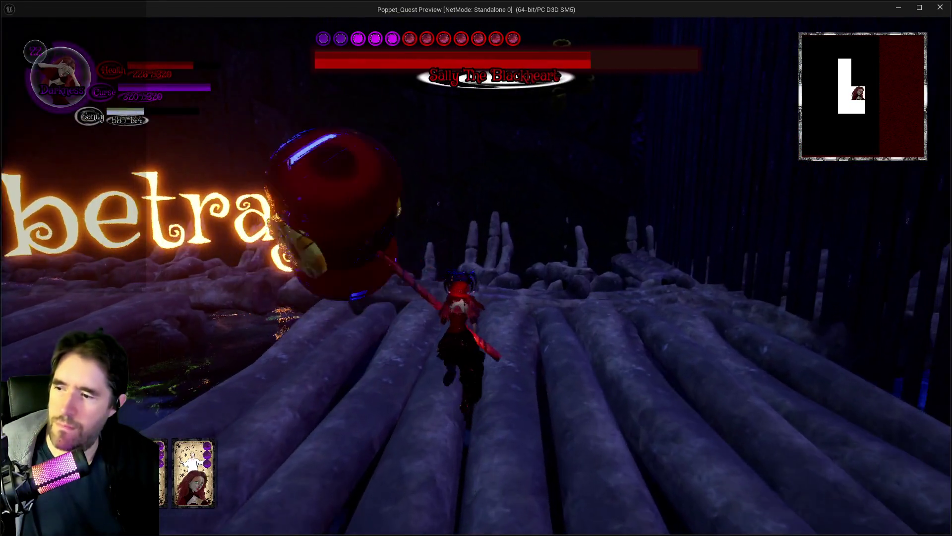
pyautogui.click(475, 275)
pyautogui.click(476, 276)
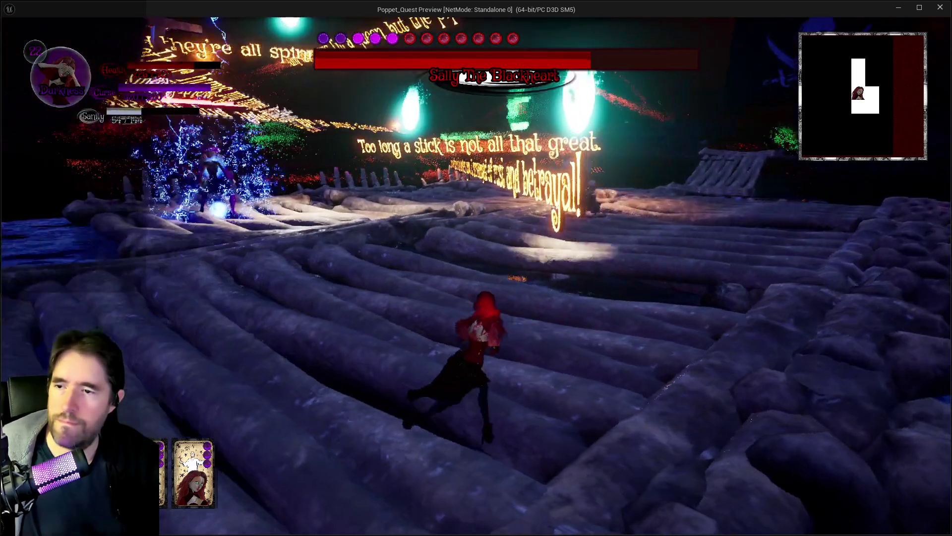
pyautogui.click(475, 276)
pyautogui.click(475, 276)
pyautogui.click(475, 275)
pyautogui.press('w')
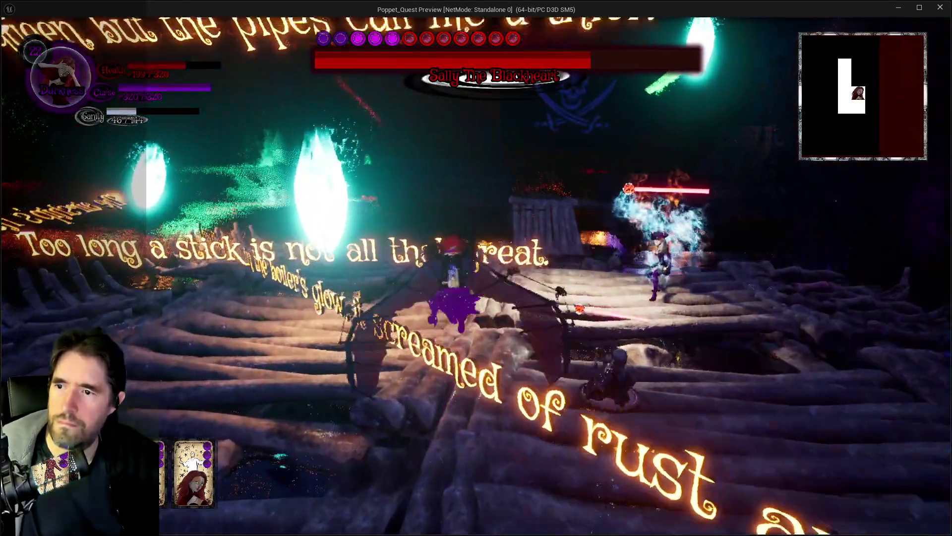
pyautogui.click(475, 275)
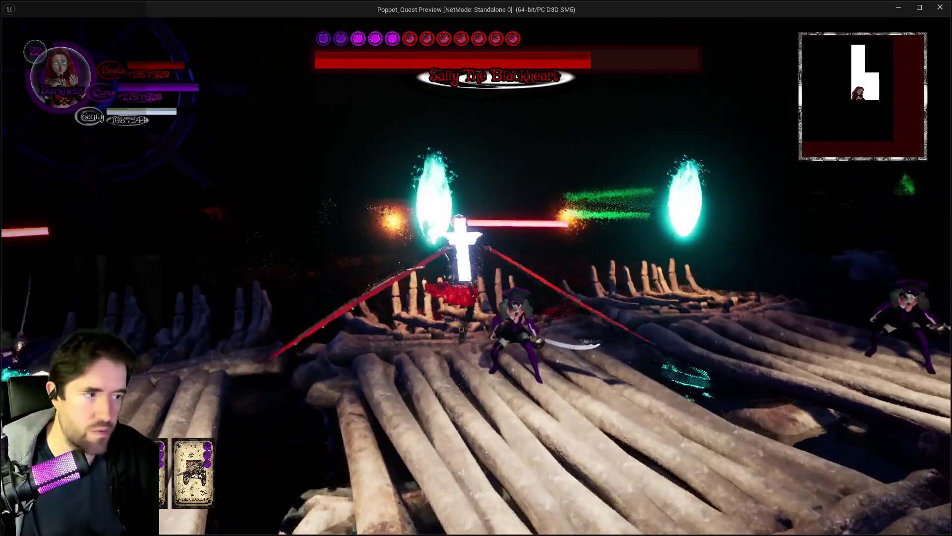
# Switch between Light and Darkness stances, using curse and fiery explosion attacks on the bone bridge.
pyautogui.press('w')
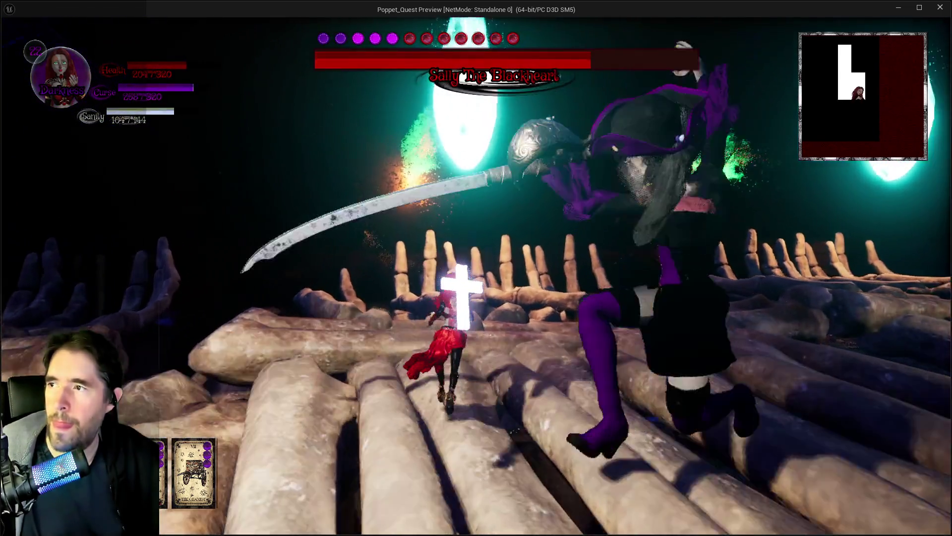
pyautogui.press('q')
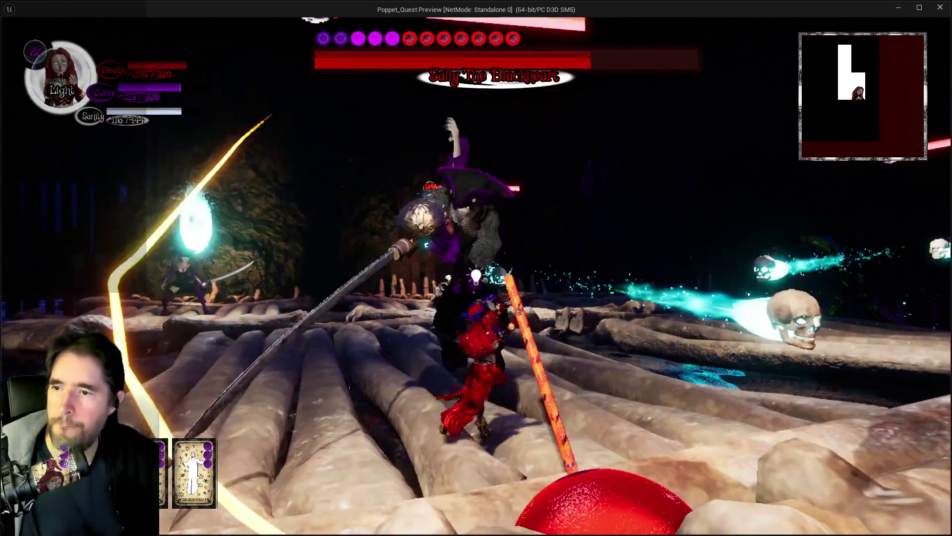
pyautogui.press('e')
pyautogui.press('w')
pyautogui.press('e')
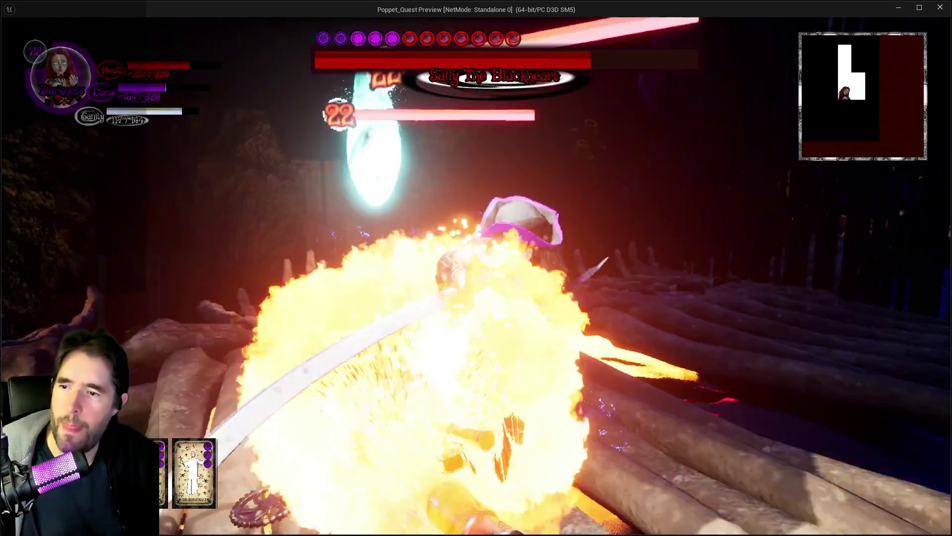
pyautogui.press('q')
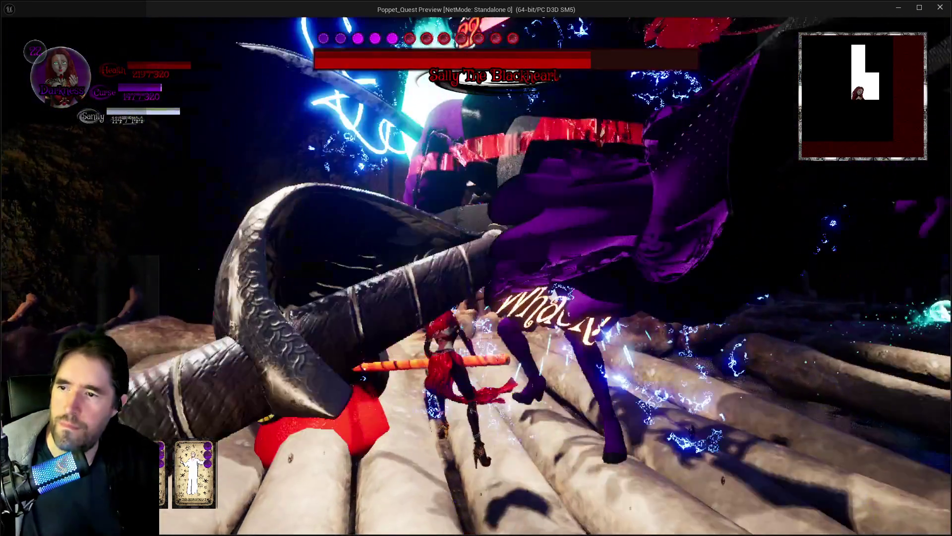
pyautogui.press('w')
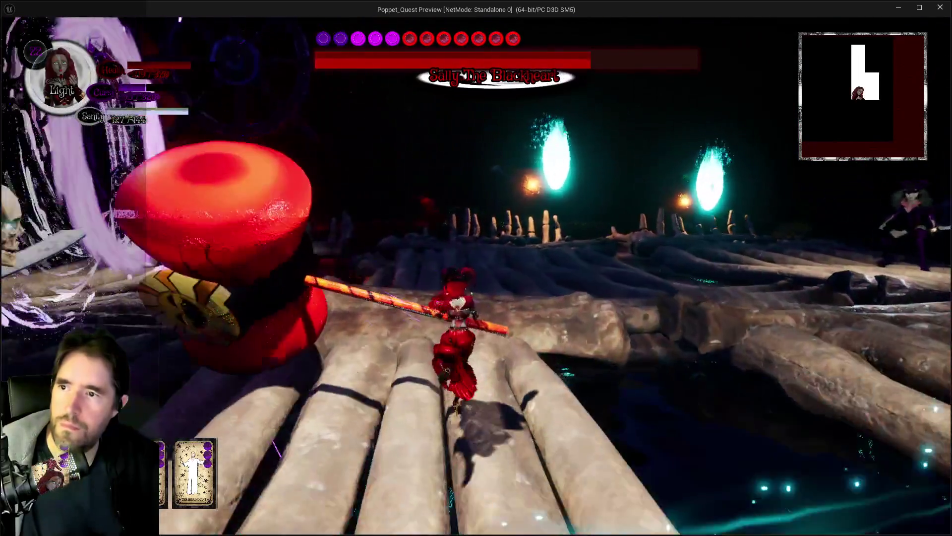
pyautogui.press('q')
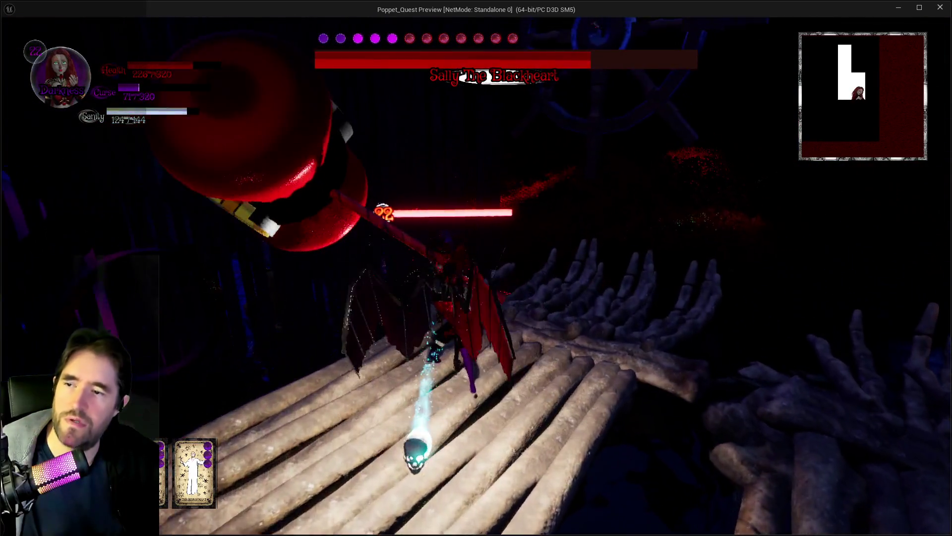
# Cross the bone bridge in winged form, hammering enemies along the way.
pyautogui.press('w')
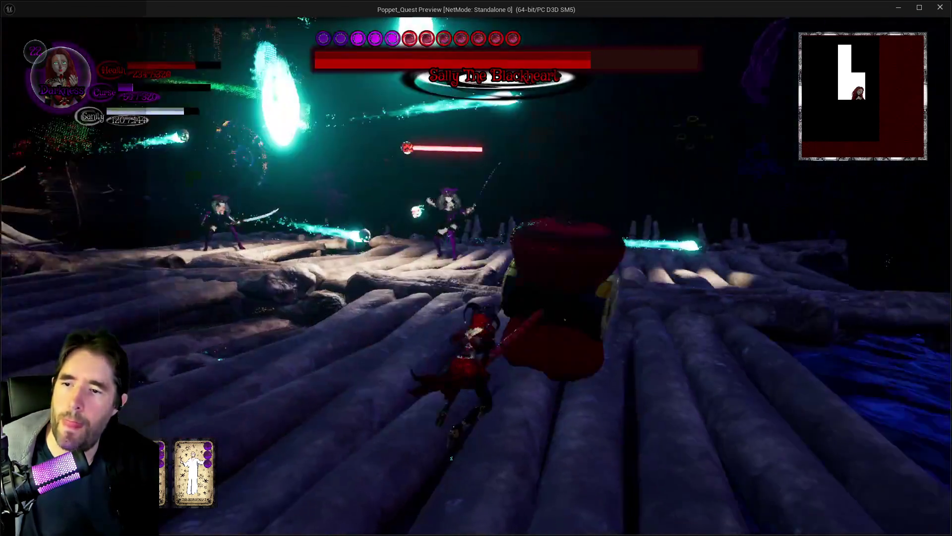
pyautogui.press('w')
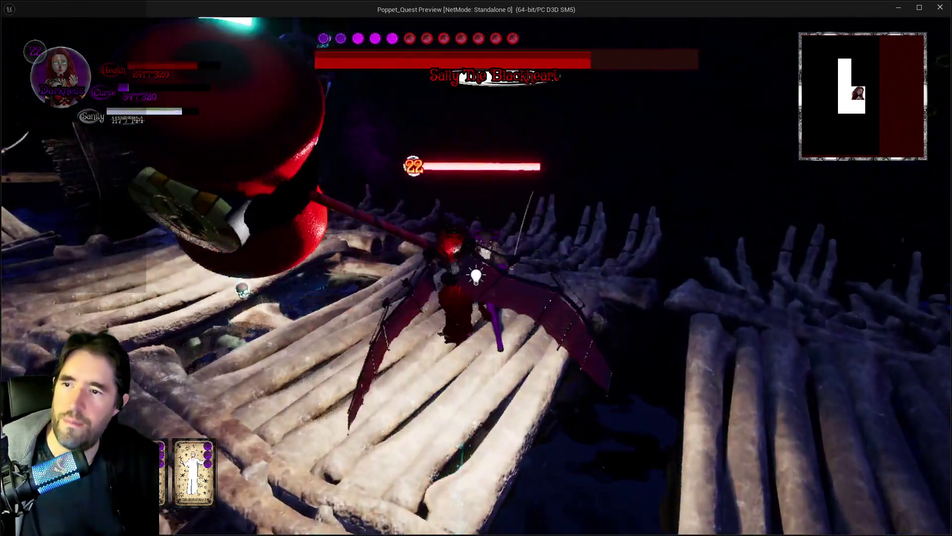
pyautogui.press('w')
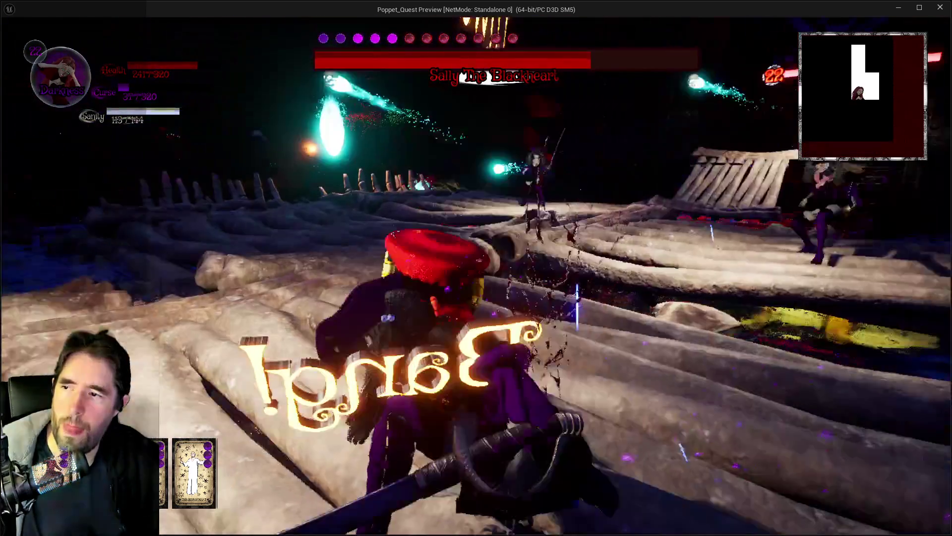
pyautogui.press('w')
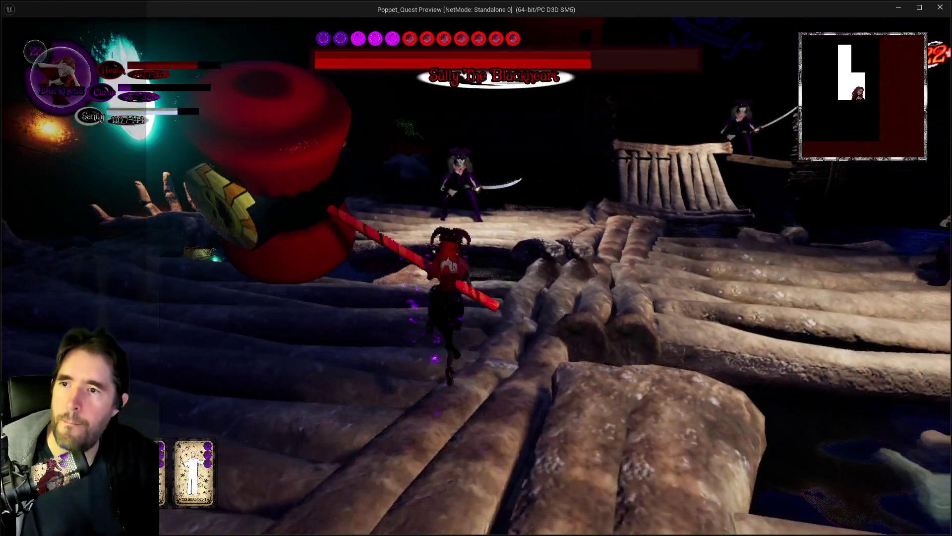
pyautogui.press('w')
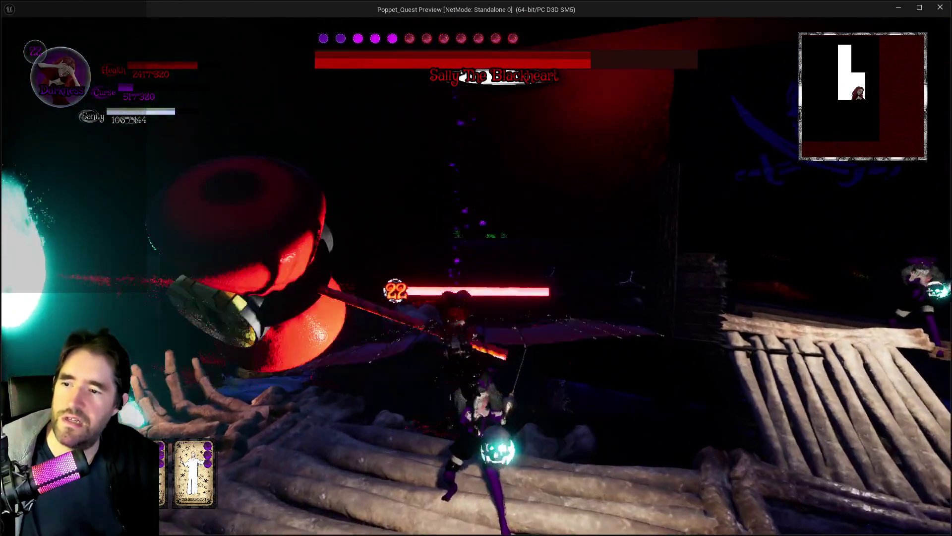
pyautogui.press('w')
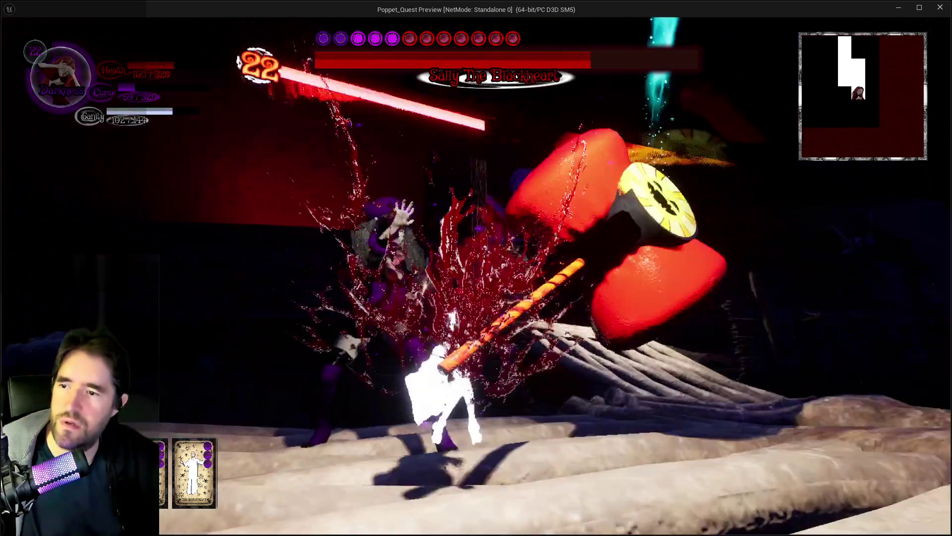
pyautogui.press('w')
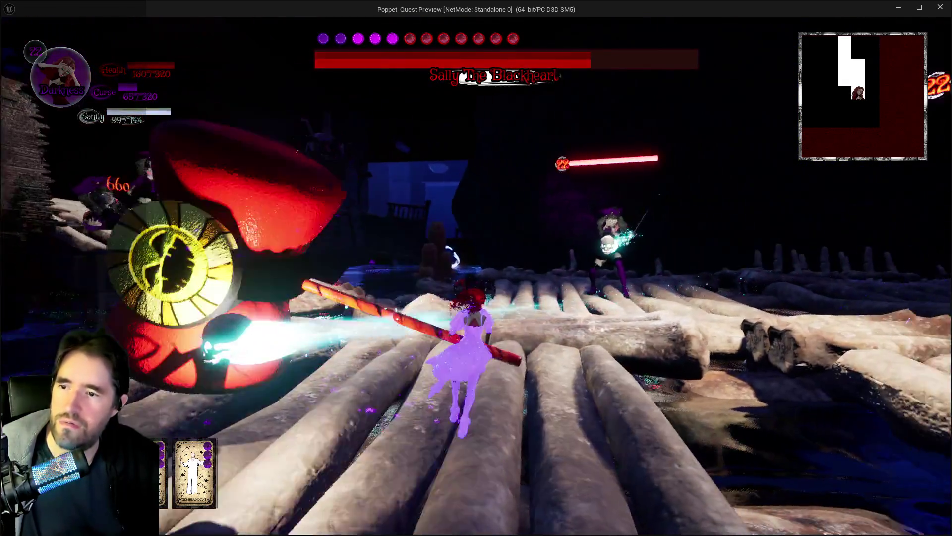
pyautogui.press('w')
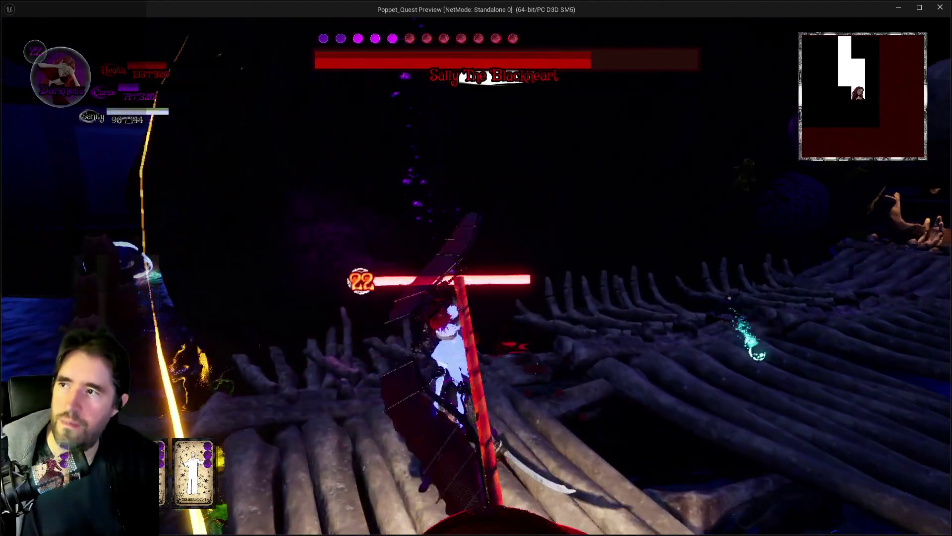
pyautogui.press('w')
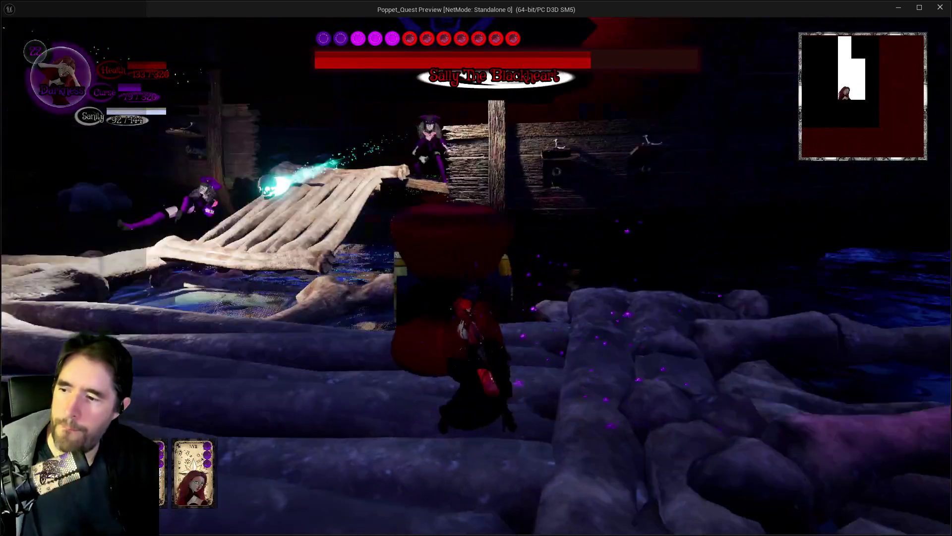
pyautogui.press('w')
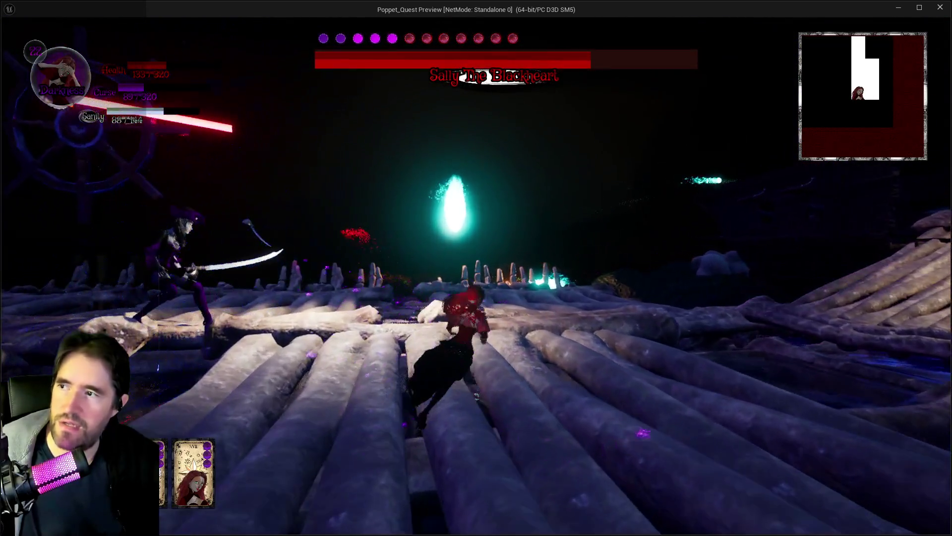
pyautogui.press('w')
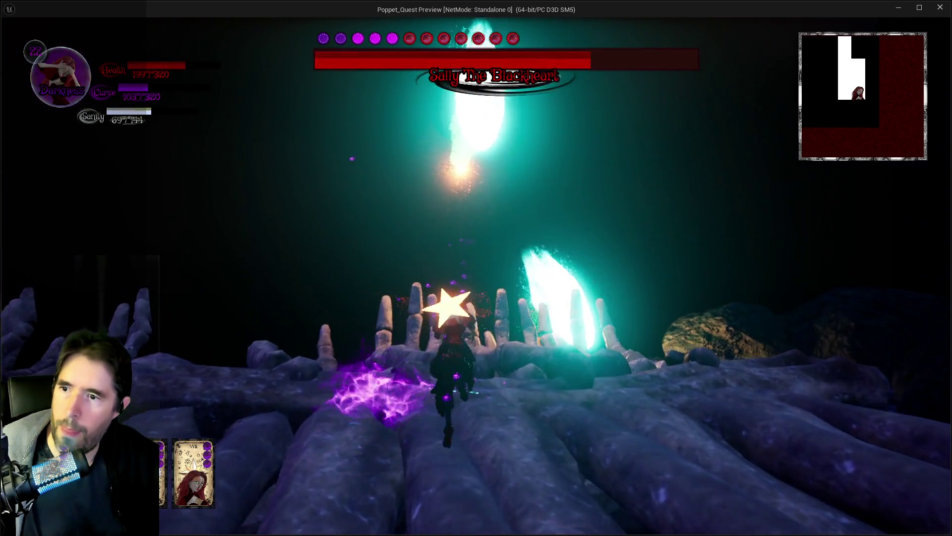
# Run across the log arena in Light form, casting light spells to restore sanity.
pyautogui.press('w')
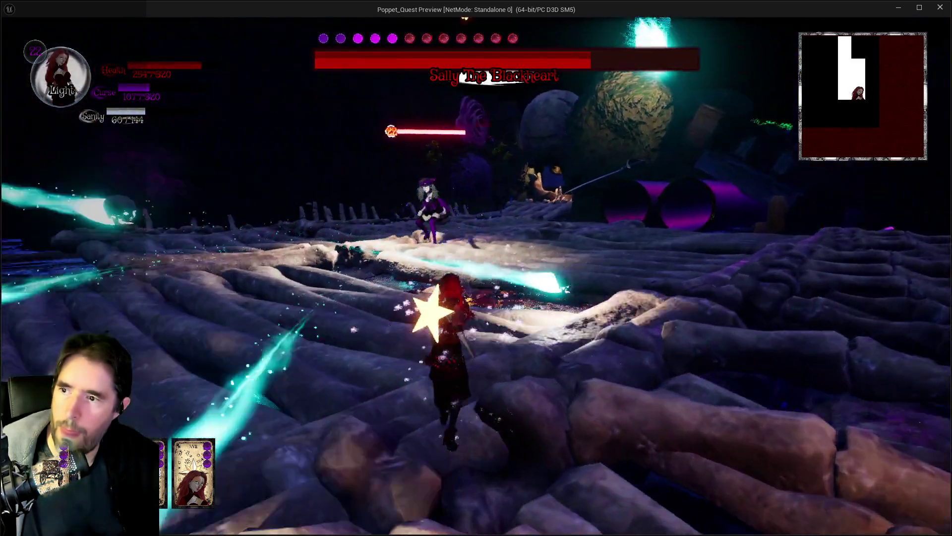
pyautogui.press('w')
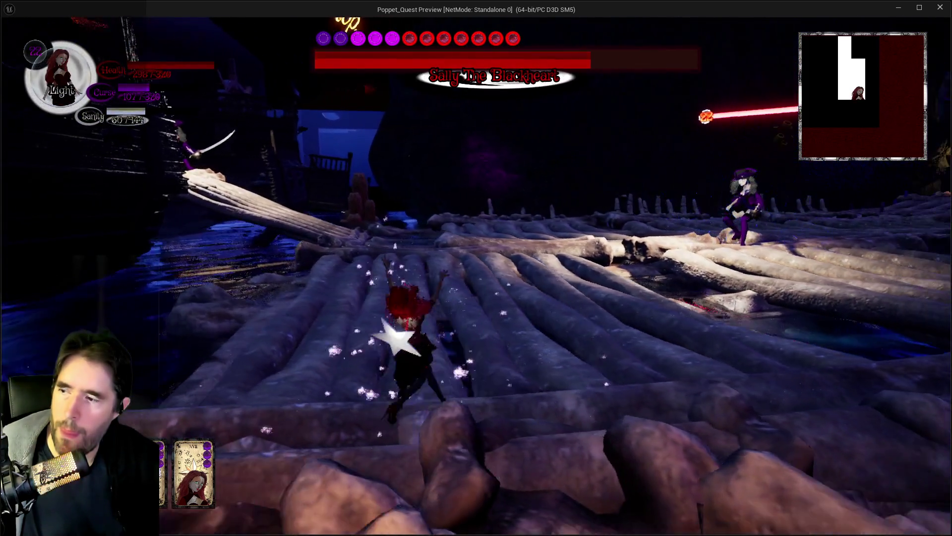
pyautogui.press('w')
pyautogui.press('w')
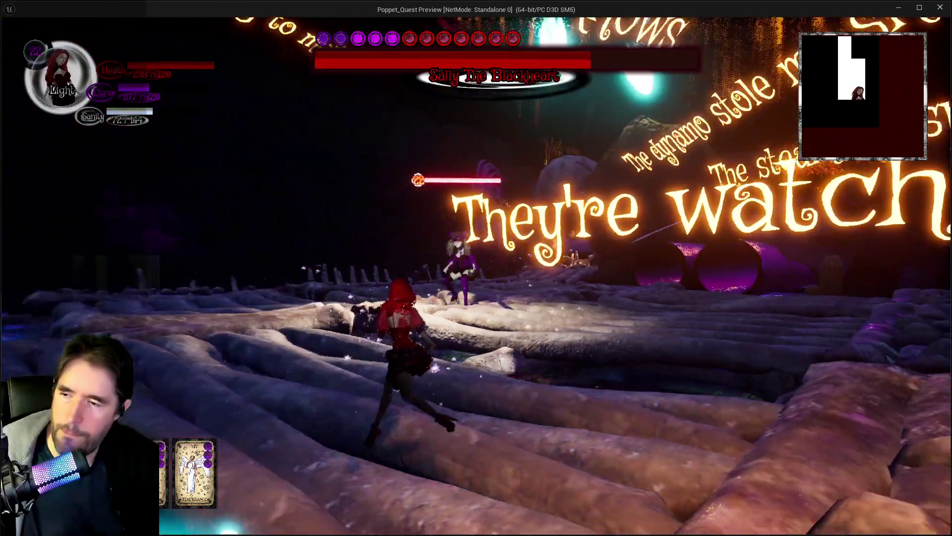
pyautogui.press('w')
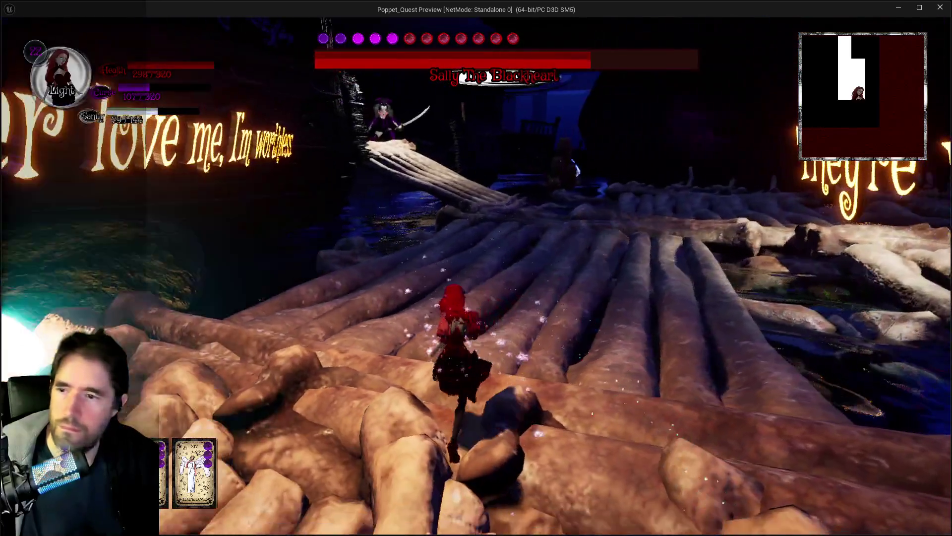
pyautogui.press('w')
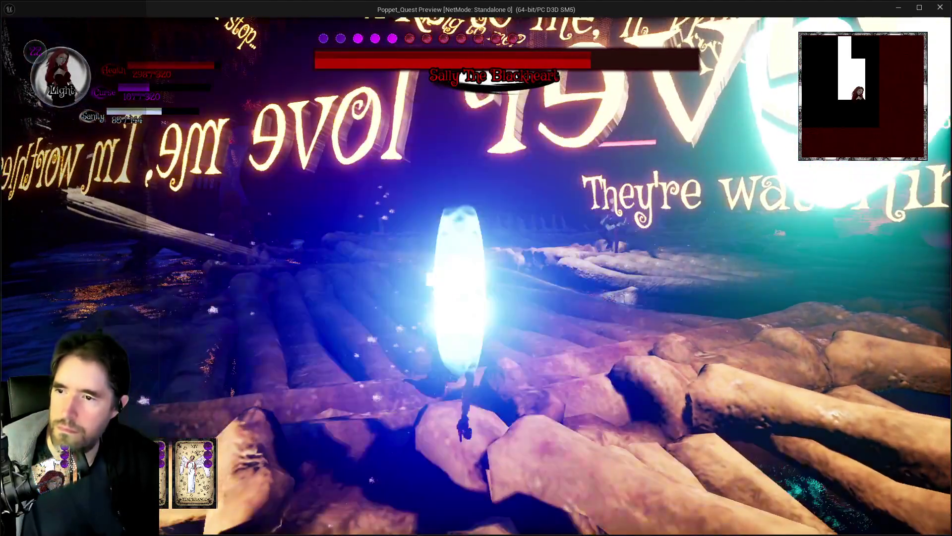
pyautogui.press('w')
pyautogui.press('w')
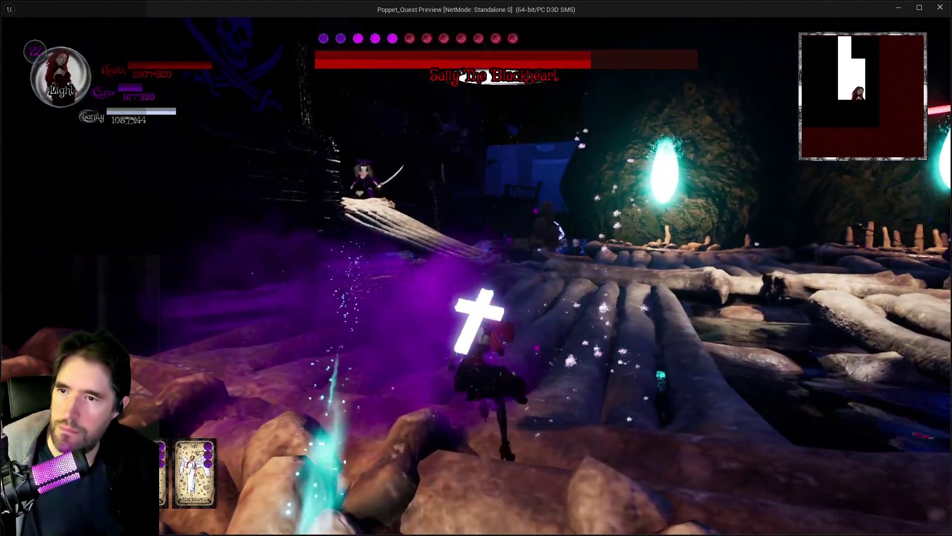
pyautogui.press('w')
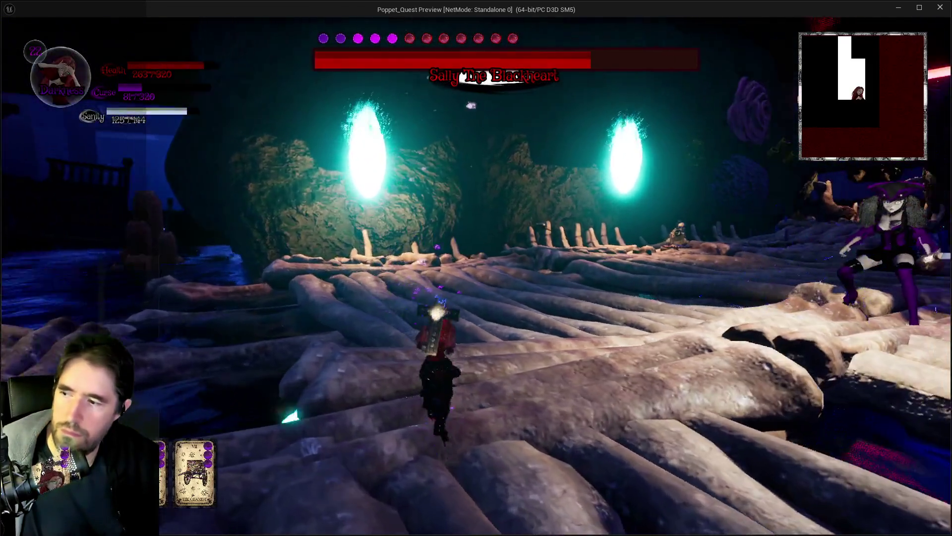
# Attack the boss under lightning strikes, switch to Light form, then pause on the tarot cards.
pyautogui.press('w')
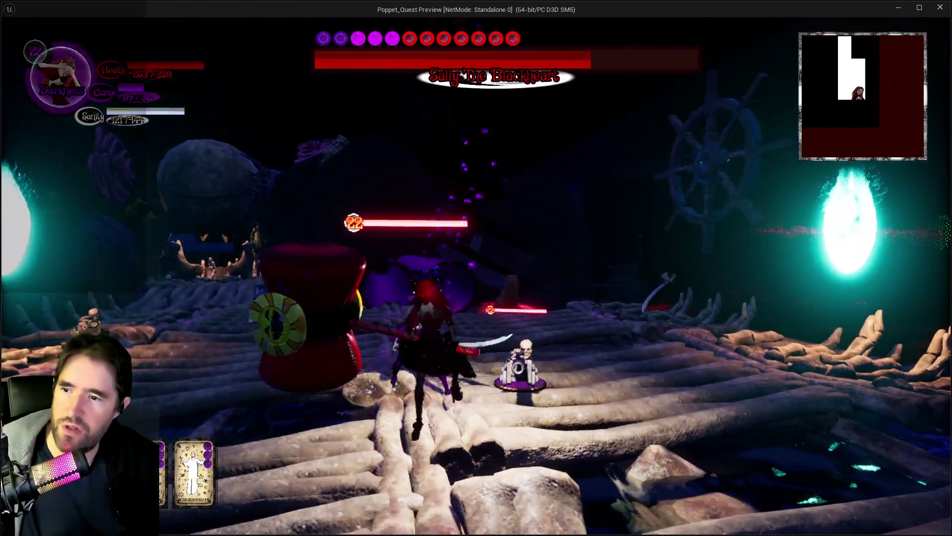
pyautogui.press('w')
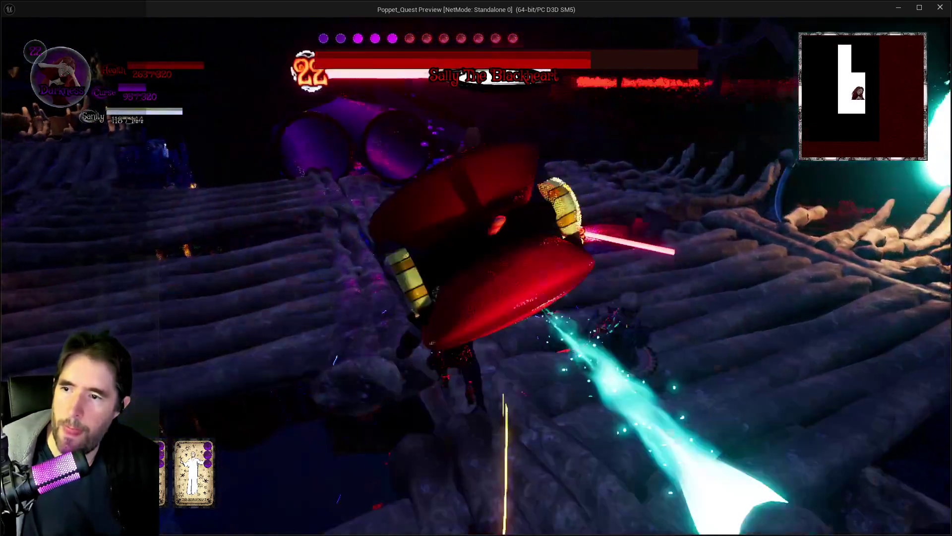
pyautogui.press('w')
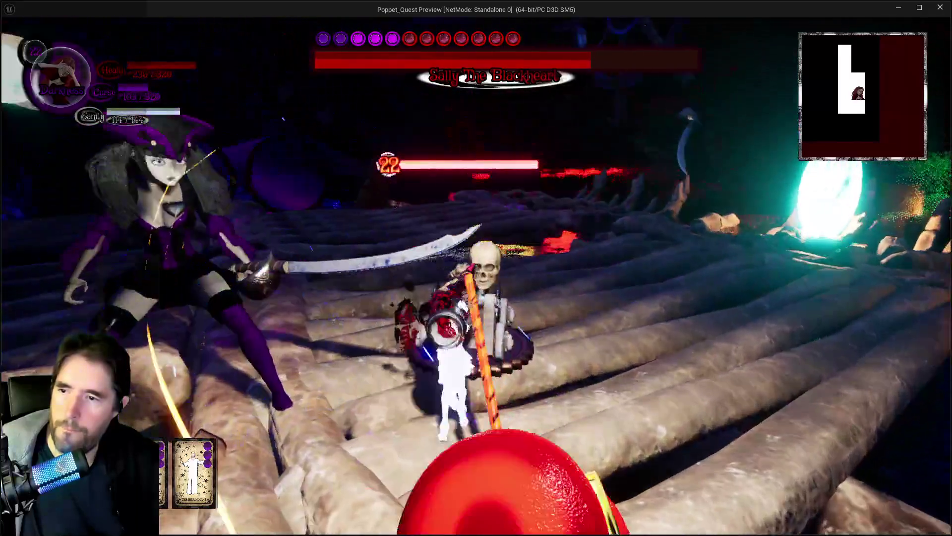
pyautogui.press('w')
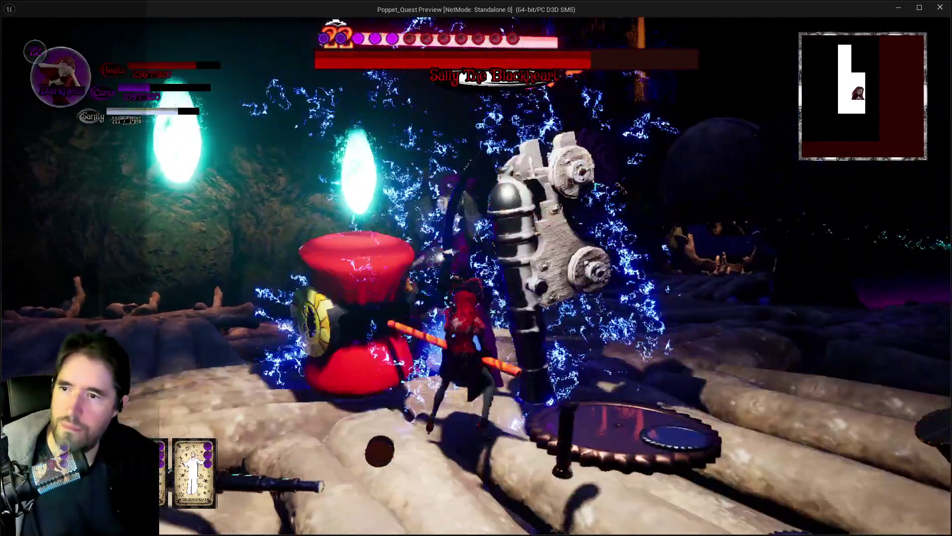
pyautogui.press('w')
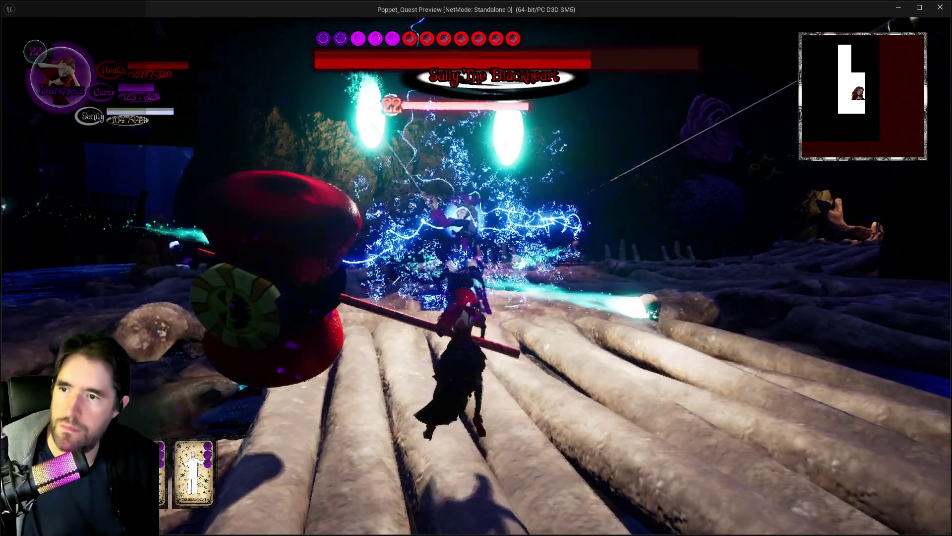
pyautogui.press('w')
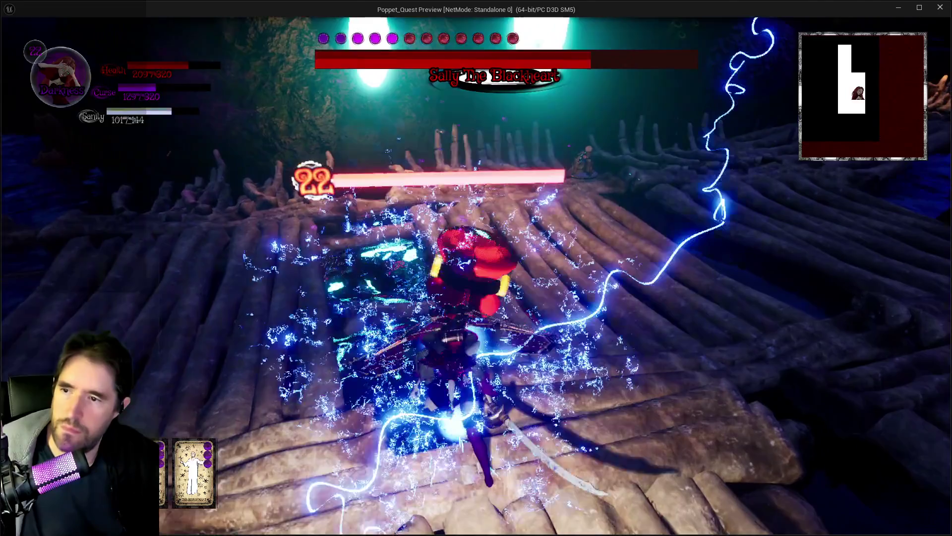
pyautogui.press('w')
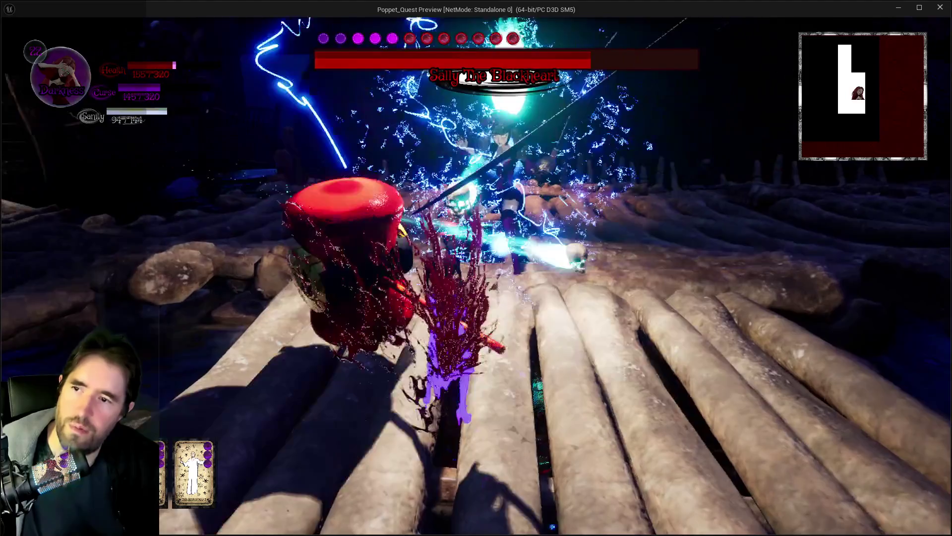
pyautogui.press('w')
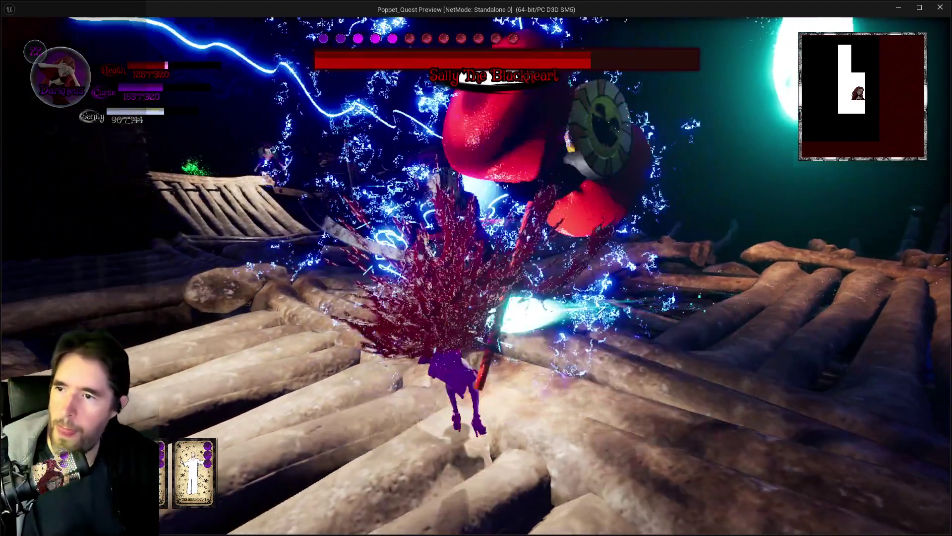
pyautogui.press('q')
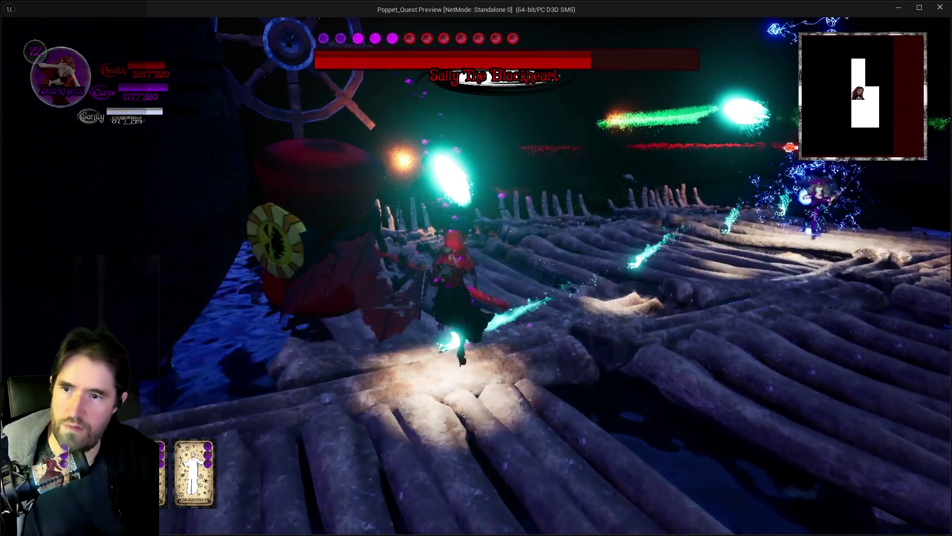
pyautogui.press('Escape')
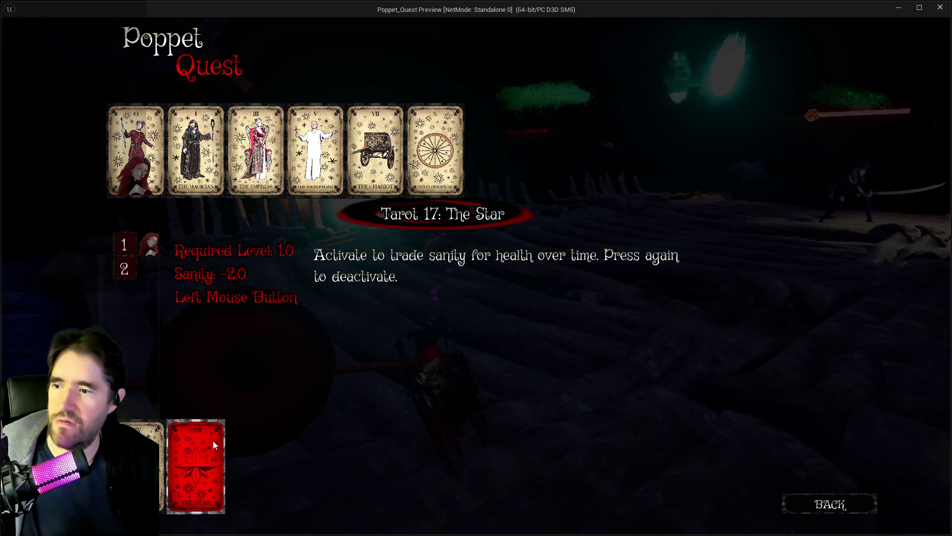
# Dismiss the tarot pause screen with Escape to resume the Sally fight.
pyautogui.press('Escape')
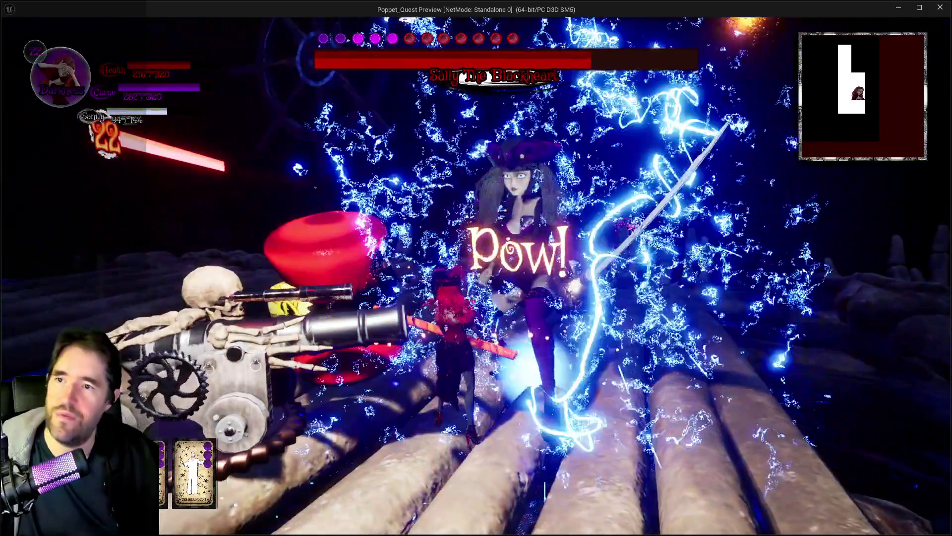
pyautogui.hotkey('alt', 'Tab')
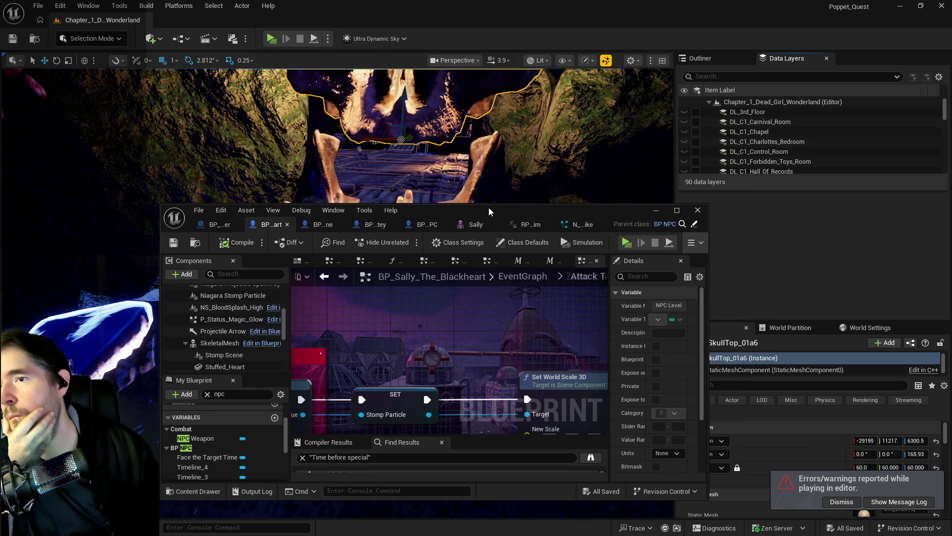
pyautogui.doubleClick(489, 208)
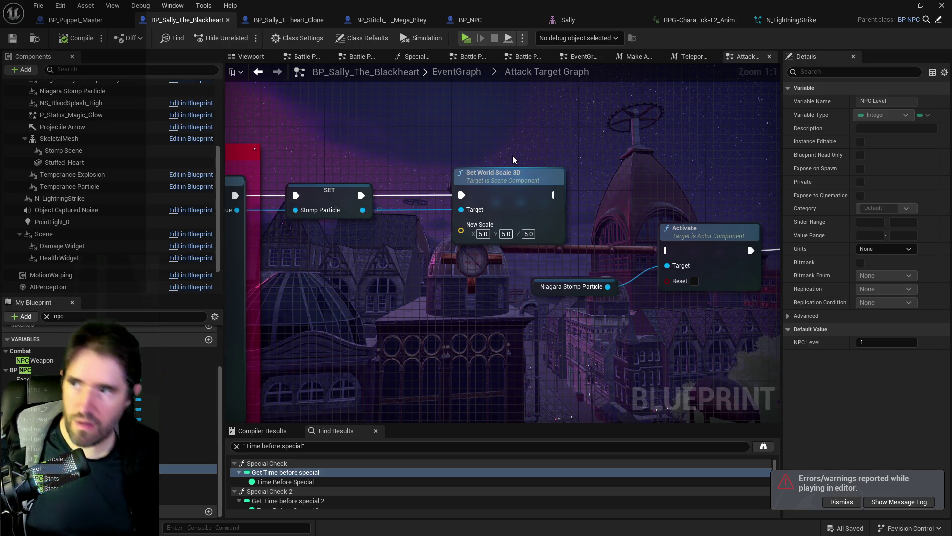
pyautogui.scroll(-2, 323, 138)
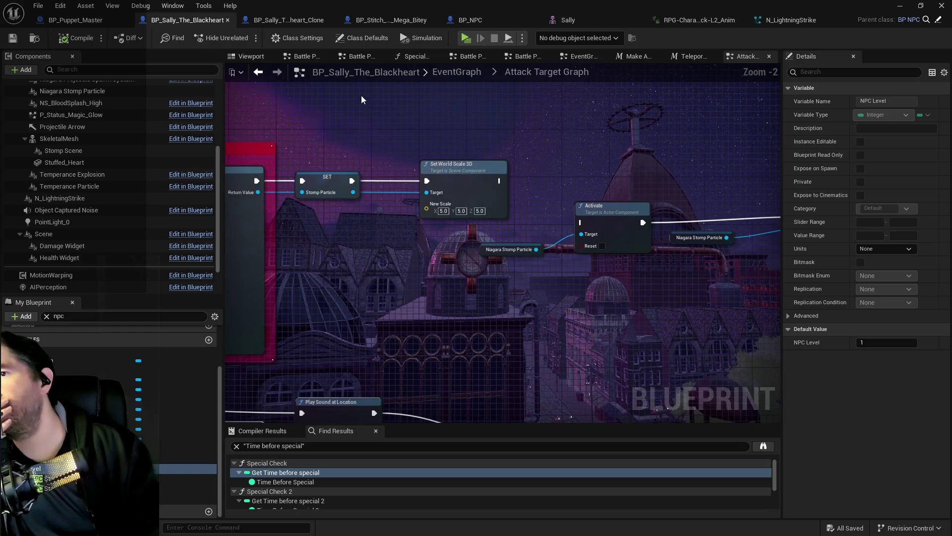
pyautogui.click(436, 73)
pyautogui.scroll(5, 514, 253)
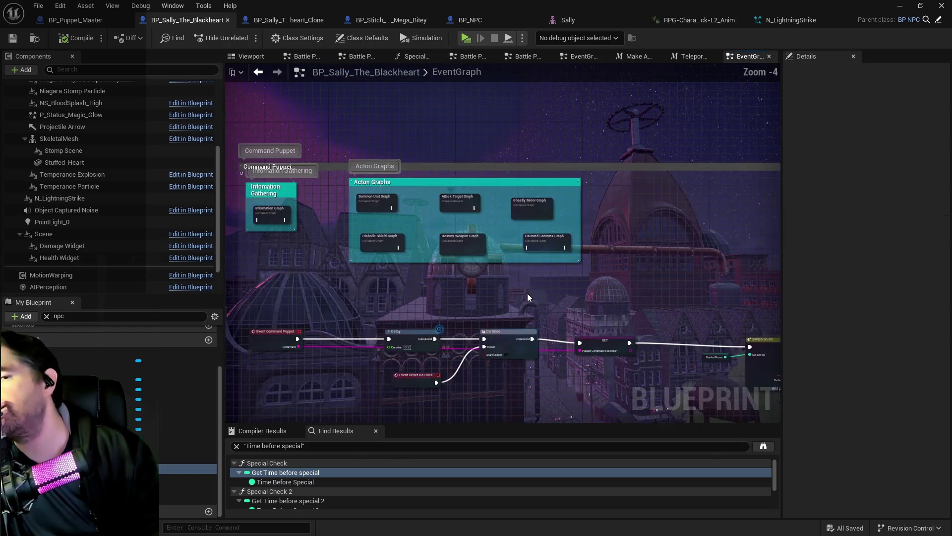
pyautogui.moveTo(443, 285)
pyautogui.mouseDown()
pyautogui.moveTo(461, 238)
pyautogui.moveTo(516, 233)
pyautogui.mouseUp()
pyautogui.scroll(-3, 466, 290)
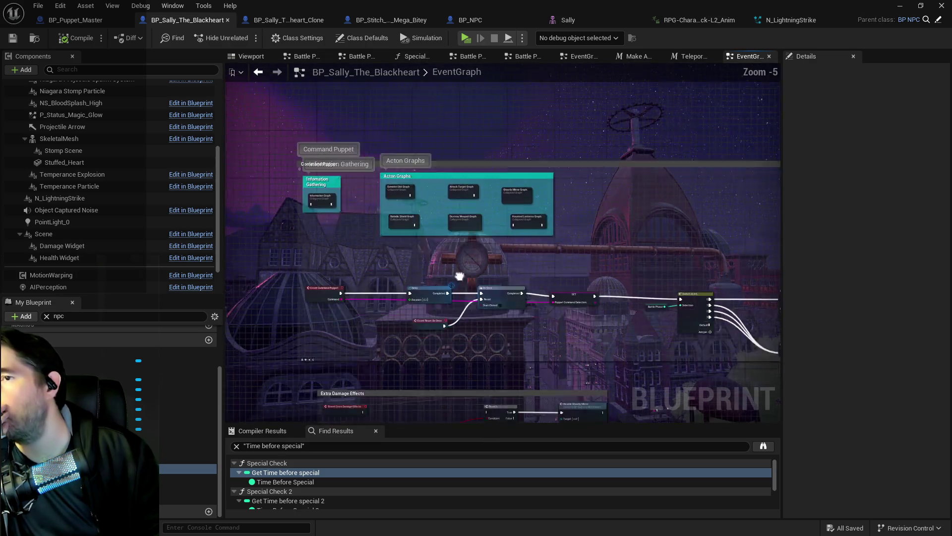
pyautogui.scroll(3, 468, 141)
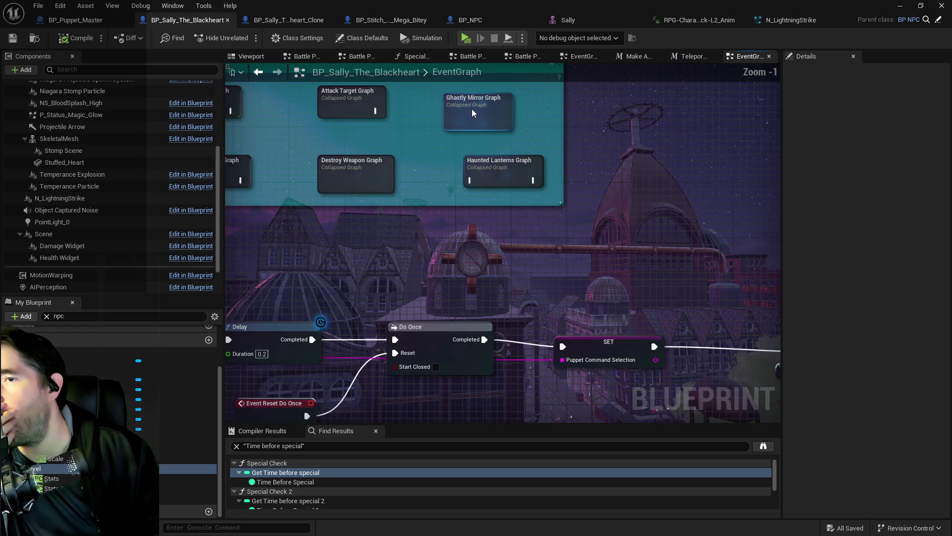
# Open the collapsed Ghastly Mirror Graph and inspect its Disable Ghastly Mirror nodes.
pyautogui.doubleClick(472, 109)
pyautogui.scroll(10, 343, 199)
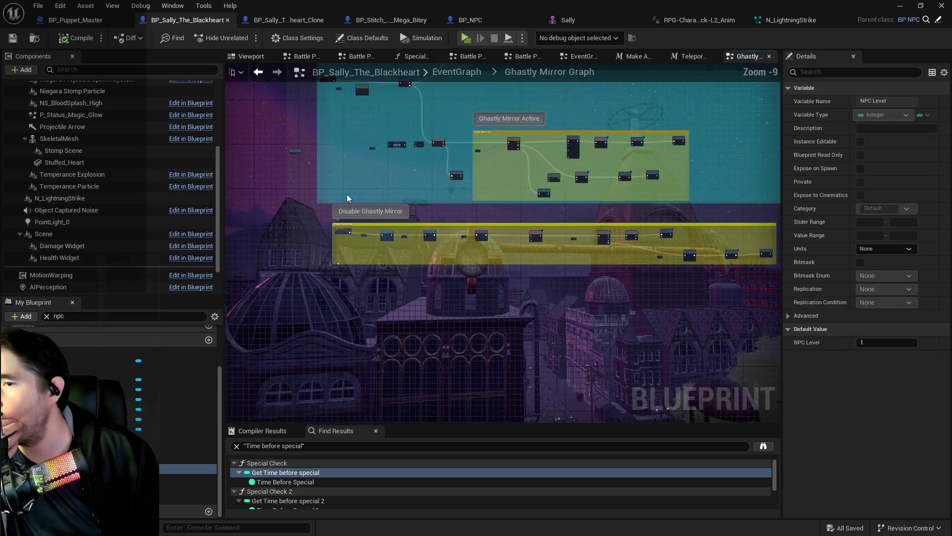
pyautogui.moveTo(517, 360); pyautogui.dragTo(374, 335)
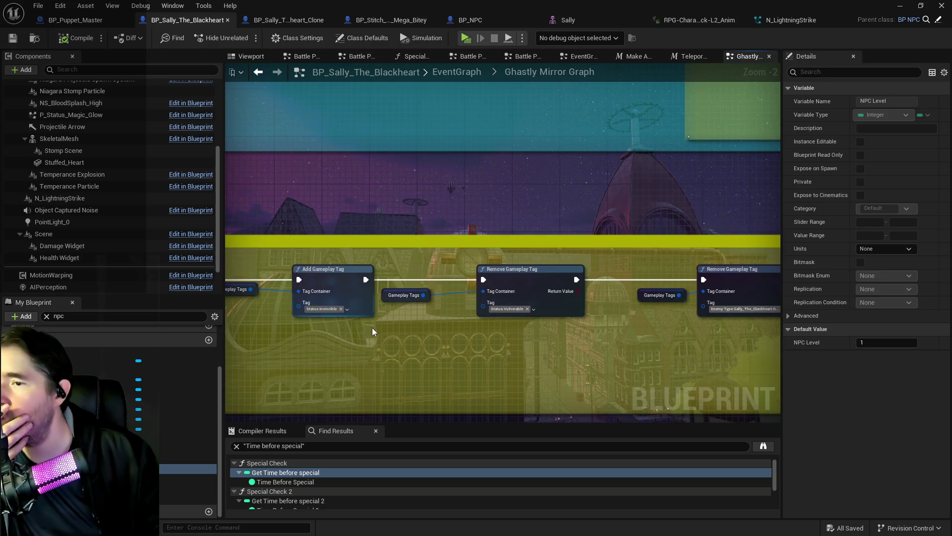
pyautogui.scroll(-3, 376, 317)
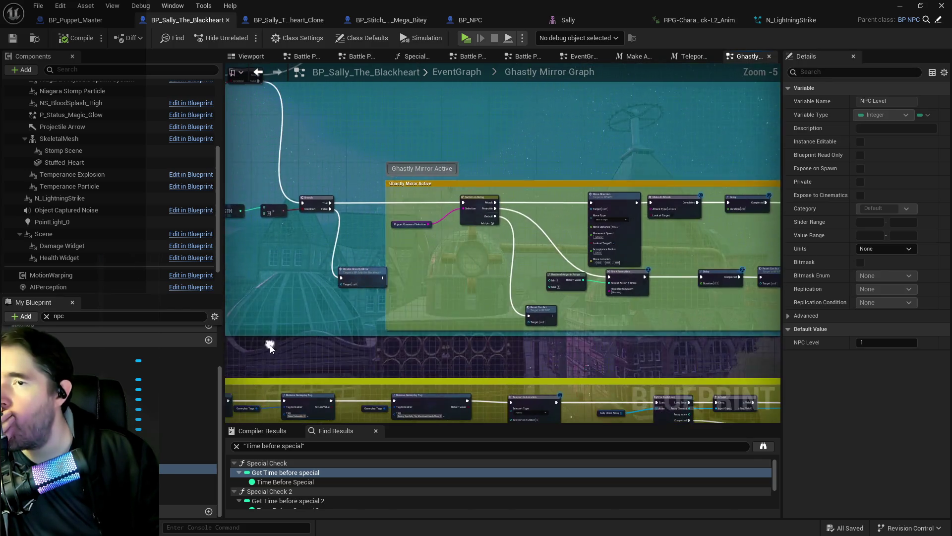
pyautogui.scroll(-1, 402, 320)
pyautogui.scroll(2, 329, 338)
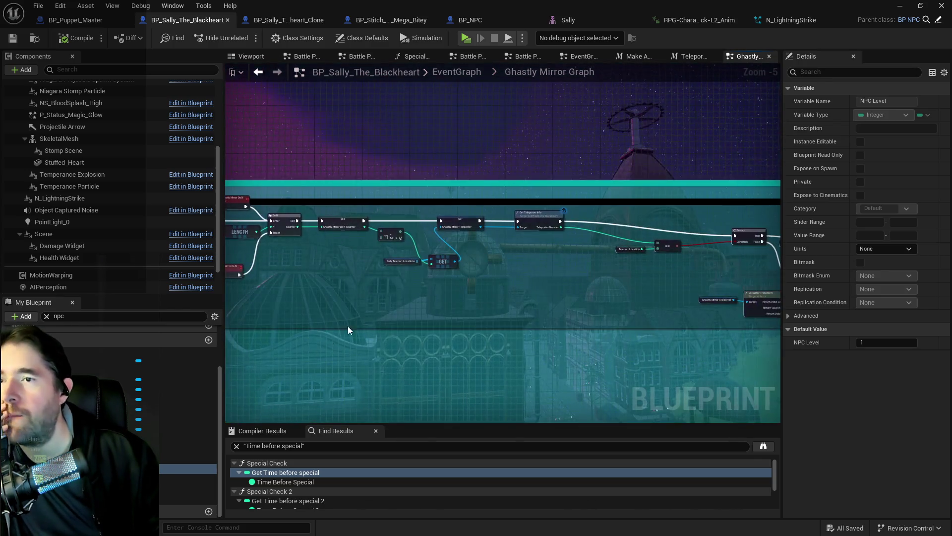
pyautogui.scroll(1, 591, 280)
# Pan to the Do N counter check and shift the Branch and Continue Ghastly Mirror nodes right.
pyautogui.moveTo(591, 281)
pyautogui.mouseDown()
pyautogui.moveTo(701, 351)
pyautogui.moveTo(326, 265)
pyautogui.moveTo(516, 299)
pyautogui.moveTo(448, 274)
pyautogui.moveTo(404, 276)
pyautogui.moveTo(474, 304)
pyautogui.moveTo(383, 308)
pyautogui.moveTo(496, 317)
pyautogui.moveTo(521, 298)
pyautogui.moveTo(495, 302)
pyautogui.moveTo(632, 310)
pyautogui.moveTo(431, 319)
pyautogui.moveTo(413, 302)
pyautogui.mouseUp()
pyautogui.scroll(1, 422, 282)
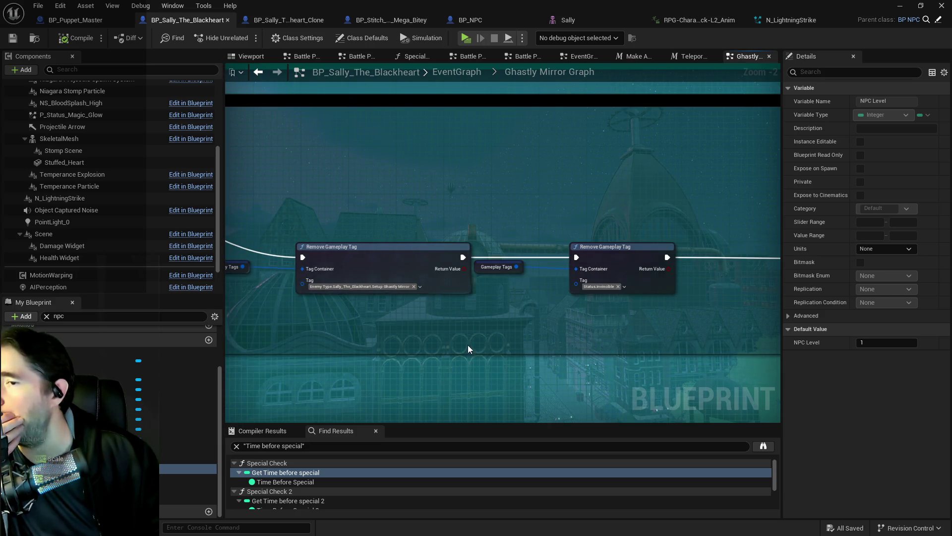
pyautogui.moveTo(468, 340); pyautogui.dragTo(312, 319)
pyautogui.moveTo(402, 308); pyautogui.dragTo(248, 315)
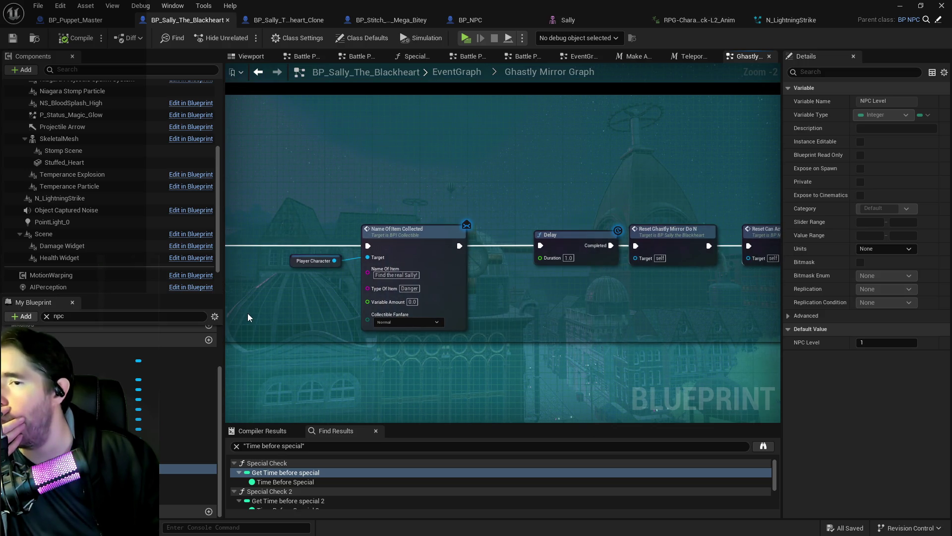
pyautogui.scroll(-2, 247, 313)
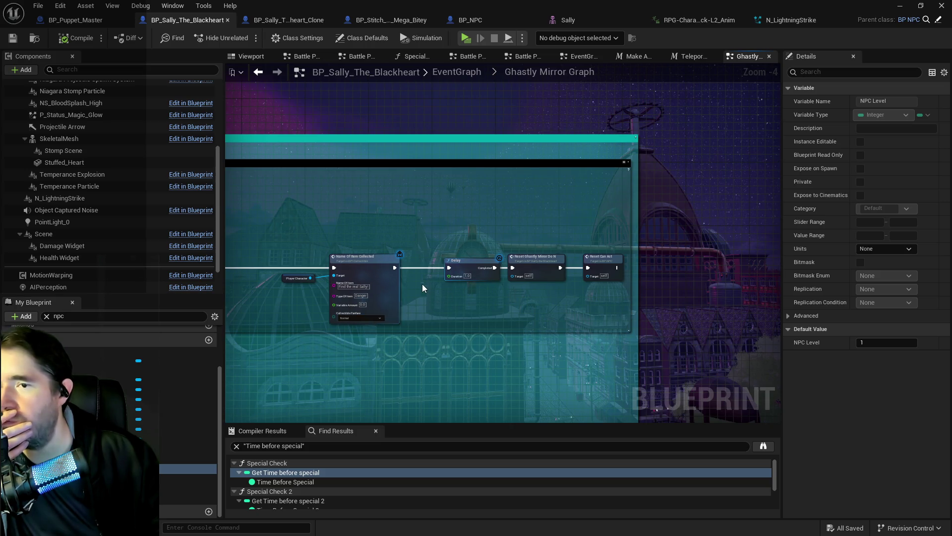
pyautogui.moveTo(417, 284)
pyautogui.mouseDown()
pyautogui.moveTo(654, 305)
pyautogui.moveTo(777, 331)
pyautogui.mouseUp()
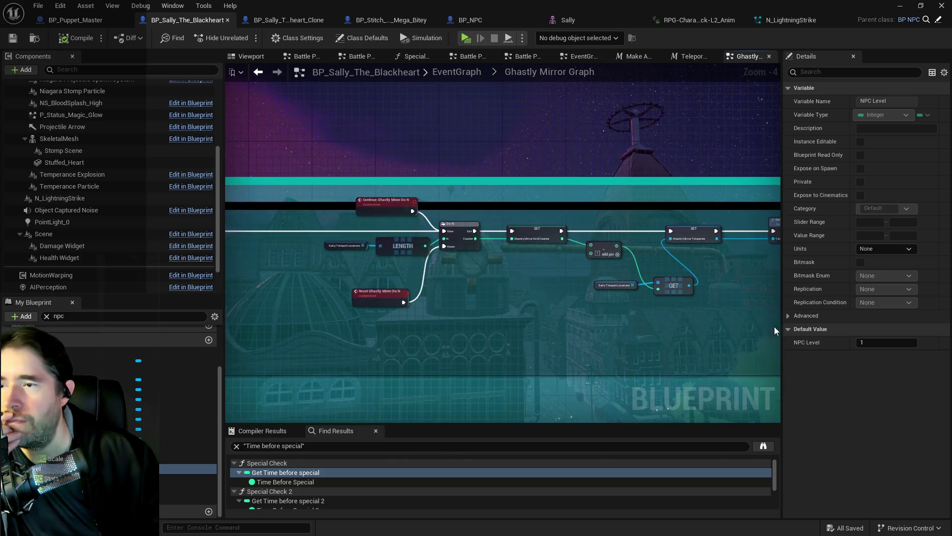
pyautogui.moveTo(465, 285)
pyautogui.mouseDown()
pyautogui.moveTo(580, 308)
pyautogui.moveTo(293, 298)
pyautogui.moveTo(453, 304)
pyautogui.moveTo(408, 211)
pyautogui.moveTo(394, 209)
pyautogui.mouseUp()
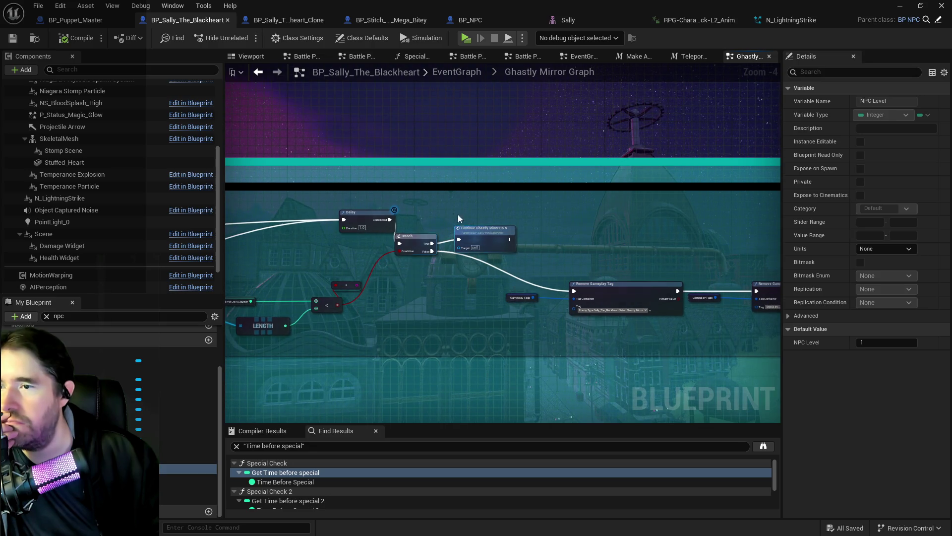
pyautogui.moveTo(499, 236)
pyautogui.mouseDown()
pyautogui.moveTo(542, 206)
pyautogui.moveTo(554, 215)
pyautogui.mouseUp()
pyautogui.moveTo(415, 201); pyautogui.dragTo(559, 215)
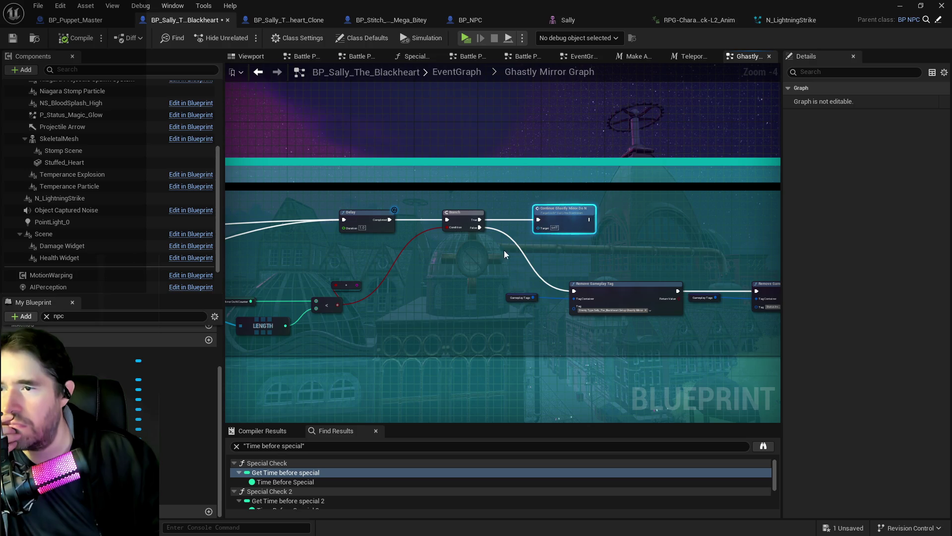
# Pan the graph across the Teleport, Delay, counter and Branch nodes to the string output.
pyautogui.moveTo(411, 275); pyautogui.dragTo(633, 252)
pyautogui.moveTo(779, 235); pyautogui.dragTo(616, 234)
pyautogui.moveTo(551, 258)
pyautogui.mouseDown()
pyautogui.moveTo(374, 229)
pyautogui.moveTo(713, 264)
pyautogui.mouseUp()
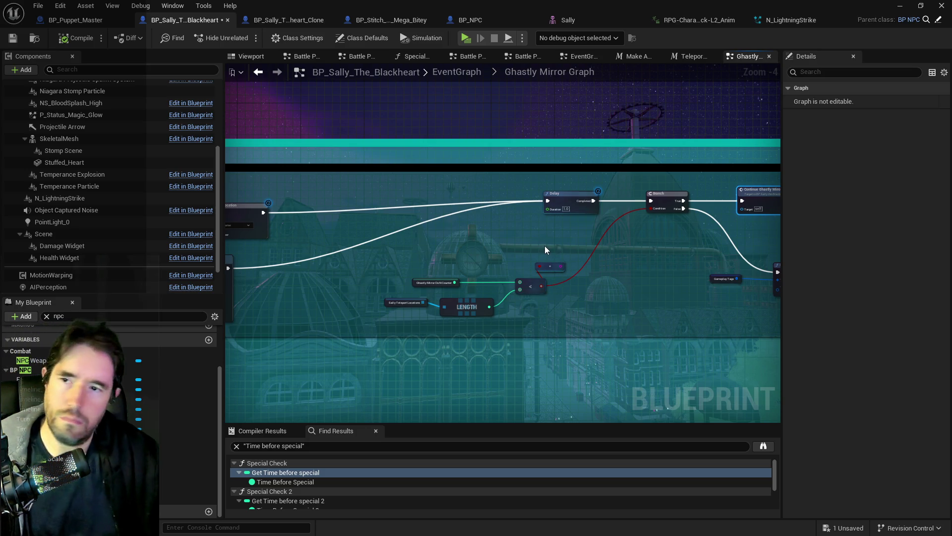
pyautogui.scroll(1, 543, 247)
pyautogui.scroll(1, 455, 277)
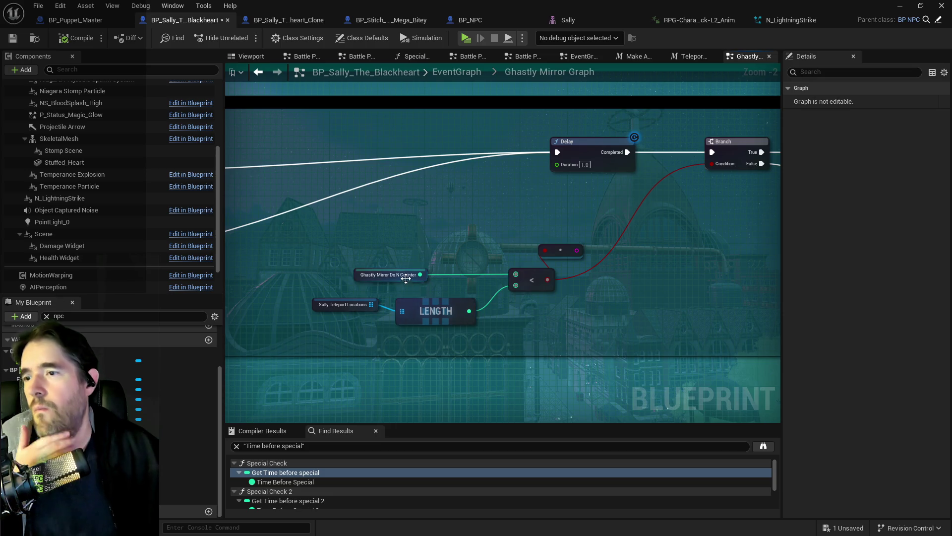
pyautogui.moveTo(416, 253)
pyautogui.mouseDown()
pyautogui.moveTo(474, 237)
pyautogui.moveTo(464, 256)
pyautogui.moveTo(477, 246)
pyautogui.mouseUp()
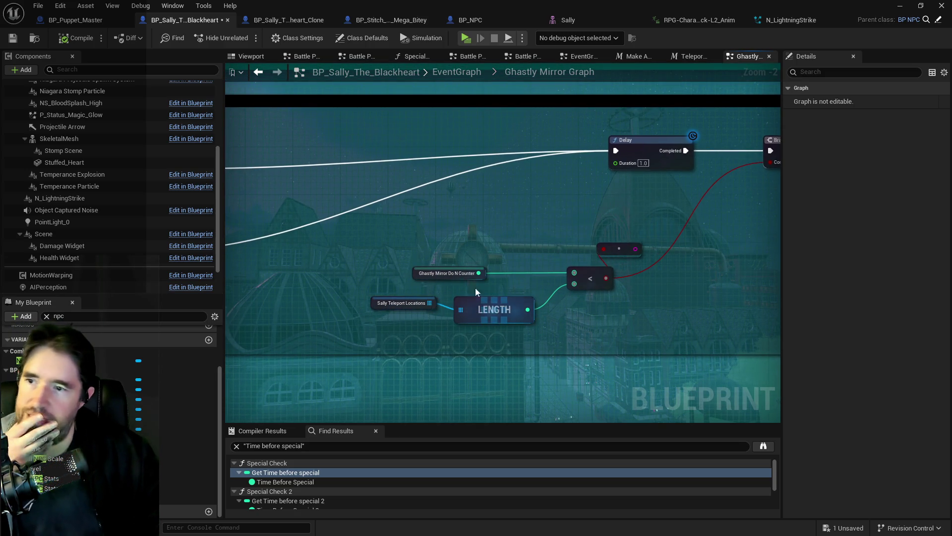
pyautogui.moveTo(359, 263)
pyautogui.mouseDown()
pyautogui.moveTo(359, 348)
pyautogui.moveTo(320, 358)
pyautogui.moveTo(320, 237)
pyautogui.mouseUp()
pyautogui.moveTo(567, 133); pyautogui.dragTo(410, 148)
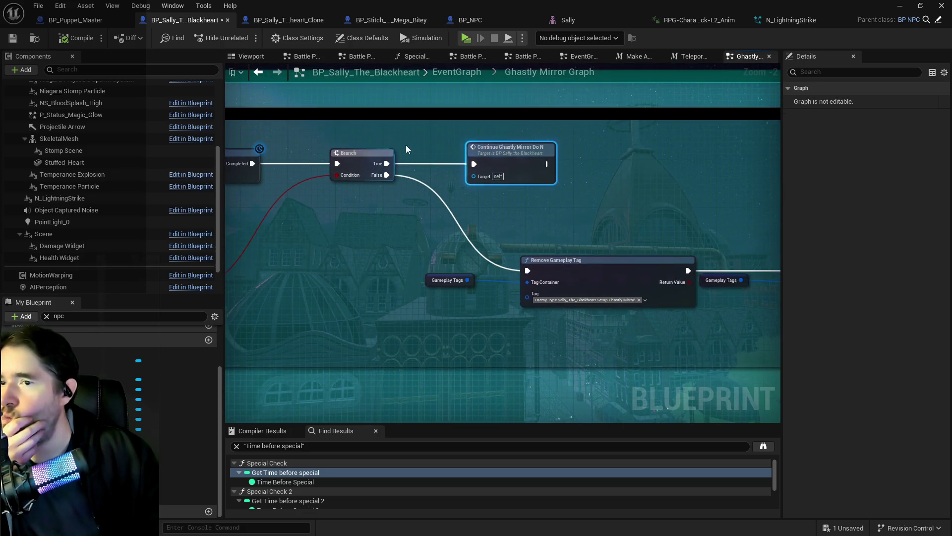
pyautogui.moveTo(521, 161)
pyautogui.mouseDown()
pyautogui.moveTo(583, 155)
pyautogui.moveTo(775, 167)
pyautogui.mouseUp()
# Add a Print String with Duration 30 after Delay Completed, and place a duplicate beside it.
pyautogui.moveTo(384, 273); pyautogui.dragTo(478, 243)
pyautogui.write('print st')
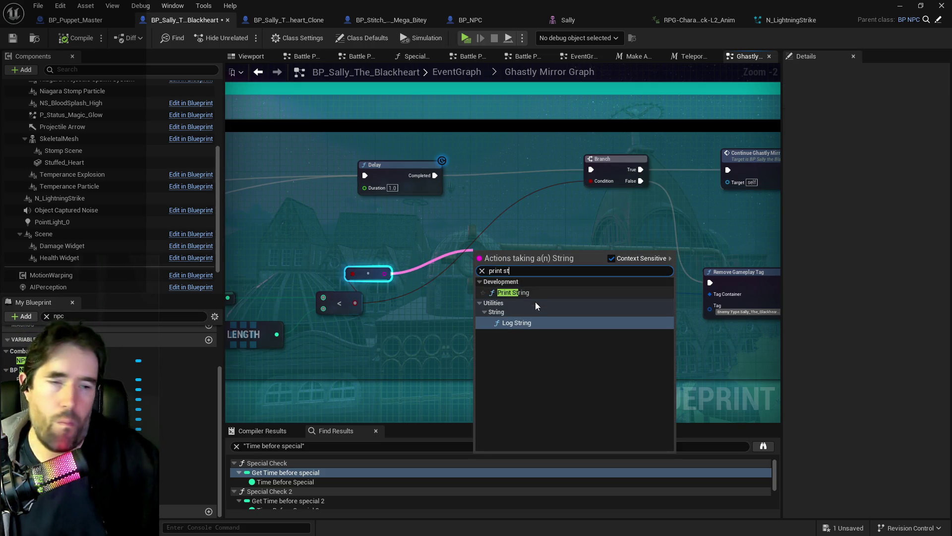
pyautogui.click(516, 293)
pyautogui.click(494, 293)
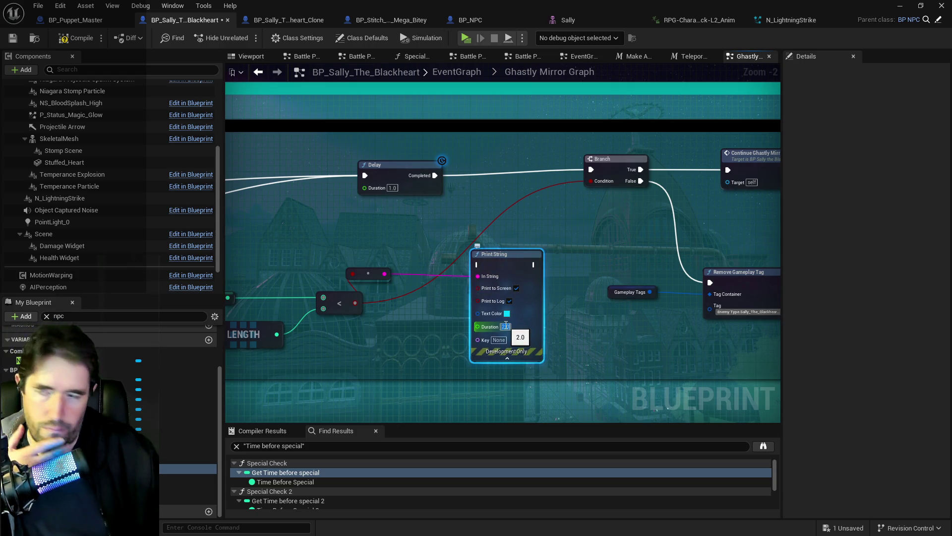
pyautogui.write('30')
pyautogui.press('Return')
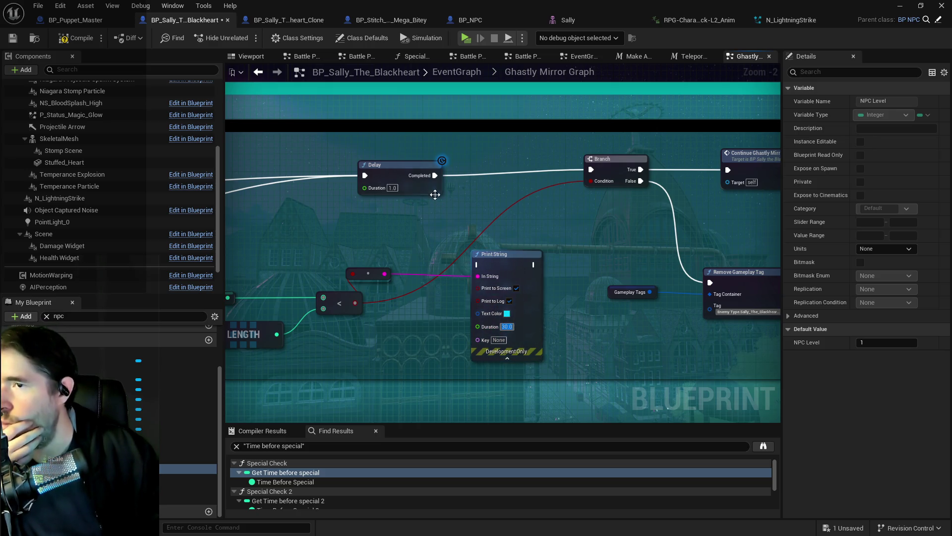
pyautogui.moveTo(435, 175)
pyautogui.mouseDown()
pyautogui.moveTo(489, 250)
pyautogui.moveTo(478, 264)
pyautogui.moveTo(485, 182)
pyautogui.mouseUp()
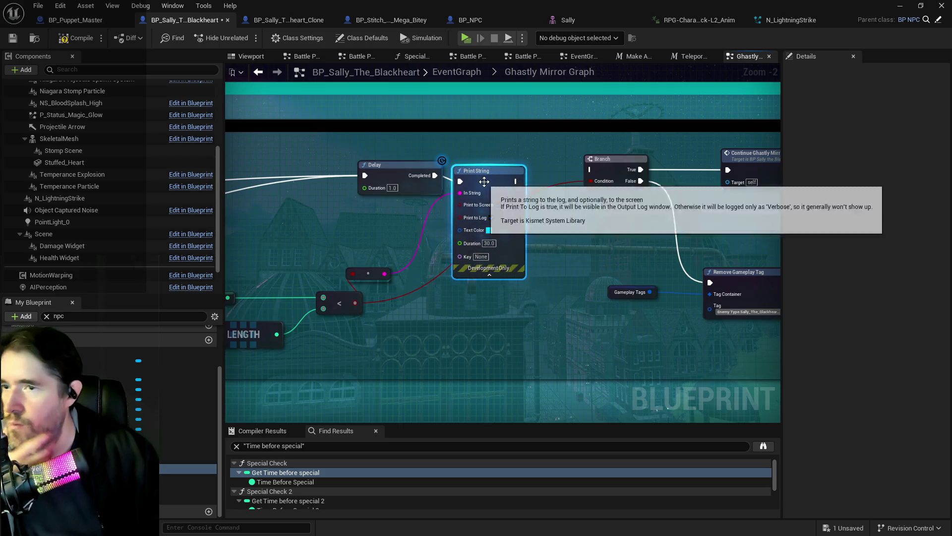
pyautogui.hotkey('ctrl', 'd')
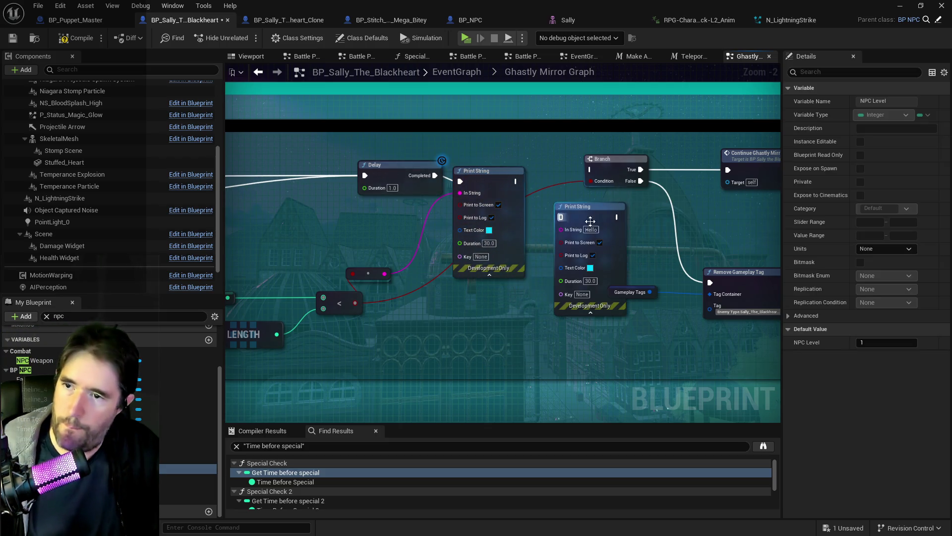
pyautogui.moveTo(588, 218); pyautogui.dragTo(561, 207)
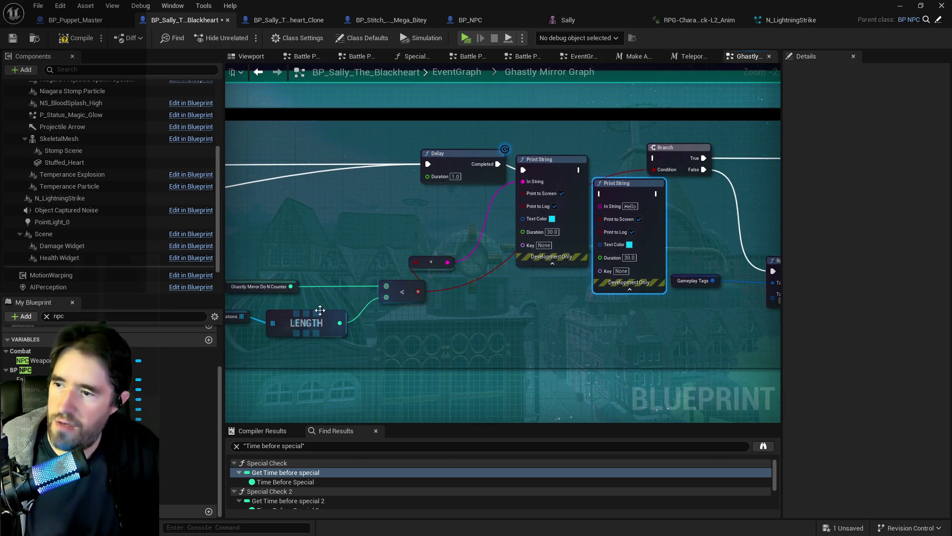